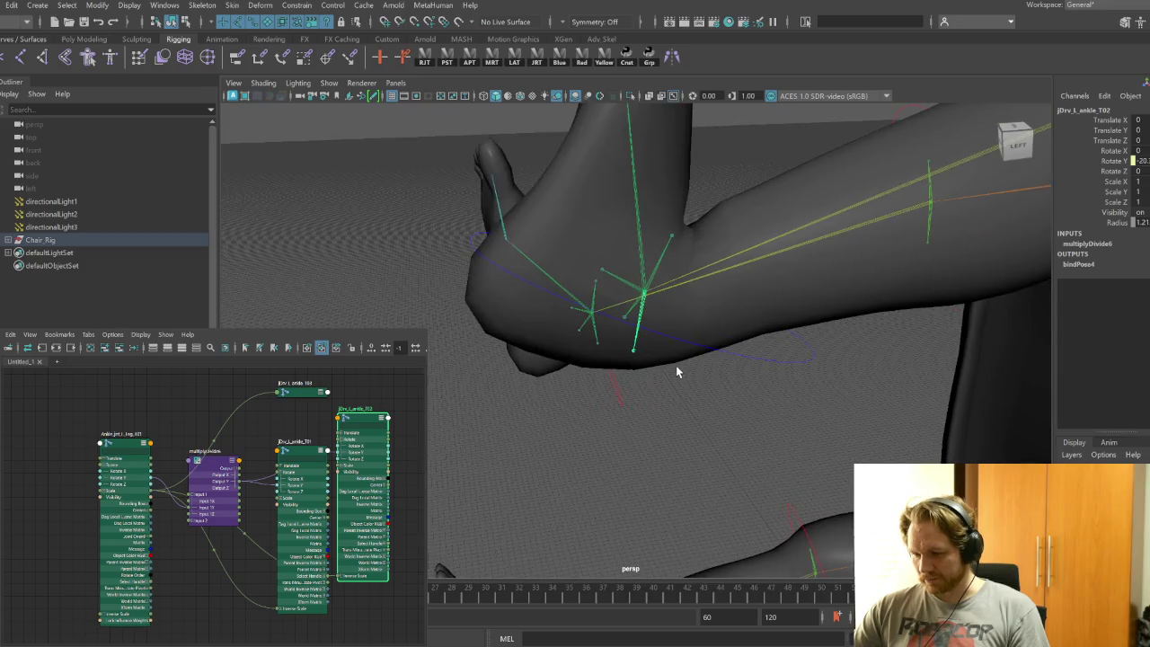
Rotate the left ankle control to test the twist, then set its Rotate Y back to 0
left_click(798, 439)
key("e")
mouse_move(717, 328)
left_mouse_down()
mouse_move(686, 303)
mouse_move(770, 303)
mouse_move(842, 321)
mouse_move(1087, 223)
left_mouse_up()
left_click(1140, 161)
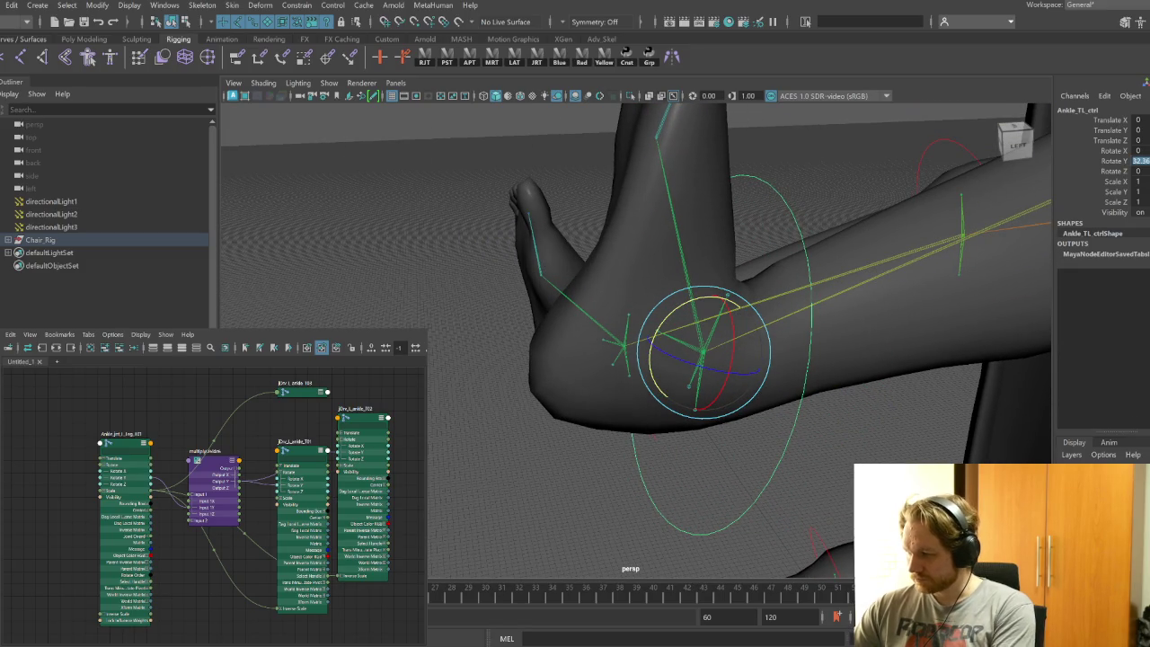
type("0")
key("Return")
Swing the ankle again, reset Rotate Y to 0, and clear the node graph
left_click(1112, 161)
mouse_move(988, 359)
middle_mouse_down()
mouse_move(855, 423)
mouse_move(826, 411)
mouse_move(878, 428)
mouse_move(843, 419)
mouse_move(805, 433)
mouse_move(826, 426)
middle_mouse_up()
left_click(1137, 161)
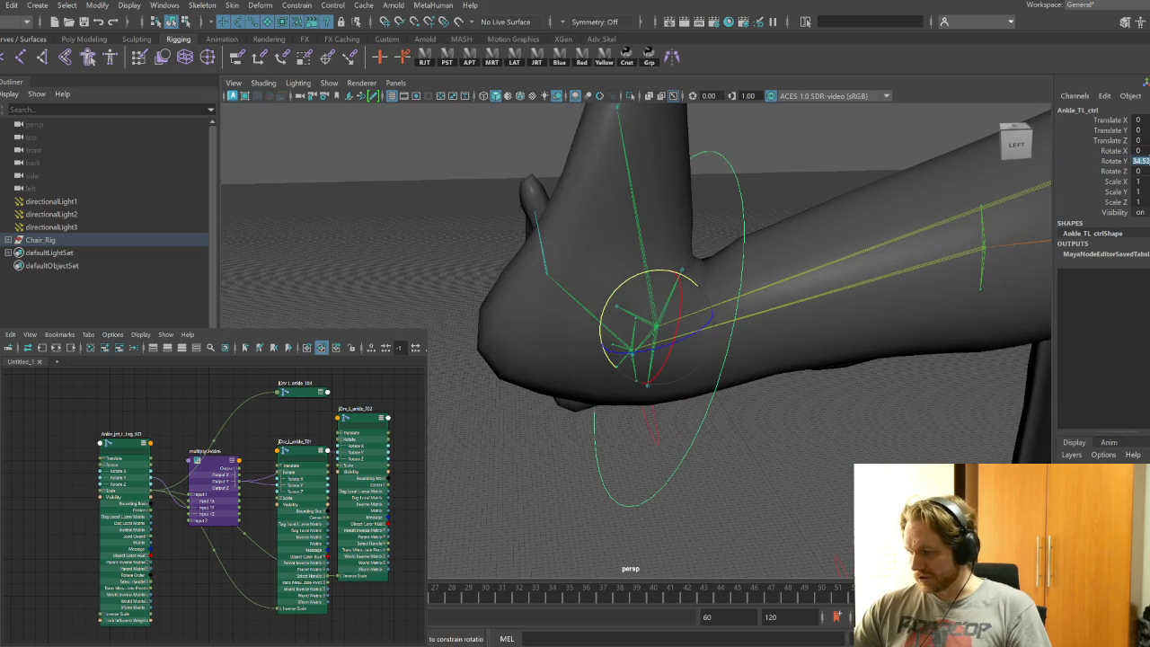
type("0")
key("Return")
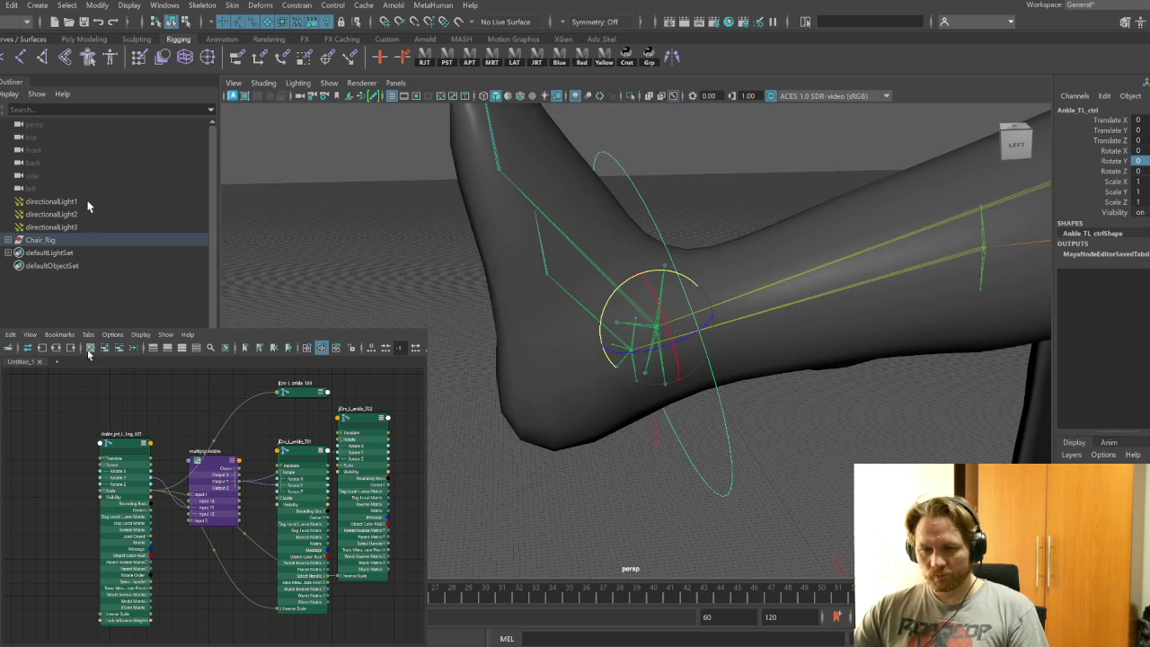
left_click(89, 348)
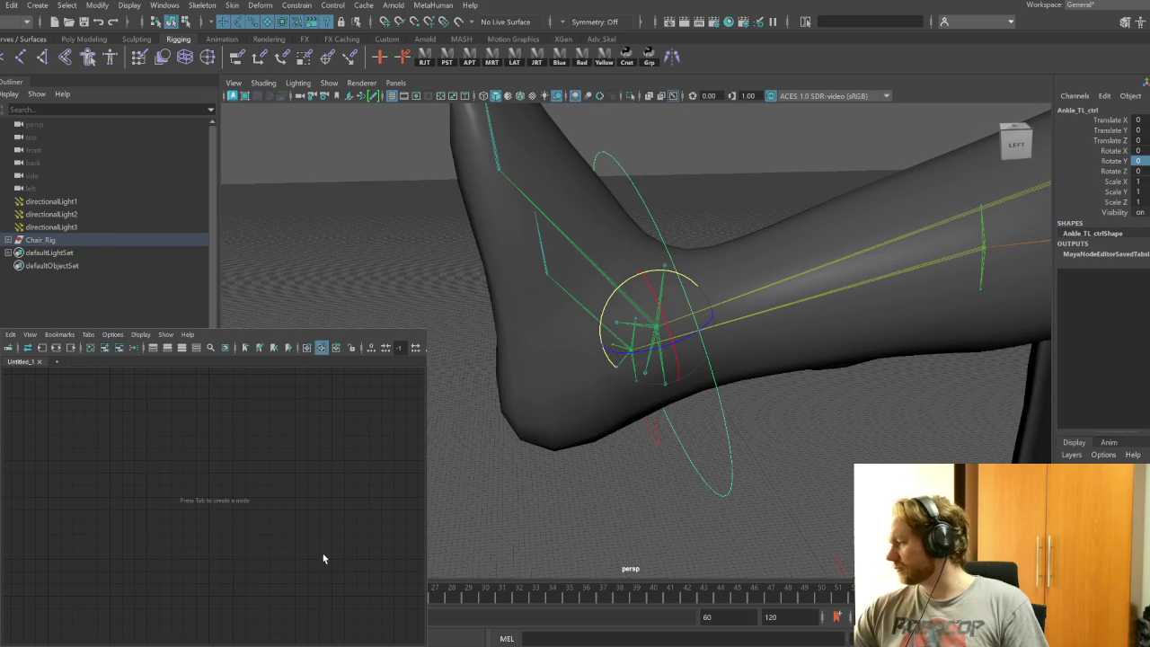
Graph the right knee twist joint's connections with all nodes fully expanded
mouse_move(621, 498)
left_mouse_down("alt")
mouse_move(668, 429)
mouse_move(737, 441)
mouse_move(843, 515)
mouse_move(734, 431)
left_mouse_up("alt")
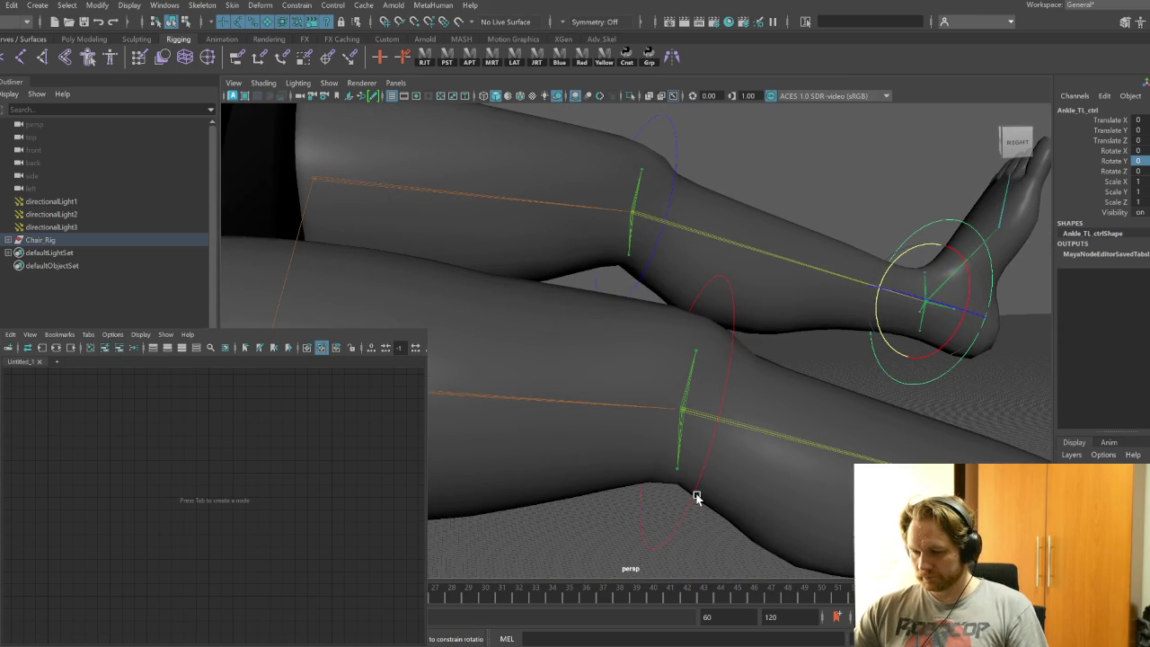
left_click(684, 409)
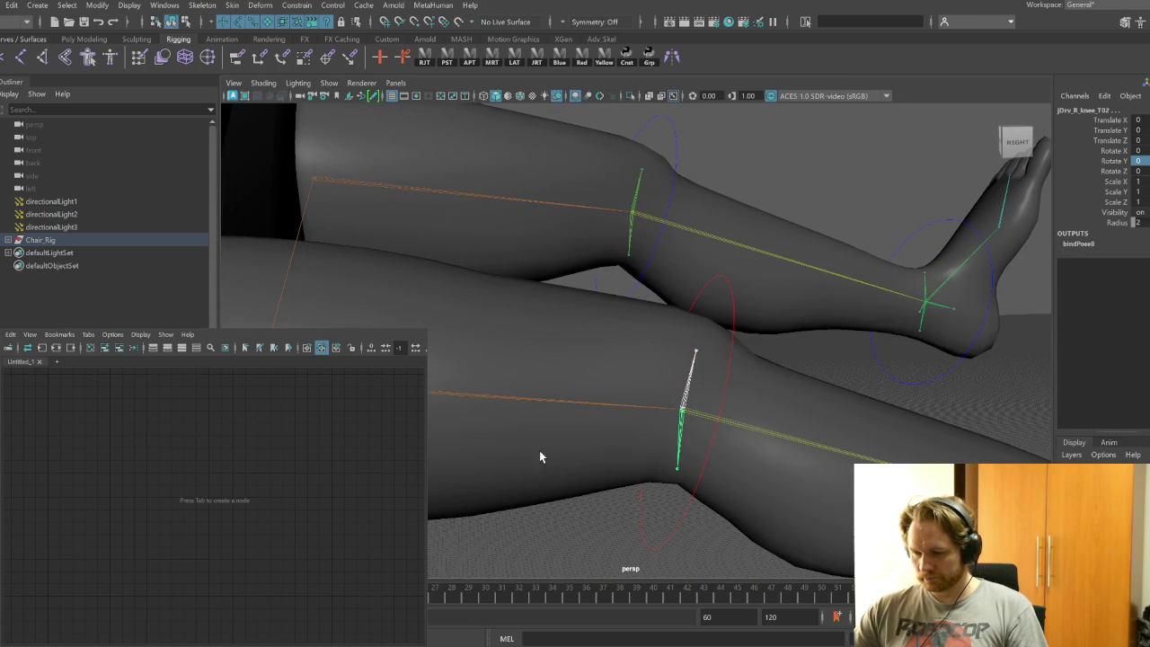
left_click(42, 347)
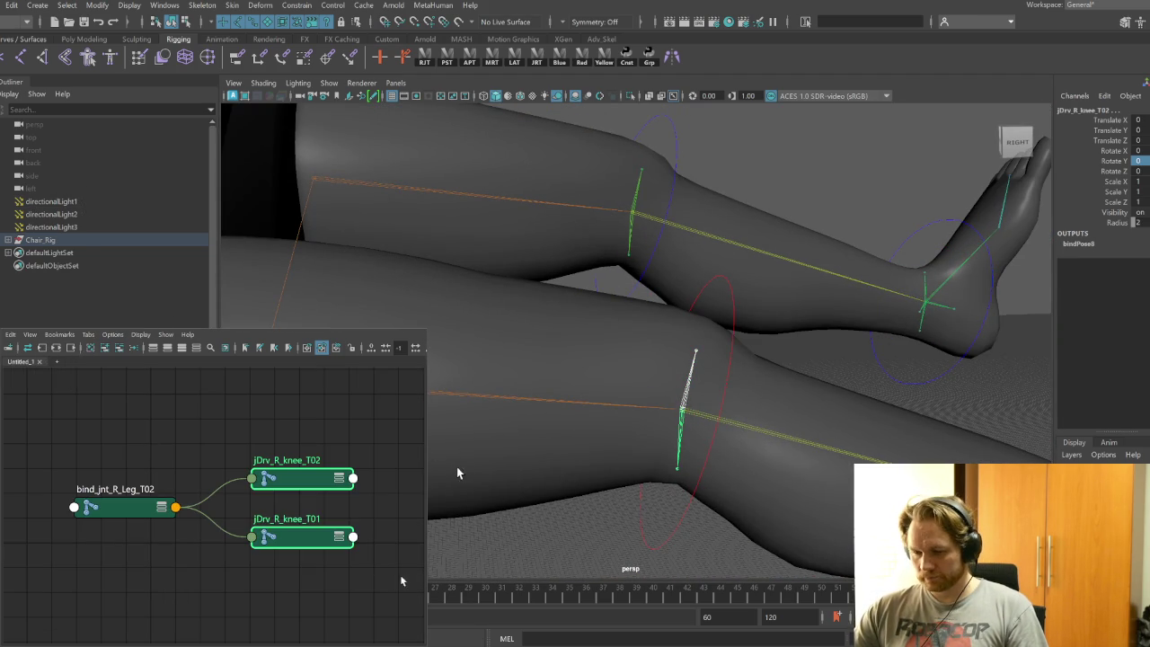
left_click(150, 512, "shift")
left_click(182, 348)
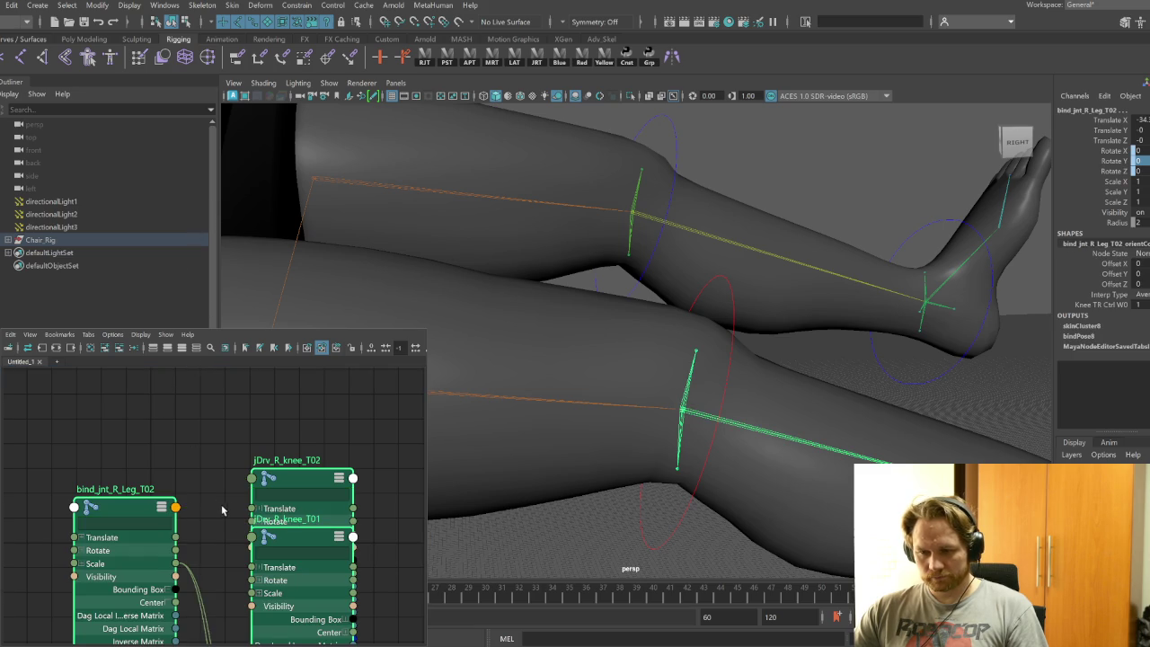
left_click_drag(260, 490, 374, 517)
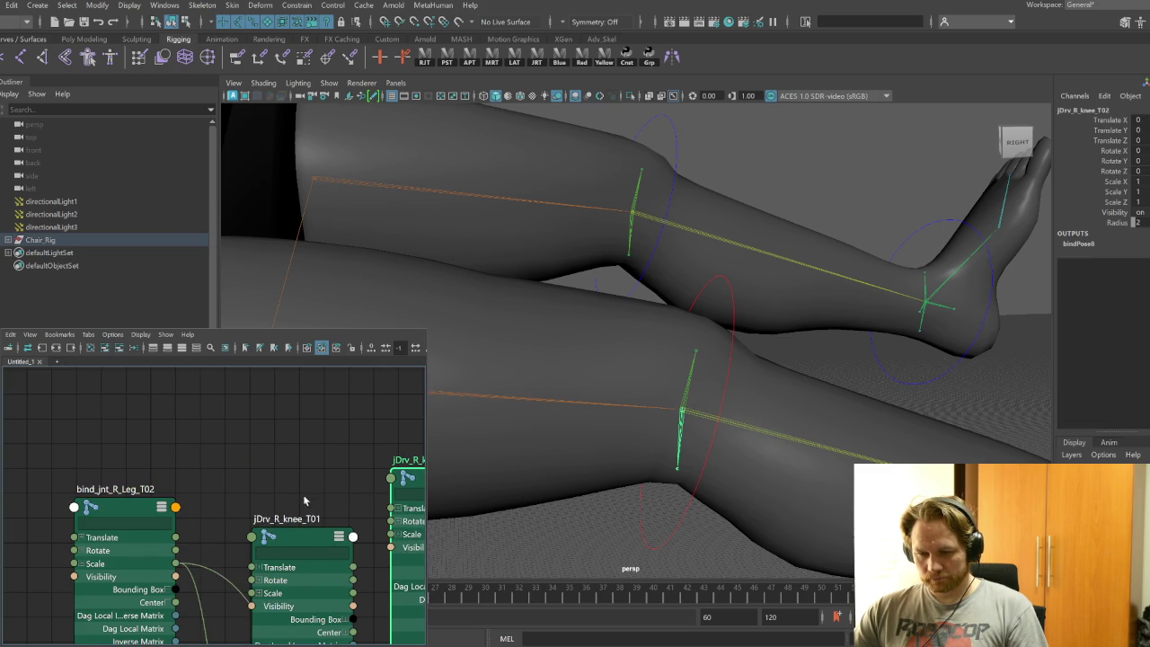
Spread out jDrv_R_knee_T01/T02, expand knee rotate, and trial-wire leg Rotate Y toward them
scroll(206, 440, "down", 5)
left_click(173, 438)
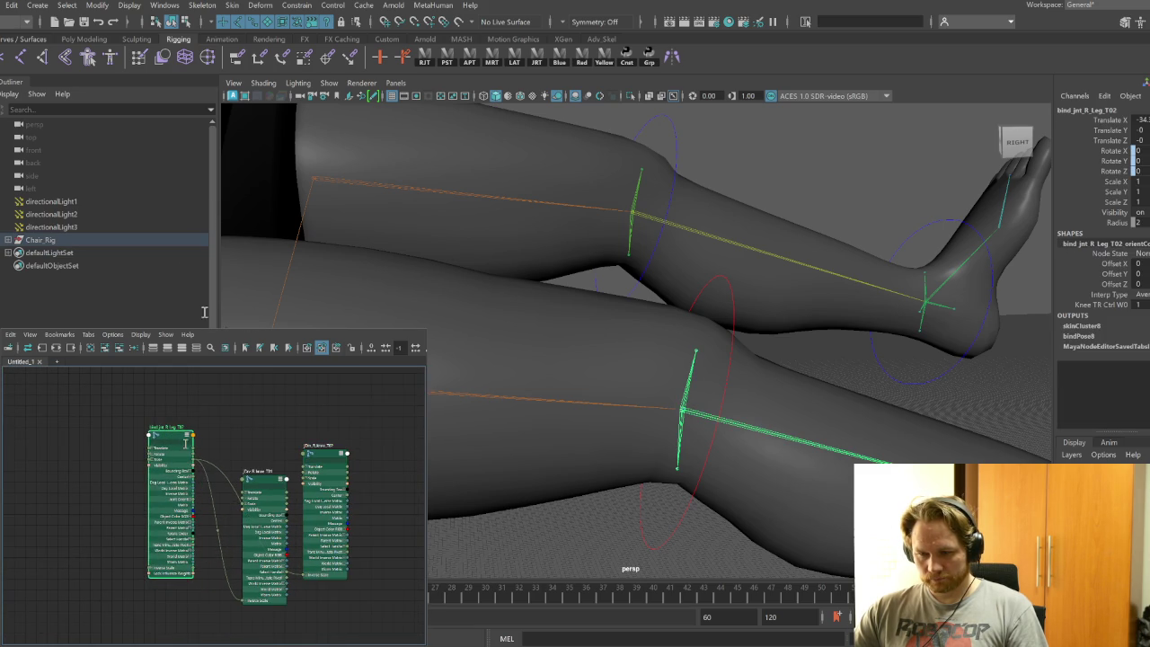
left_click_drag(268, 483, 264, 492)
left_click_drag(326, 455, 339, 406)
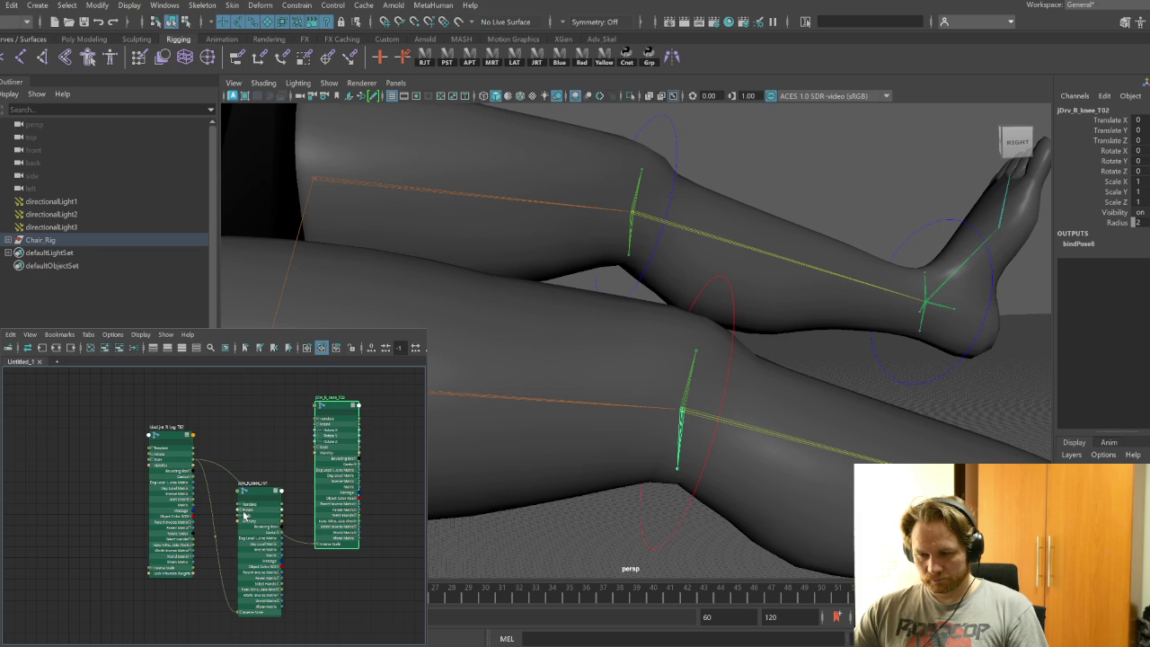
left_click(243, 513)
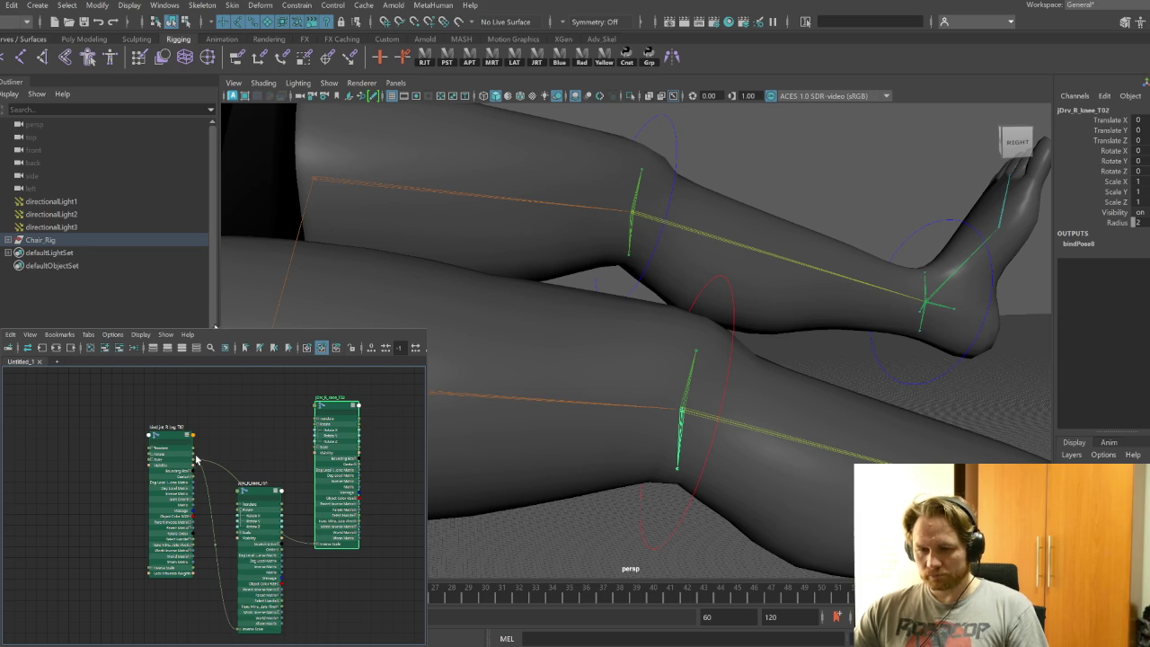
left_click_drag(121, 504, 153, 458)
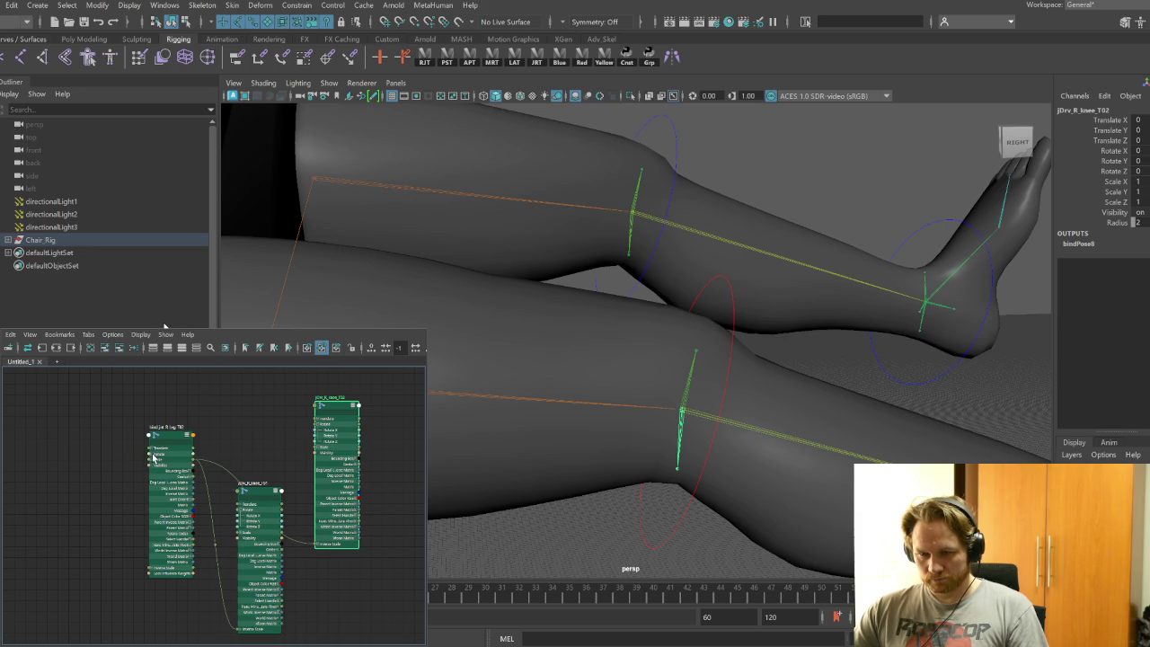
scroll(212, 521, "up", 3)
scroll(227, 524, "down", 1)
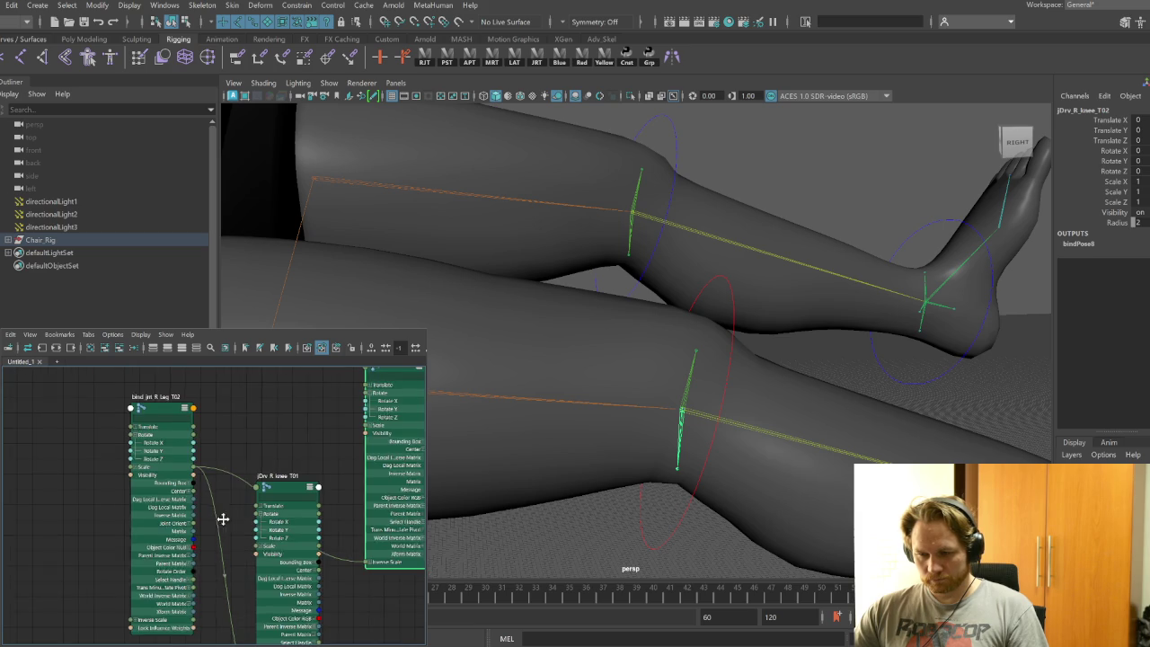
middle_click_drag(226, 524, 159, 519, "alt")
left_click_drag(126, 458, 183, 443)
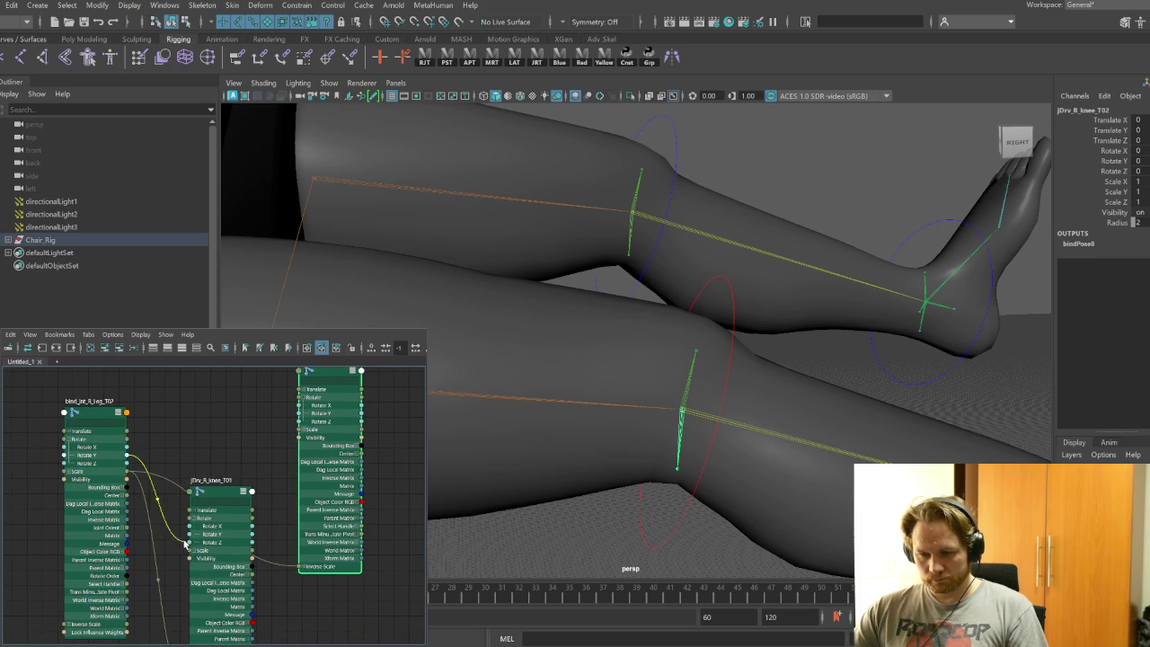
key("Tab")
type("mul")
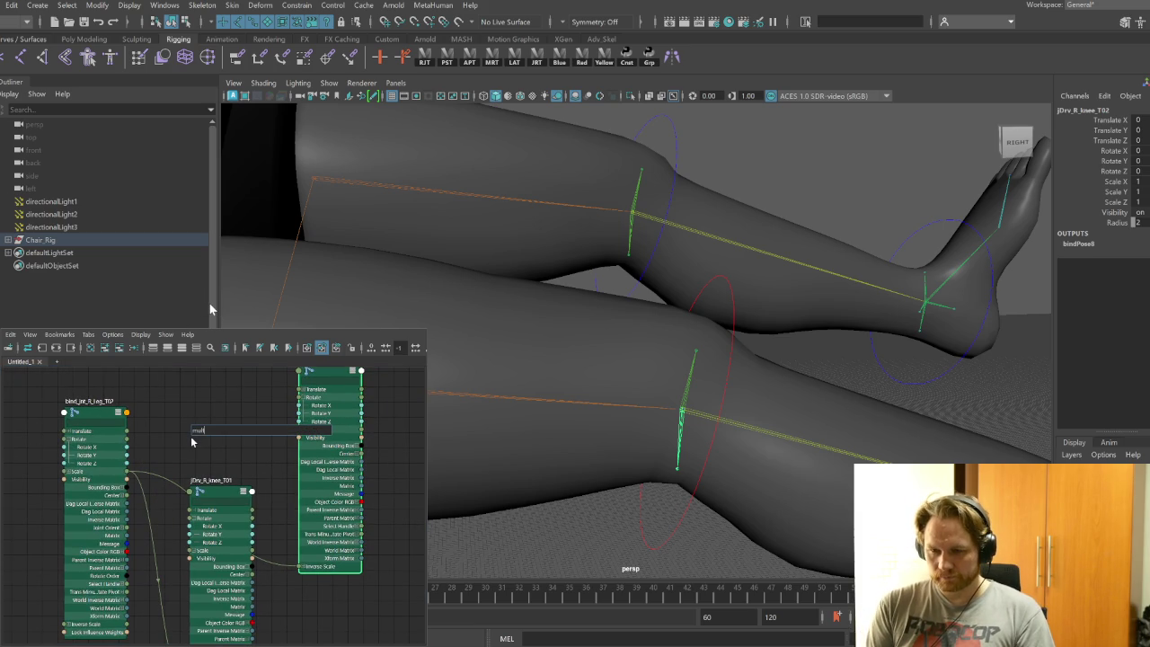
Add multiplyDivide7 between leg and knee, driving jDrv_R_knee_T01 Rotate Y from Output Y
key("Return")
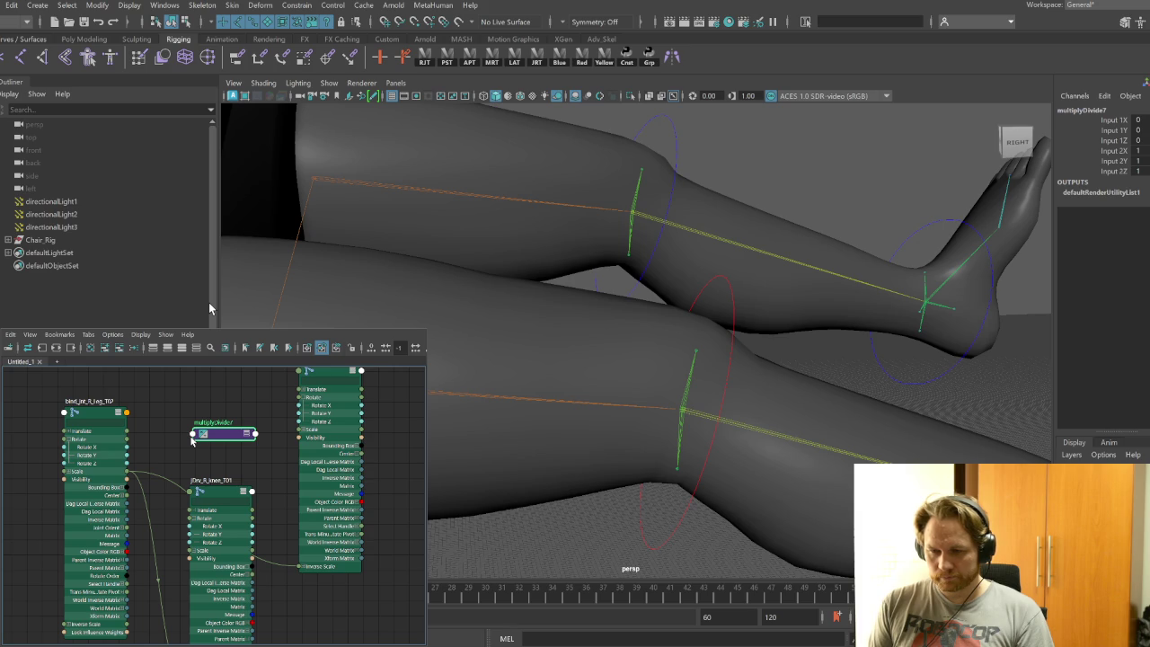
left_click_drag(97, 413, 25, 411)
left_click(247, 437)
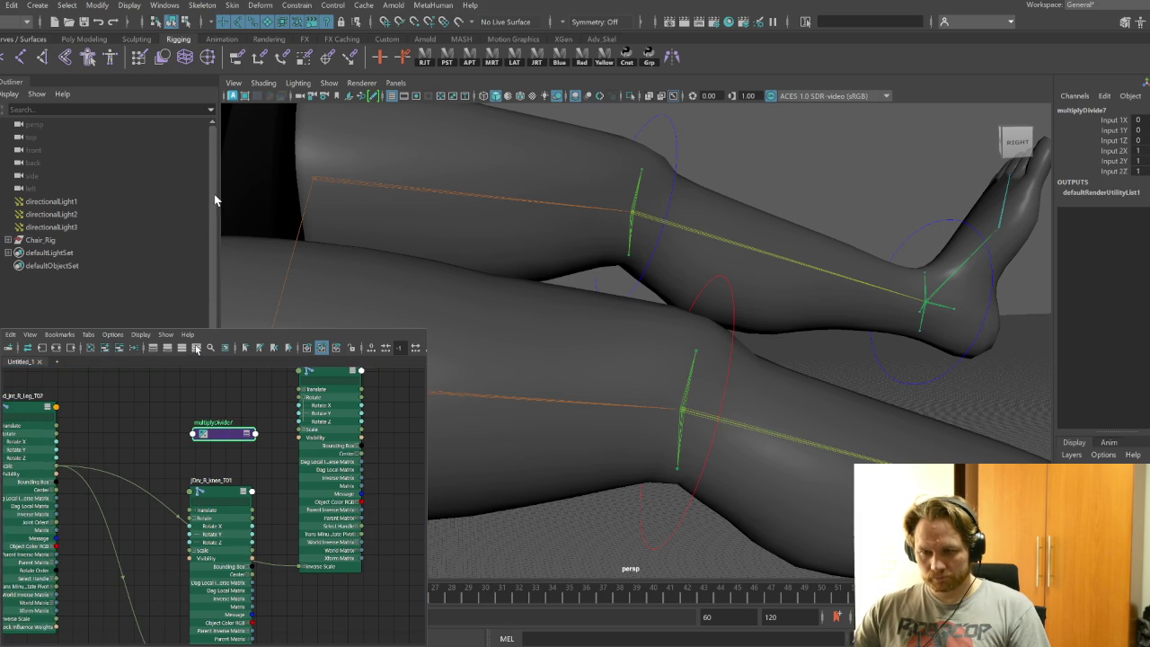
key("2")
left_click_drag(199, 445, 97, 487)
left_click(97, 486)
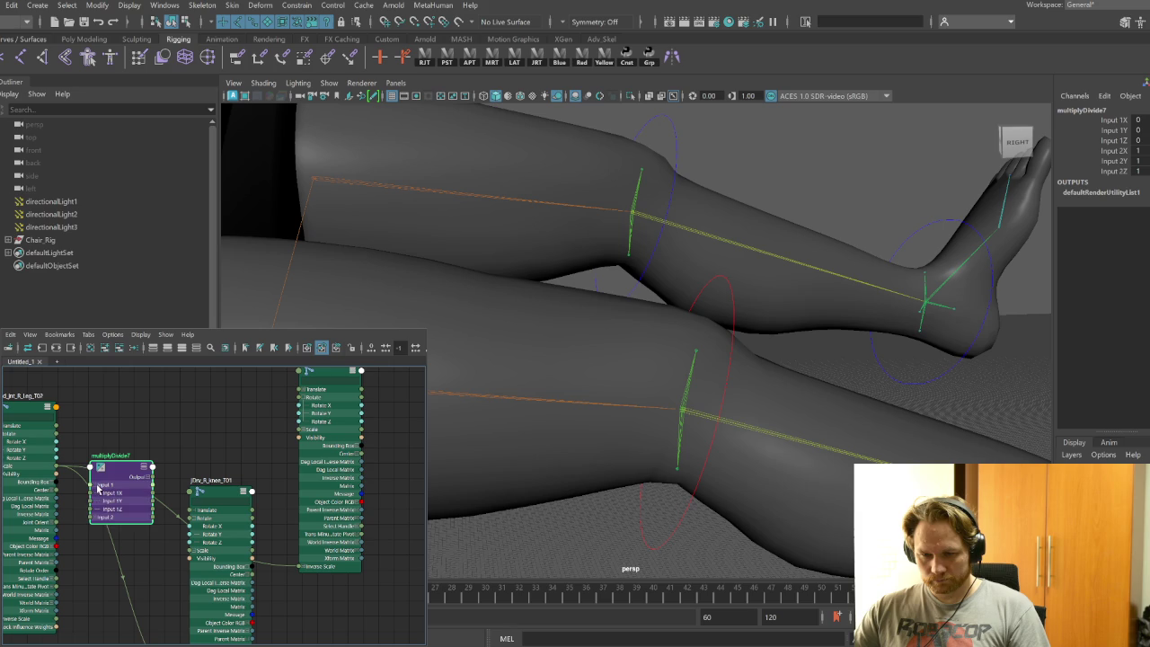
left_click(145, 478)
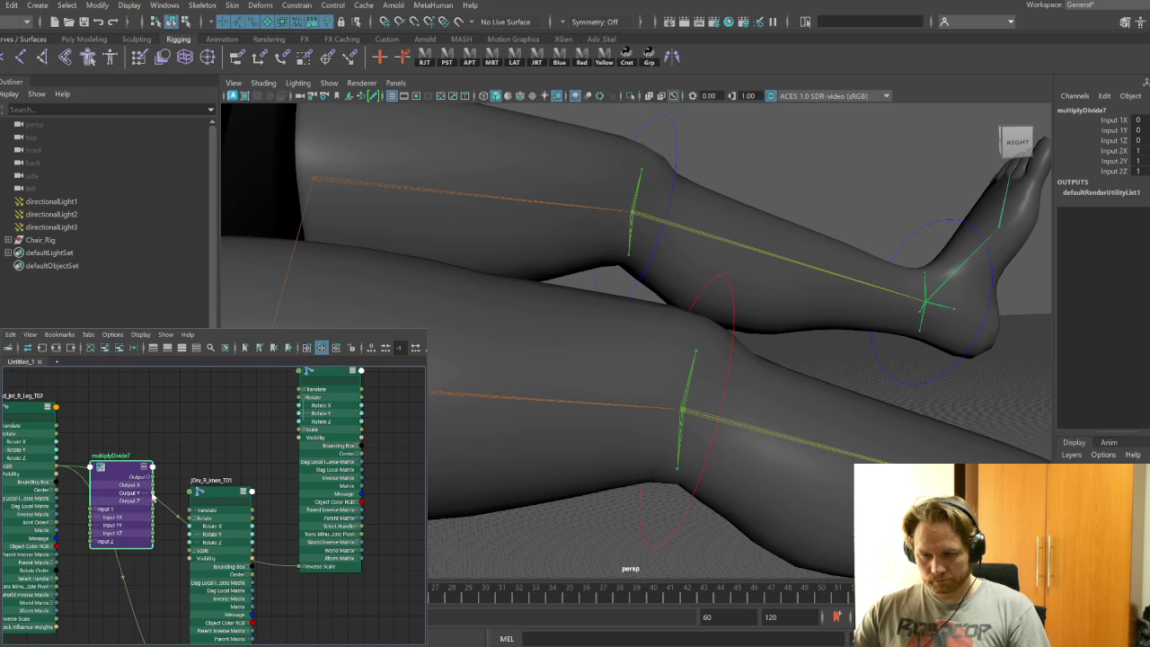
left_click_drag(185, 530, 193, 536)
Add multiplyDivide8 for the other knee joint and feed leg rotation into both Input 1s
key("Tab")
type("mu")
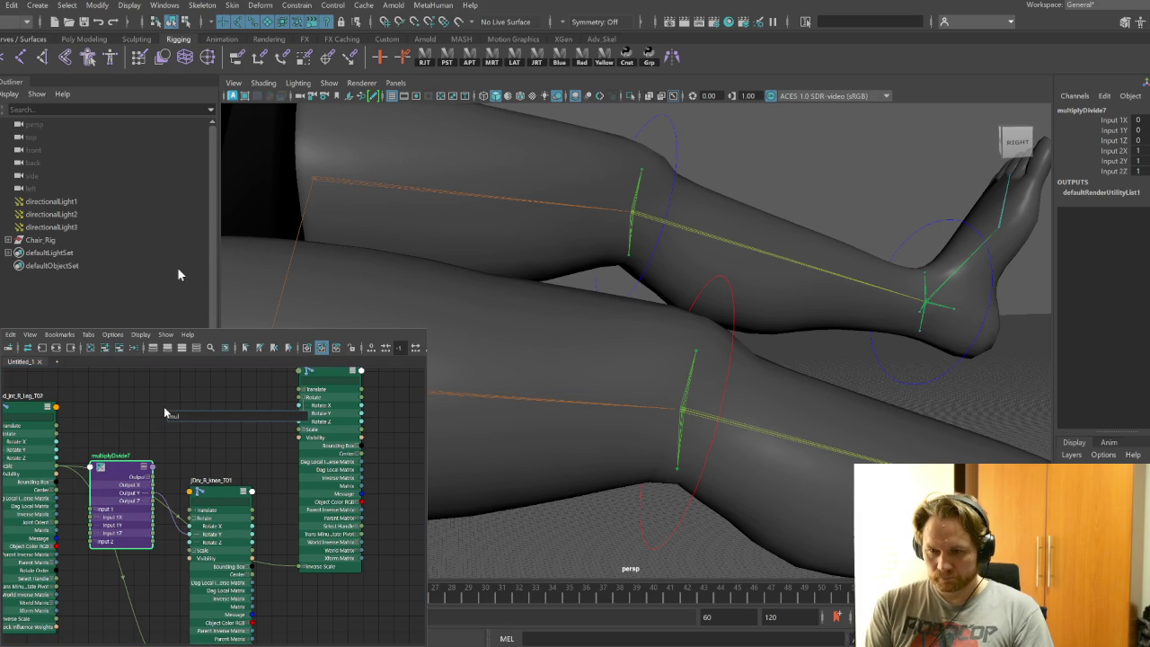
key("Return")
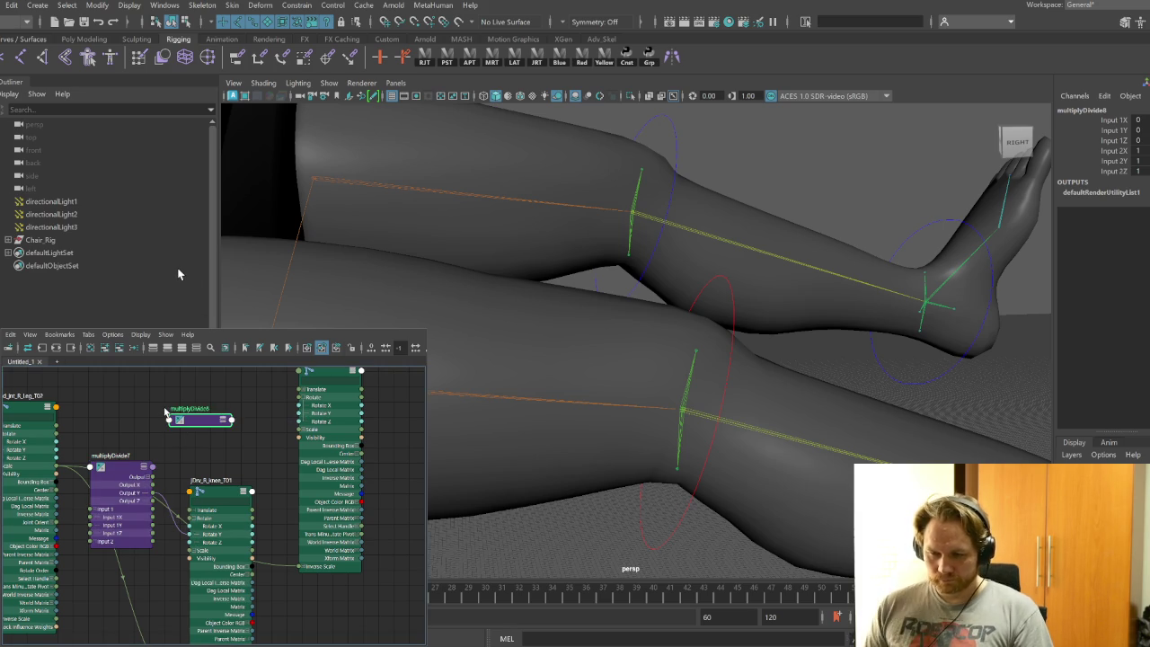
left_click(197, 349)
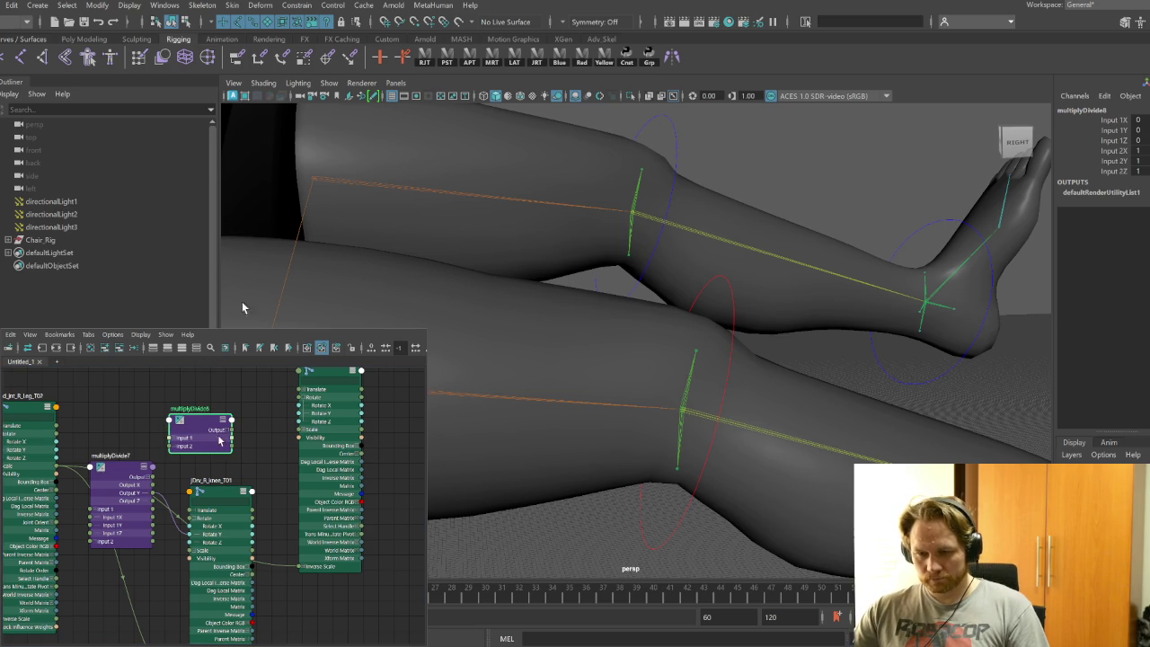
key("3")
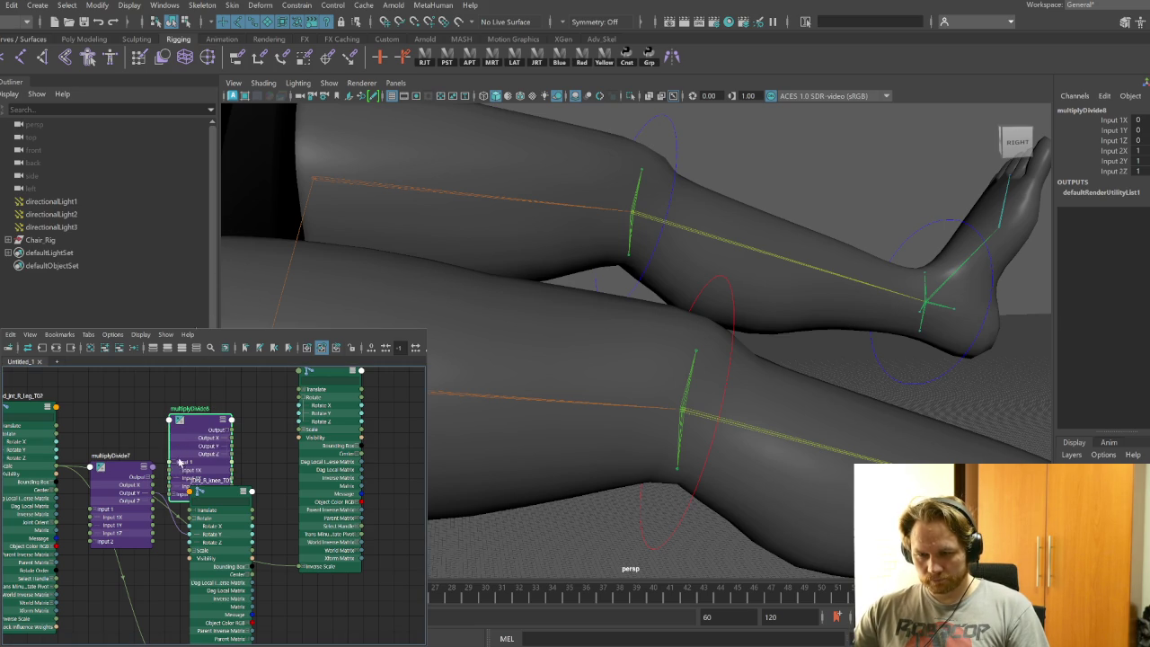
left_click_drag(215, 437, 208, 399)
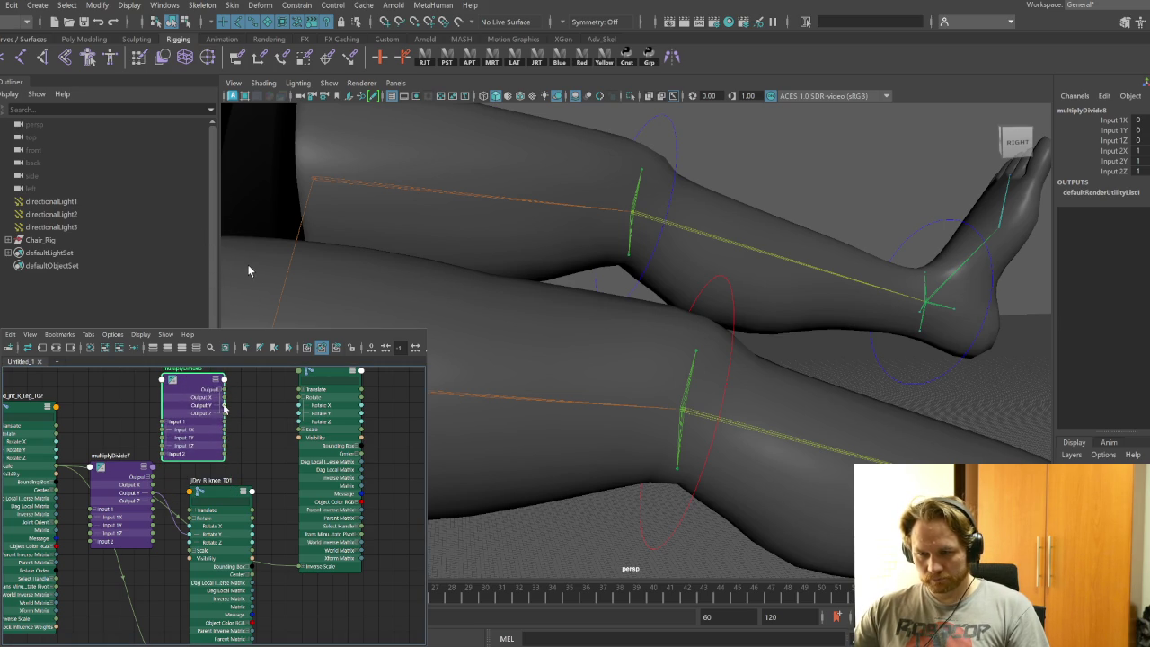
left_click_drag(283, 415, 299, 413)
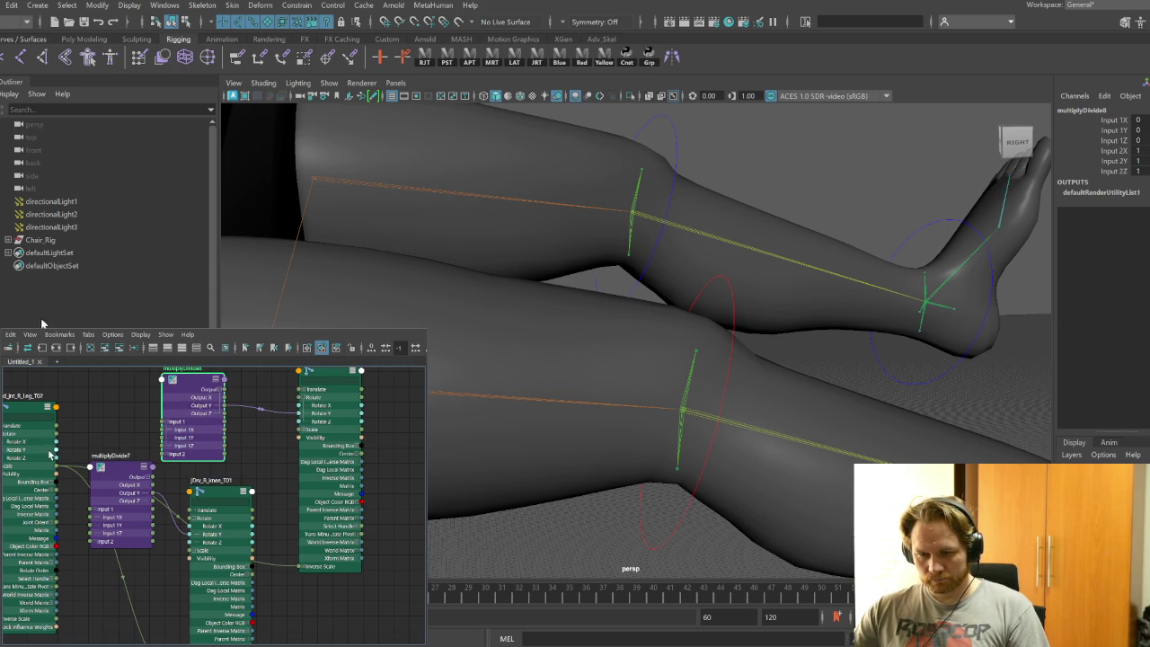
left_click_drag(55, 452, 89, 518)
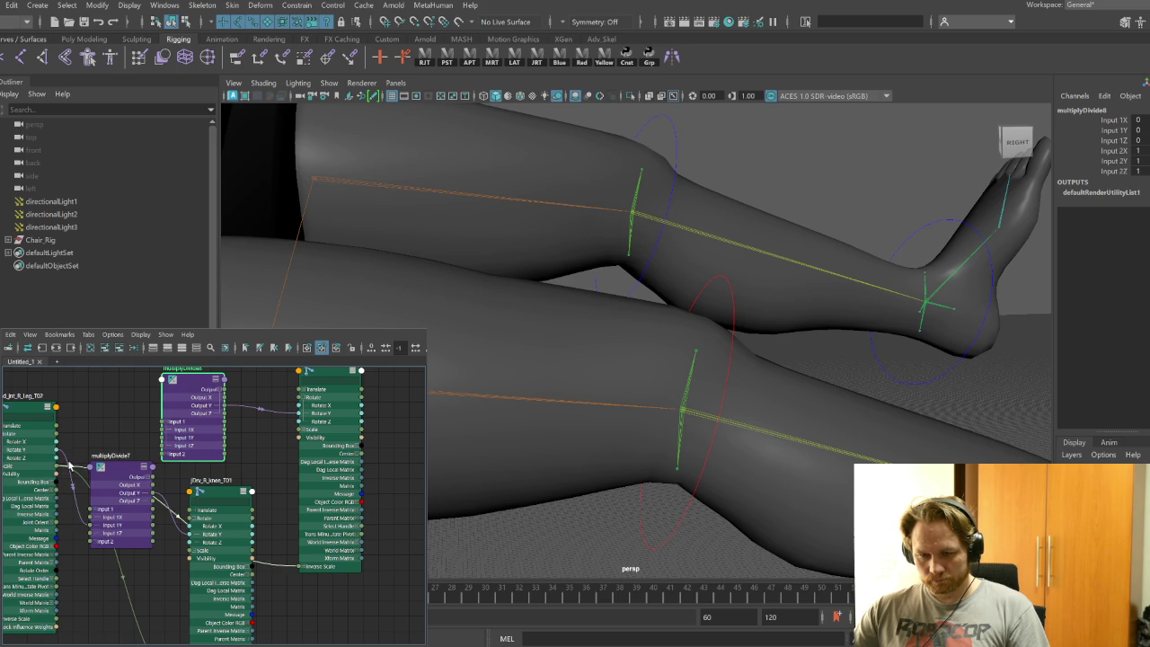
left_click_drag(56, 450, 162, 438)
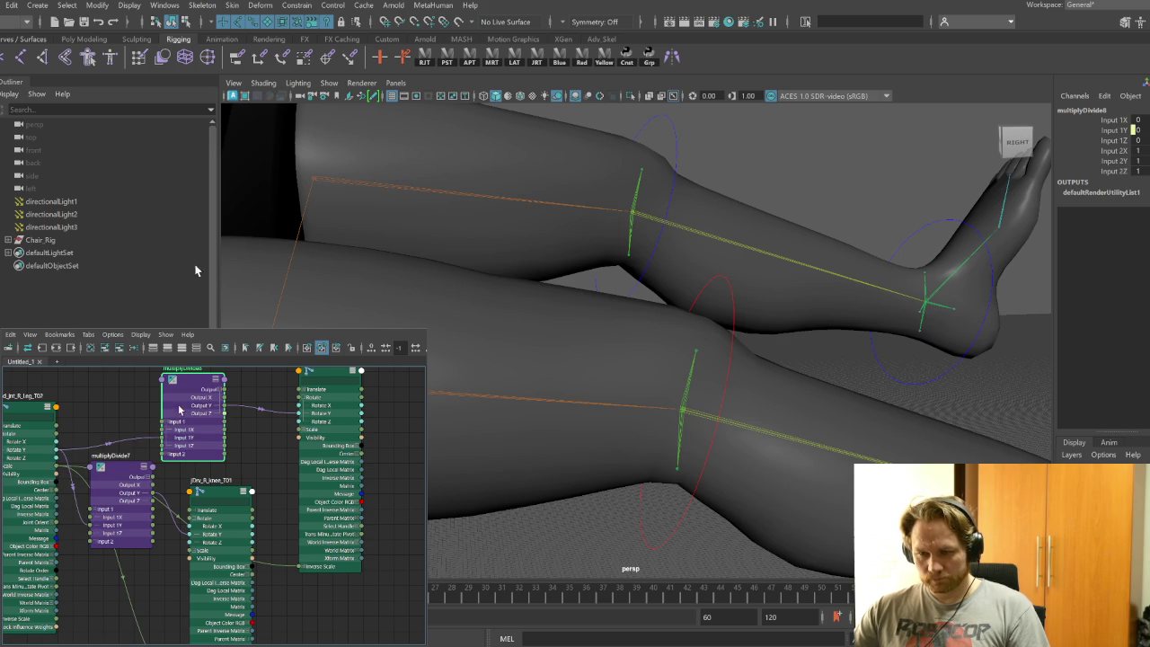
Set multiplyDivide7's Input 2Y to -5, check multiplyDivide8's -0.35, and clear the graph
left_click(218, 493)
left_click(123, 476)
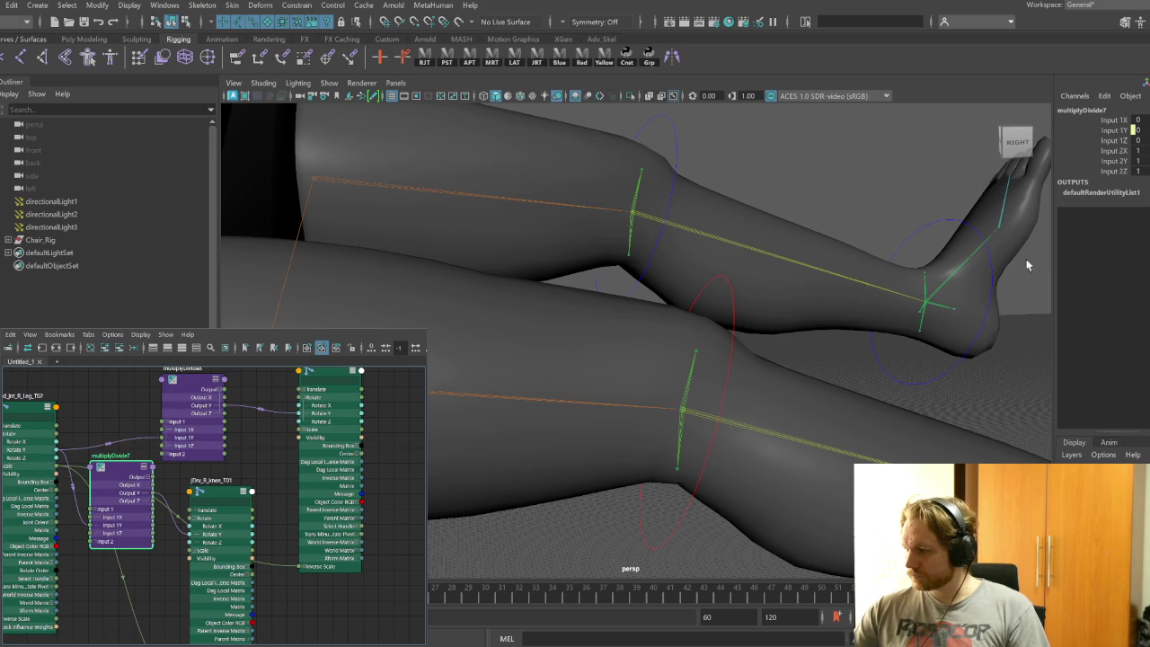
left_click(1136, 161)
type("-5")
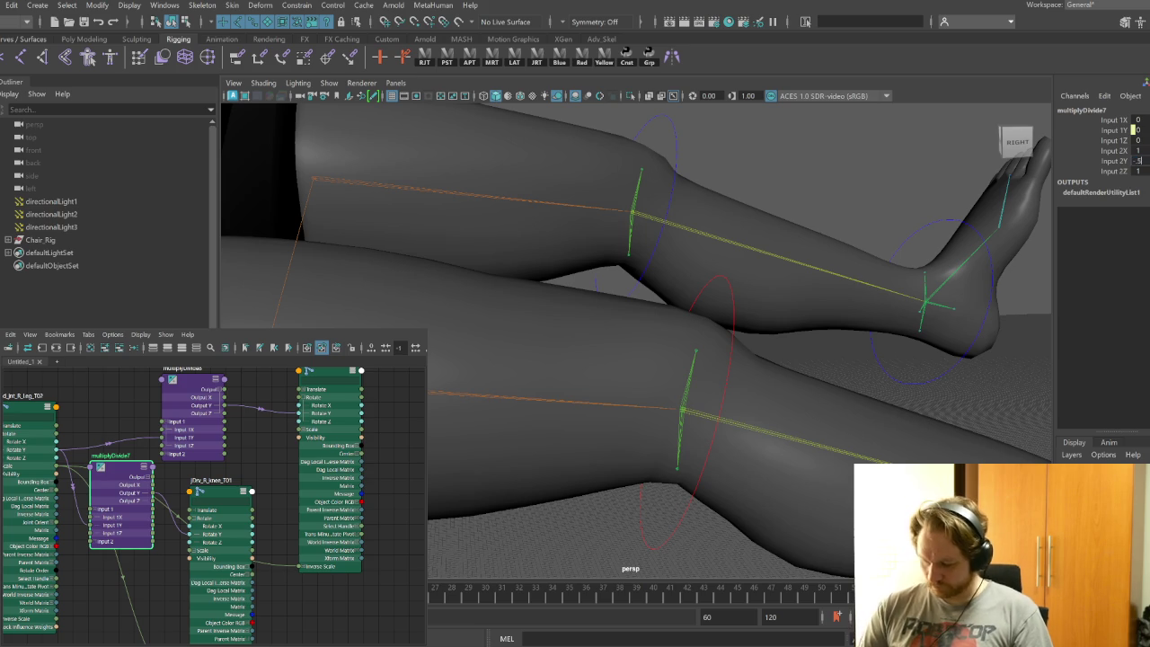
left_click(183, 385)
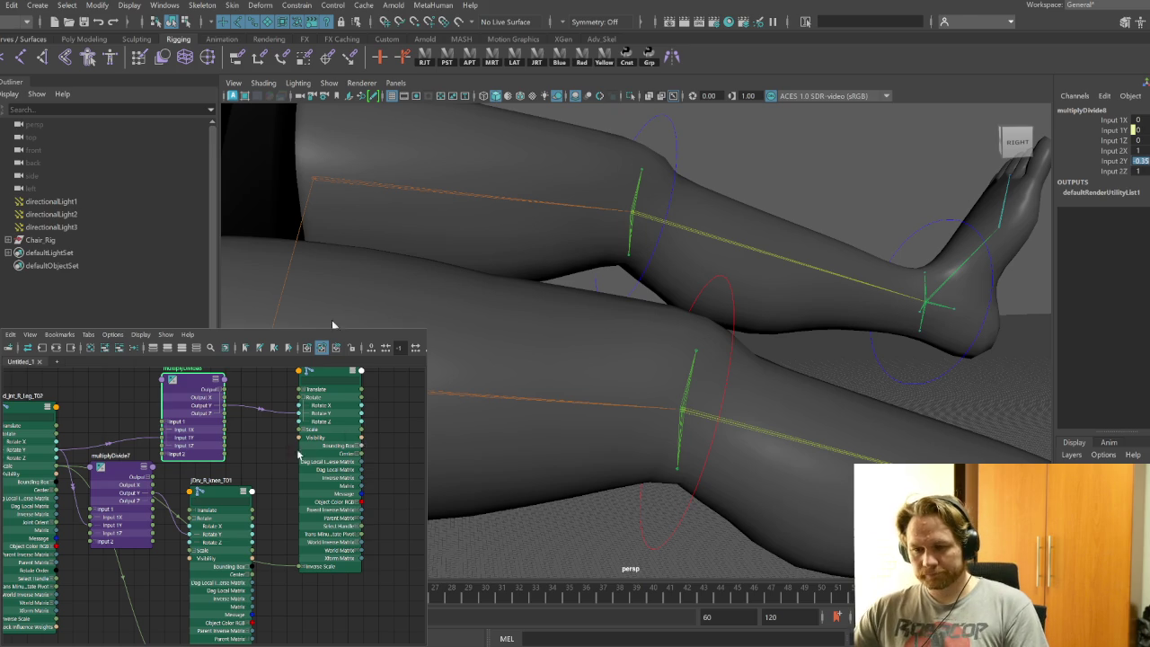
left_click(91, 348)
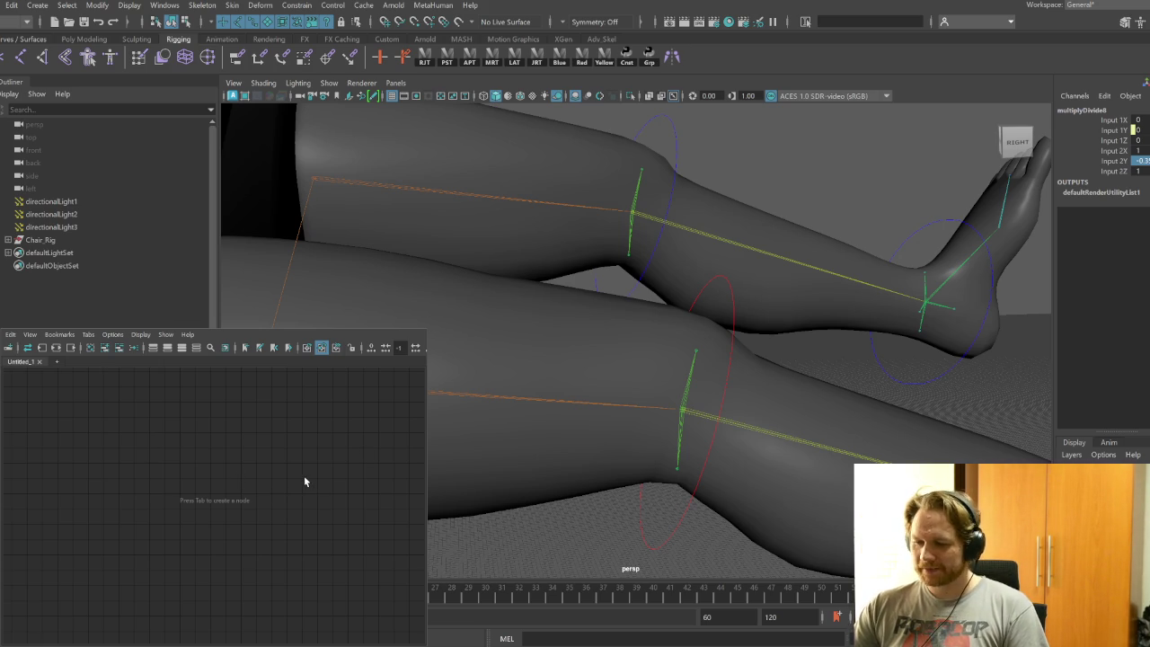
Graph jDrv_R_ankle_T01's connections with full attribute lists on every node
left_click_drag(740, 359, 808, 462, "alt")
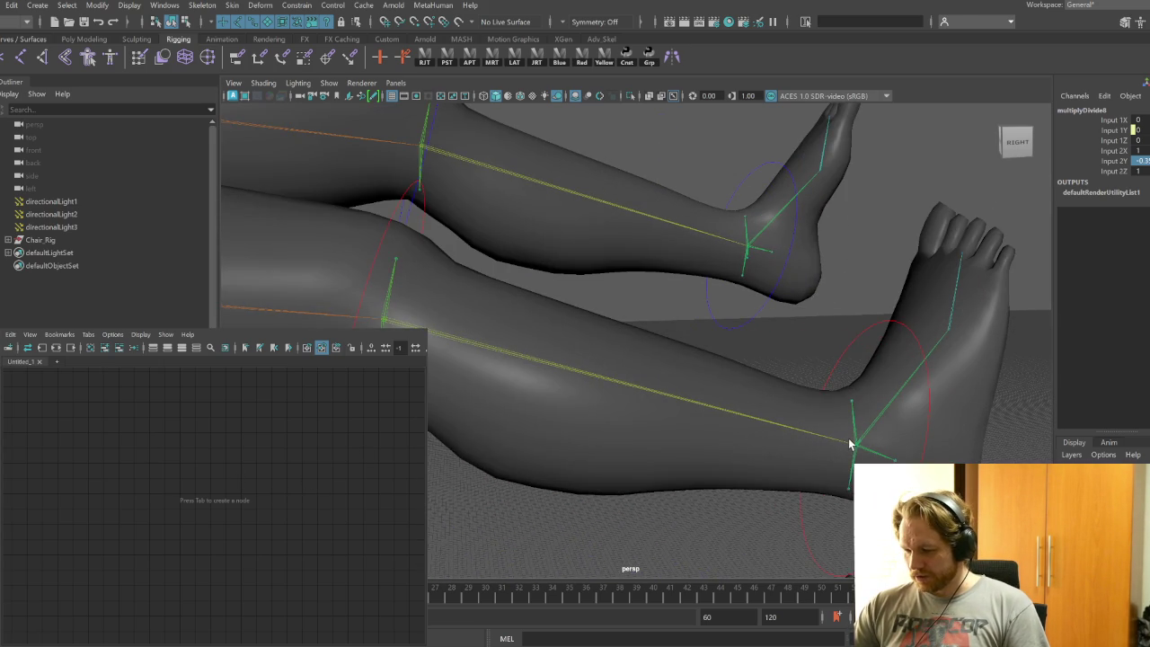
left_click(854, 438)
mouse_move(817, 474)
left_mouse_down("alt")
mouse_move(745, 462)
mouse_move(754, 466)
left_mouse_up("alt")
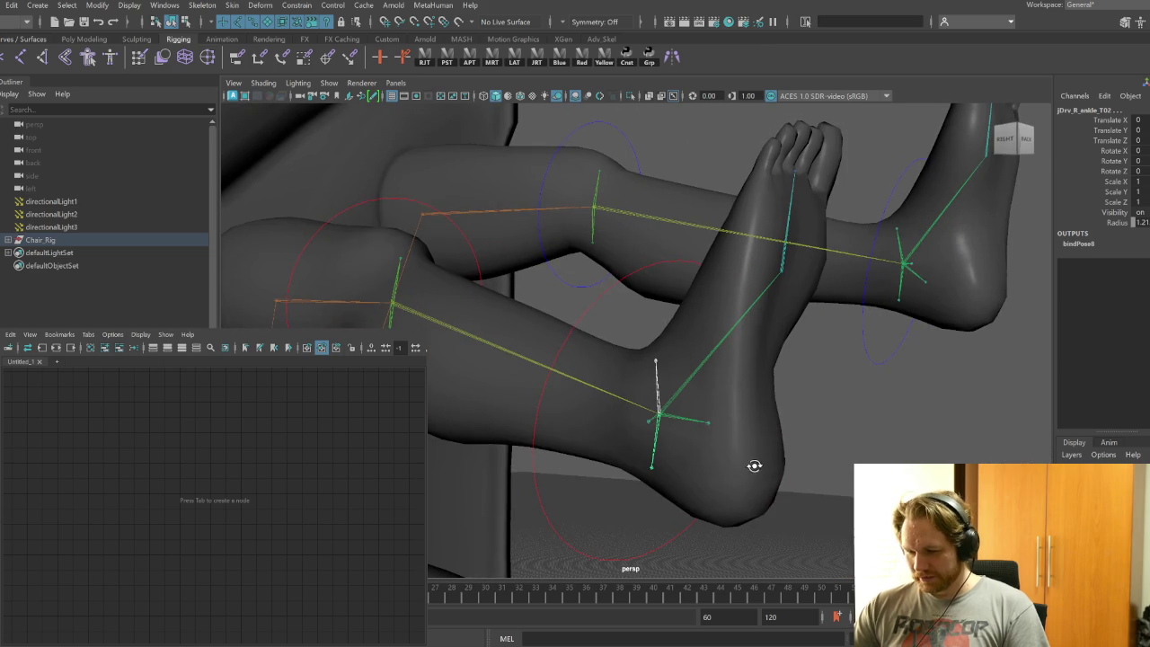
left_click(43, 349)
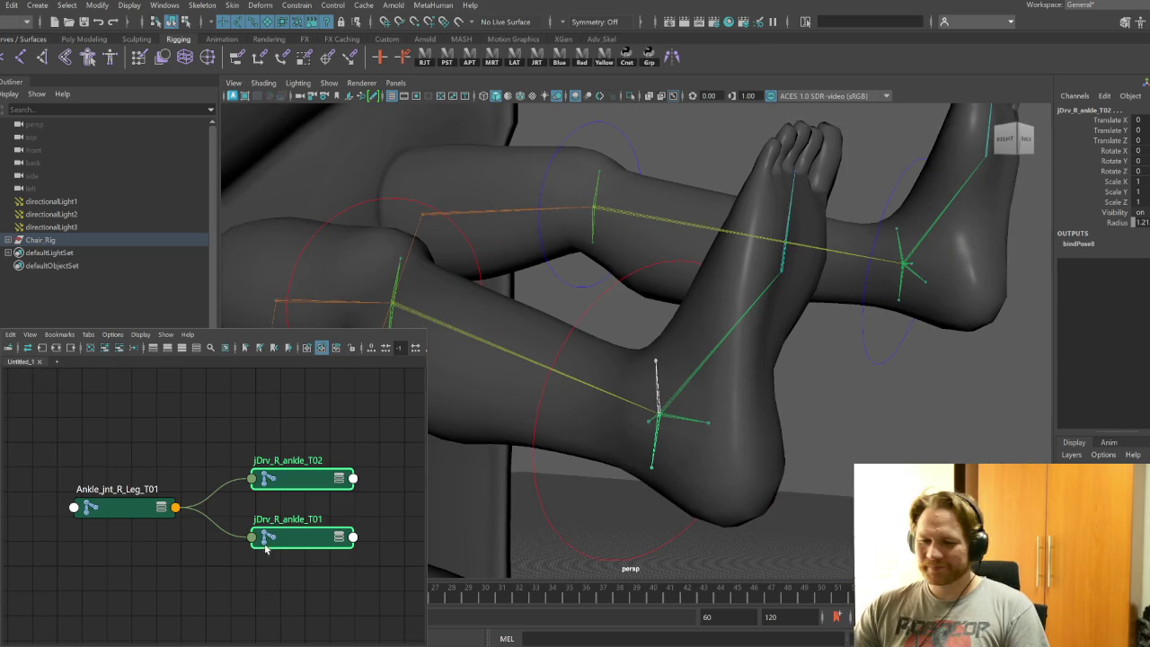
left_click(124, 508)
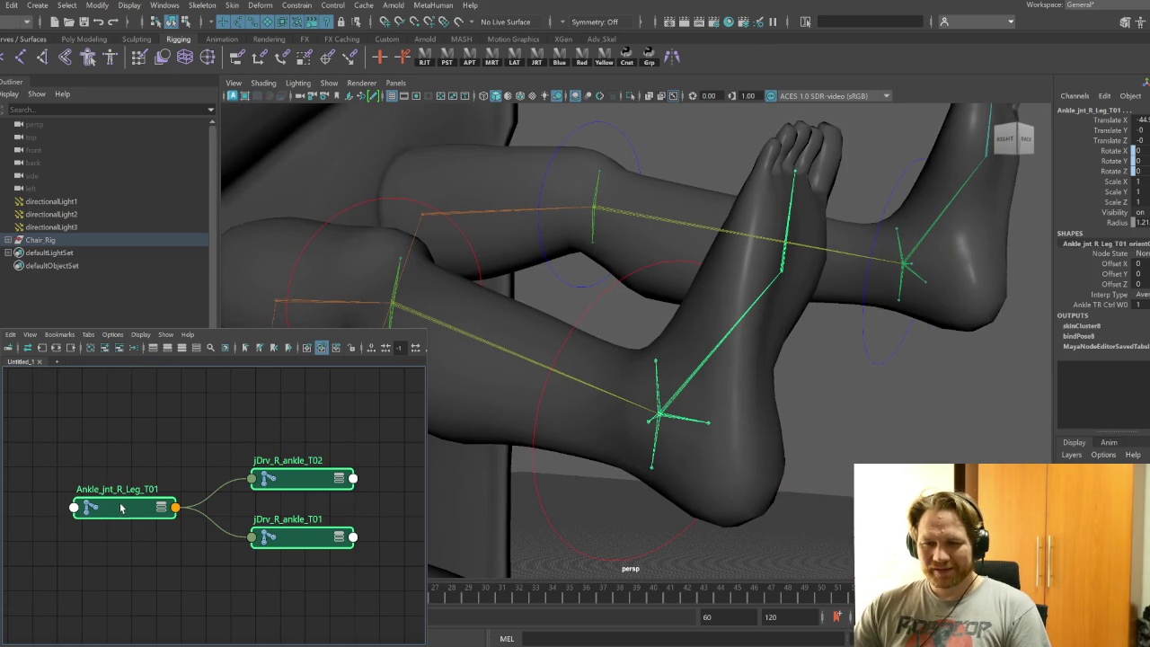
left_click(195, 349)
Separate Ankle_jnt_R_Leg_T01, jDrv_R_ankle_T01 and T02 nodes and expand each Rotate into X, Y, Z
scroll(180, 449, "down", 5)
scroll(193, 449, "up", 4)
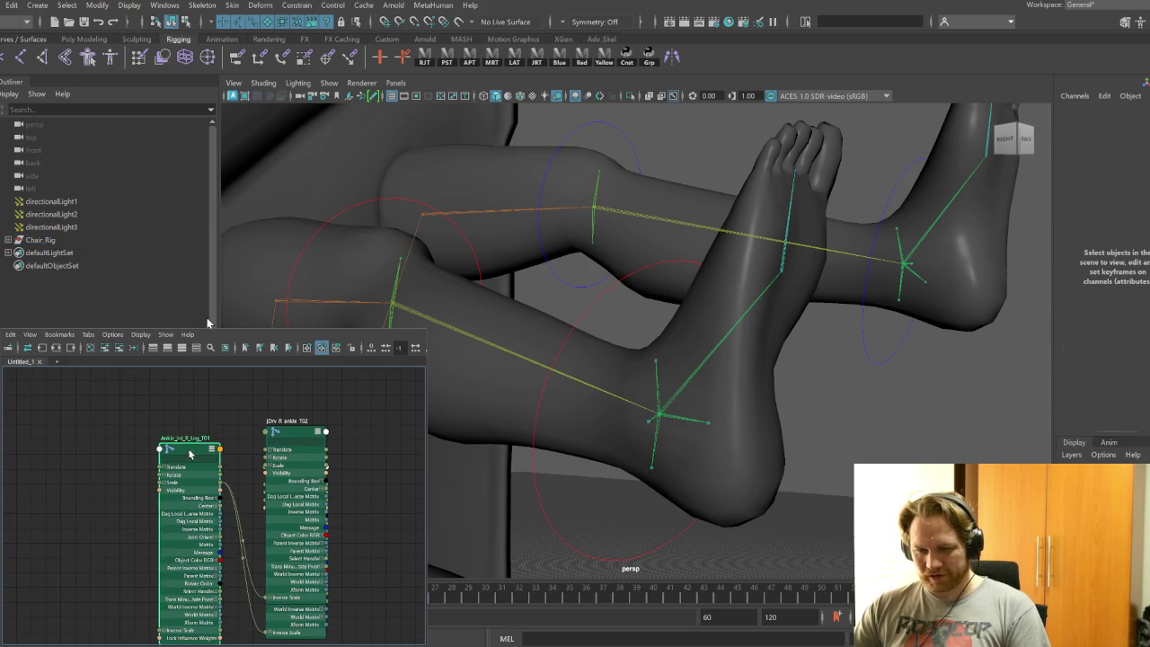
left_click_drag(190, 454, 99, 420)
left_click_drag(296, 436, 363, 441)
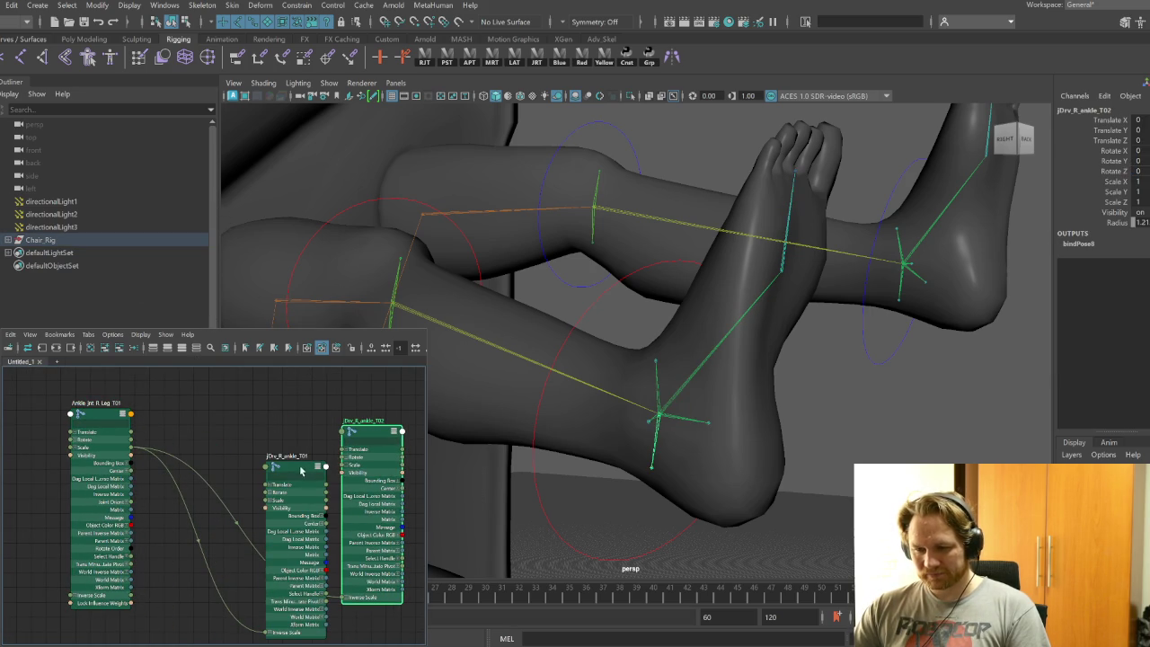
left_click_drag(303, 468, 250, 497)
mouse_move(355, 462)
left_mouse_down()
mouse_move(348, 423)
mouse_move(278, 444)
left_mouse_up()
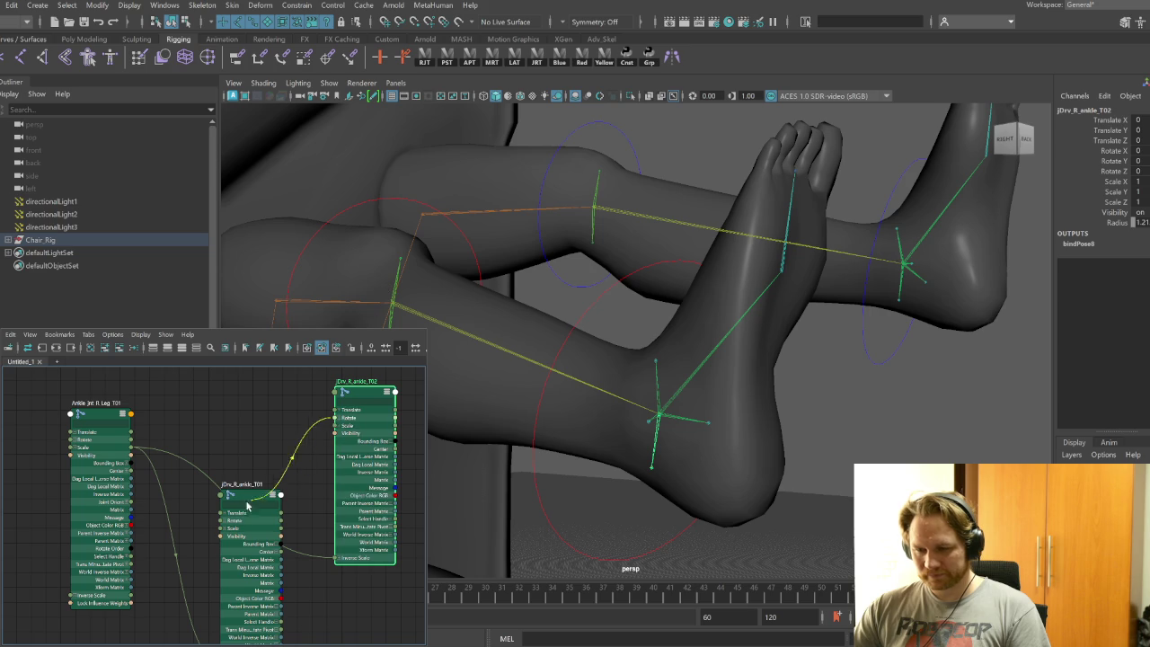
left_click(340, 420)
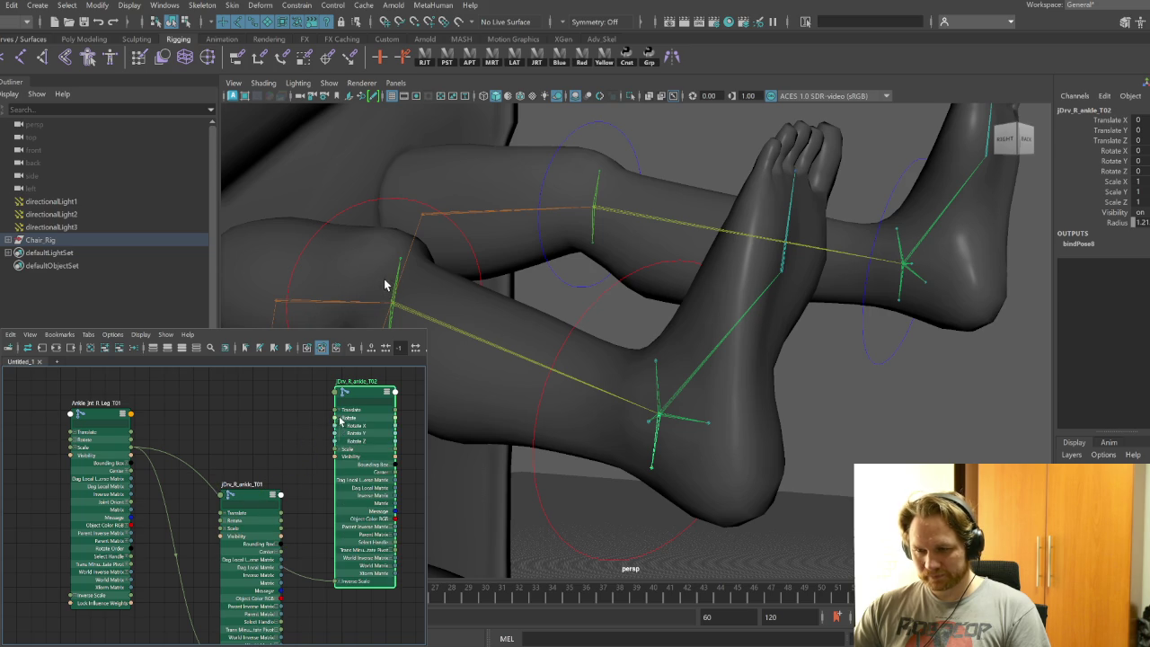
left_click(226, 523)
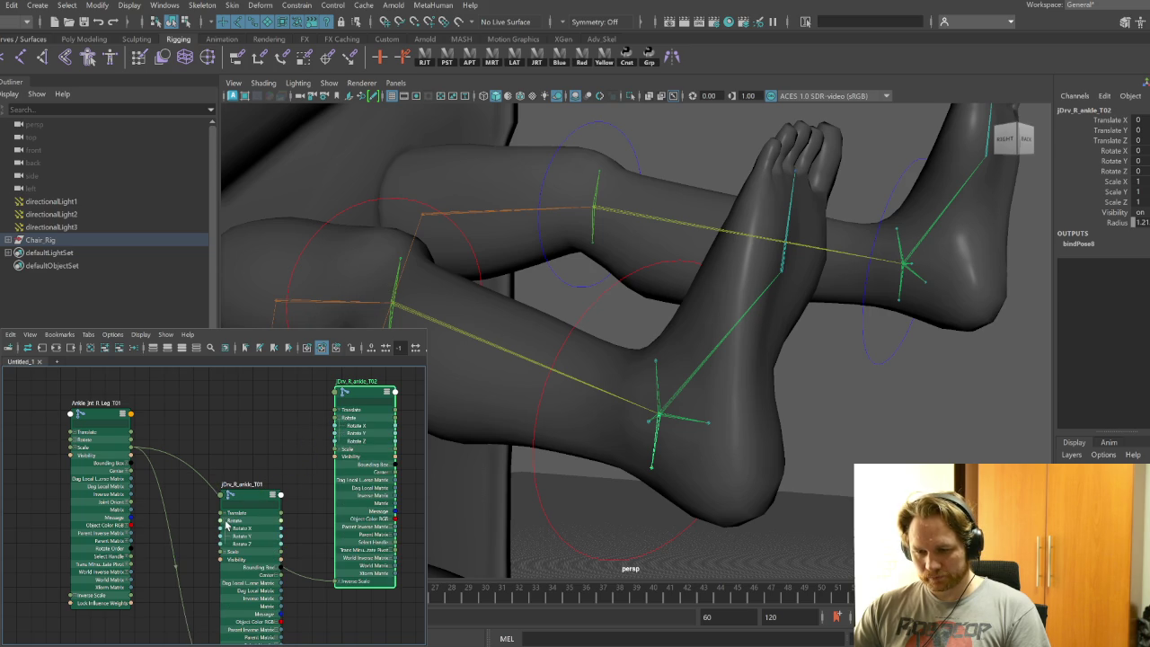
left_click(80, 440)
key("Tab")
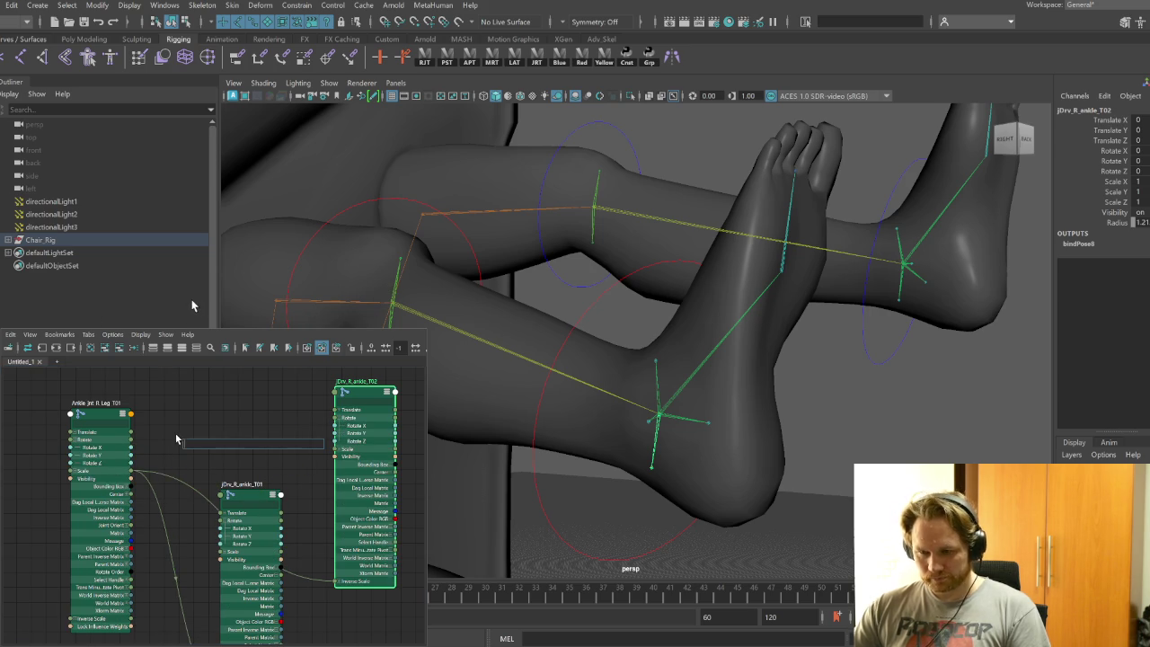
Create multiplyDivide9 with its Input 1 and Output expanded into X, Y, Z
type("multip")
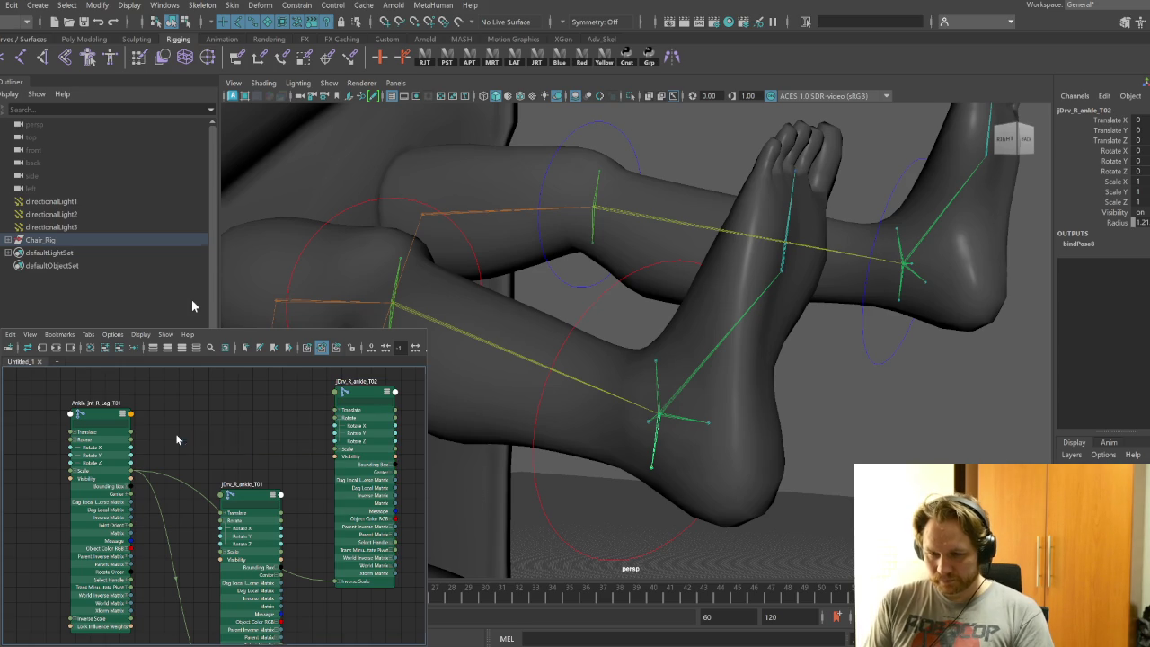
key("Return")
left_click(197, 350)
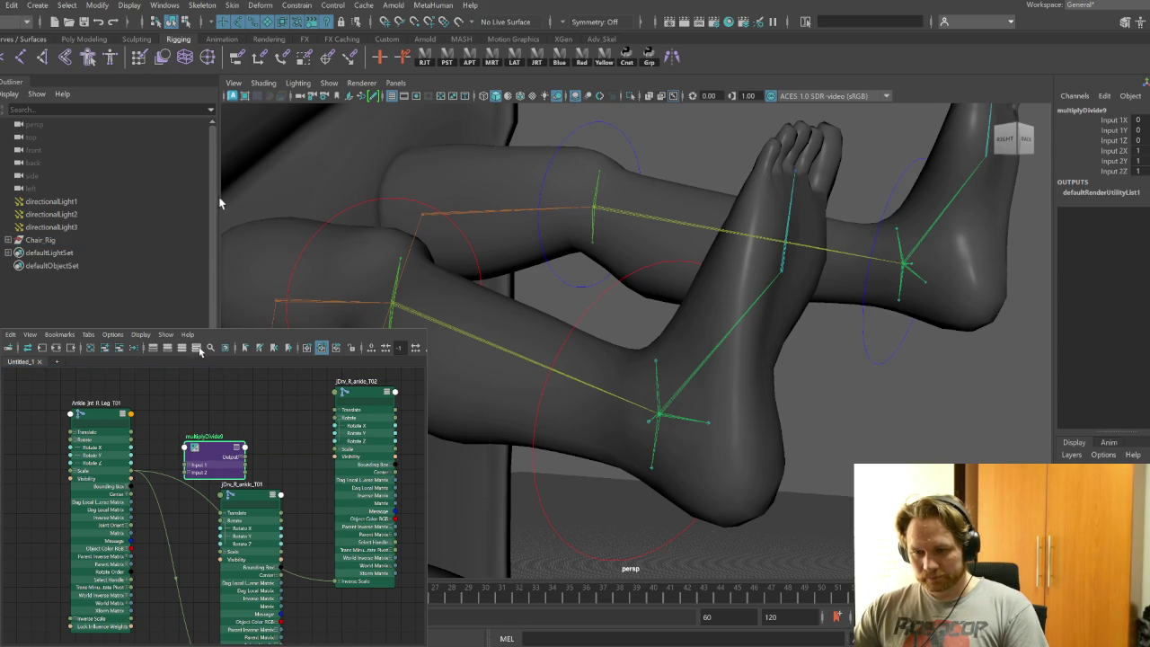
left_click(241, 459)
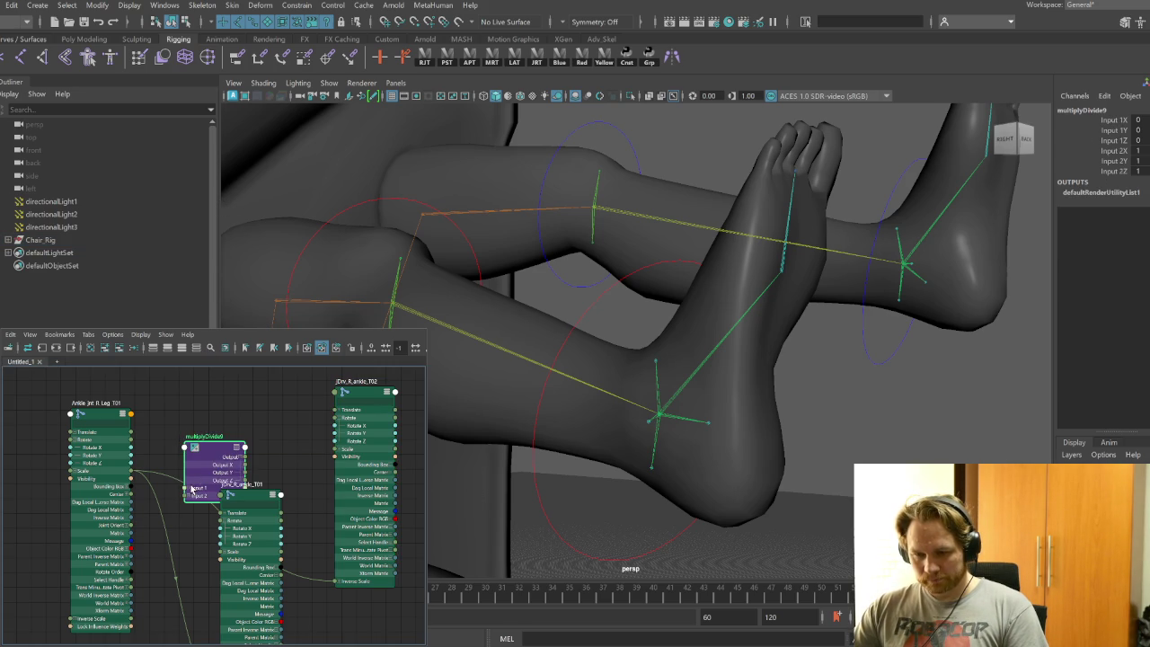
left_click(191, 488)
mouse_move(217, 445)
left_mouse_down()
mouse_move(167, 453)
mouse_move(151, 508)
mouse_move(339, 435)
left_mouse_up()
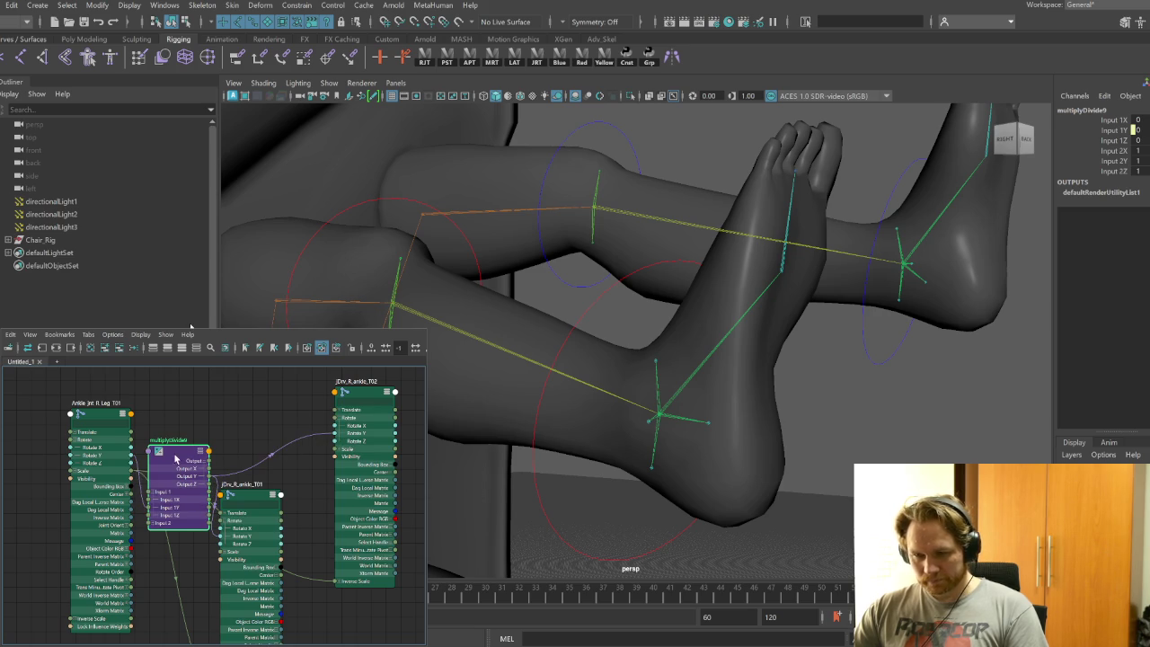
Set multiplyDivide9's Input 2Y to -0.5 and rotate the ankle control to test the twist
left_click(1136, 161)
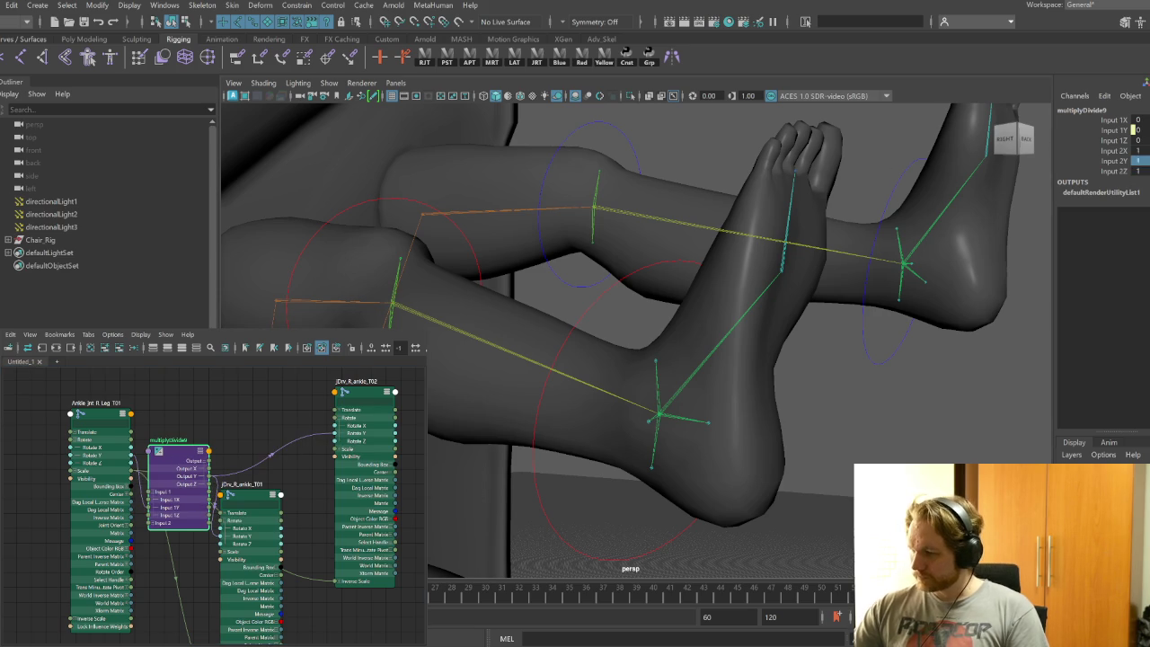
type("-0.5")
key("Return")
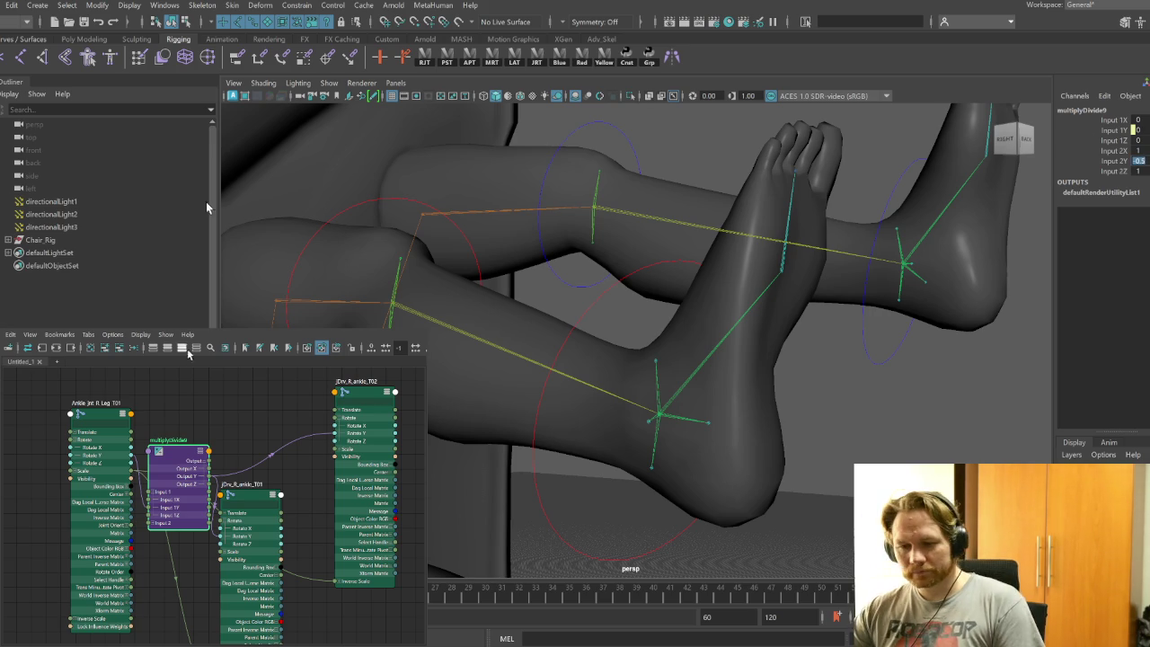
left_click(672, 537)
mouse_move(699, 404)
left_mouse_down()
mouse_move(688, 405)
mouse_move(689, 475)
mouse_move(735, 510)
left_mouse_up()
Undo the ankle test, clear the node graph, and test-bend then undo the knee control
key("ctrl+z")
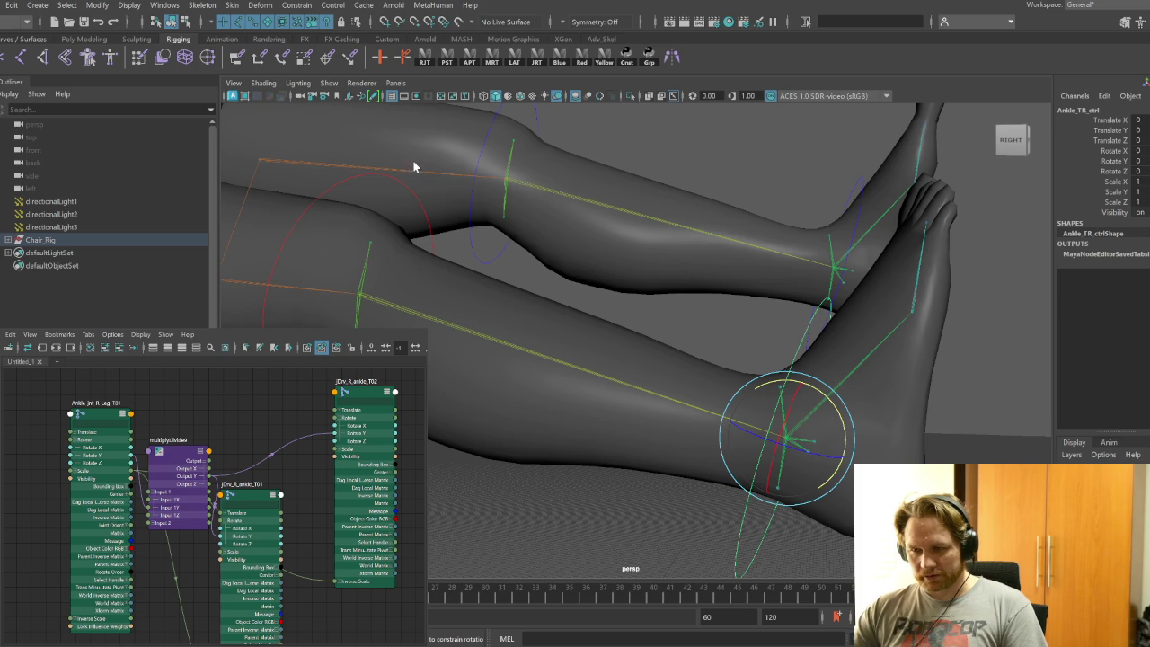
left_click(104, 348)
mouse_move(598, 290)
left_mouse_down("alt")
mouse_move(701, 334)
mouse_move(845, 251)
mouse_move(916, 154)
mouse_move(704, 391)
mouse_move(616, 423)
mouse_move(722, 386)
mouse_move(708, 398)
mouse_move(726, 440)
left_mouse_up("alt")
left_click(707, 335)
left_click_drag(731, 333, 737, 398)
key("ctrl+z")
Orbit around the knee and select the knee twist joint jDrv_R_knee_BT01
mouse_move(752, 458)
left_mouse_down("alt")
mouse_move(713, 462)
mouse_move(738, 482)
left_mouse_up("alt")
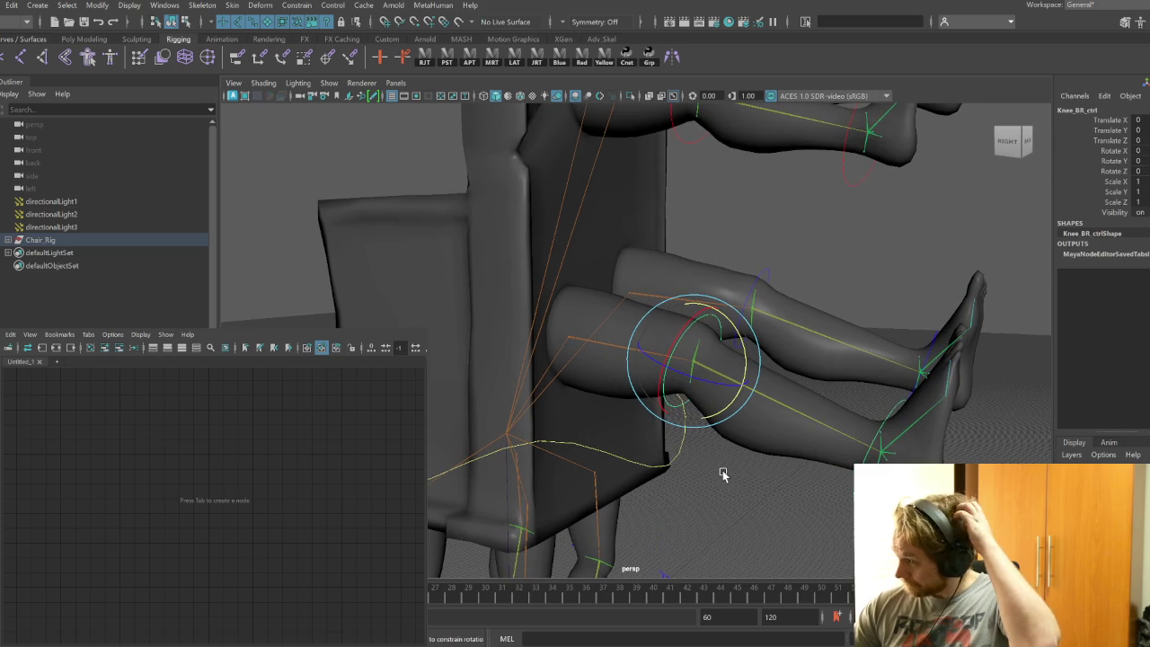
scroll(801, 415, "up", 3)
scroll(780, 371, "up", 3)
left_click(758, 419)
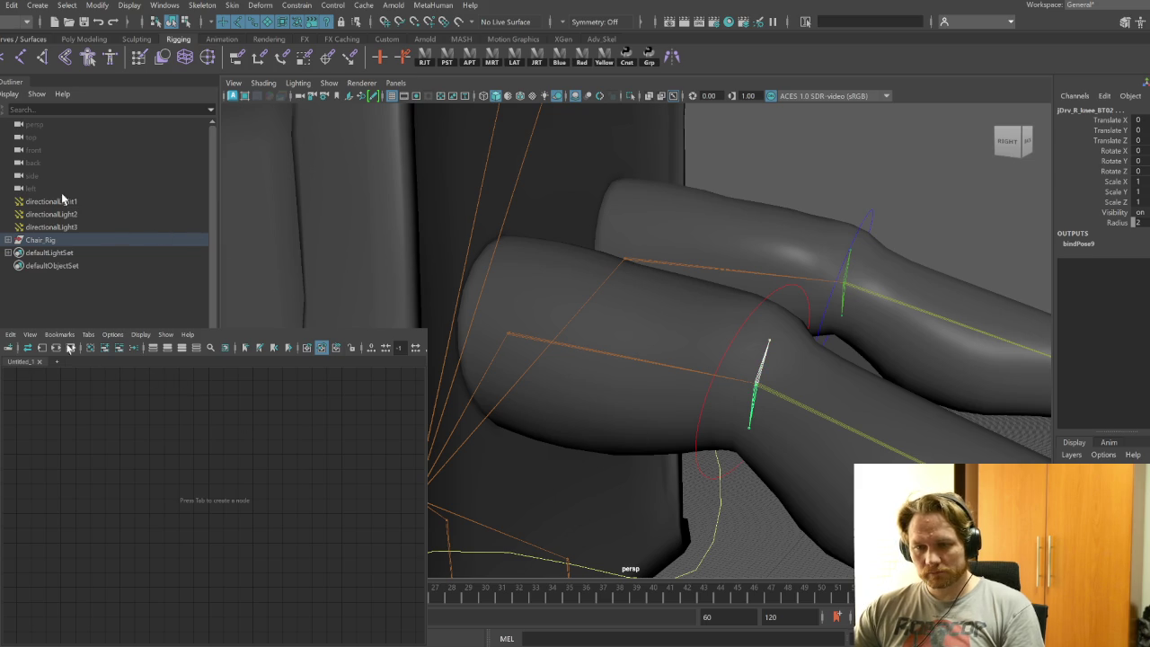
Graph the knee twist joint's connections with full attribute lists shown
left_click(41, 352)
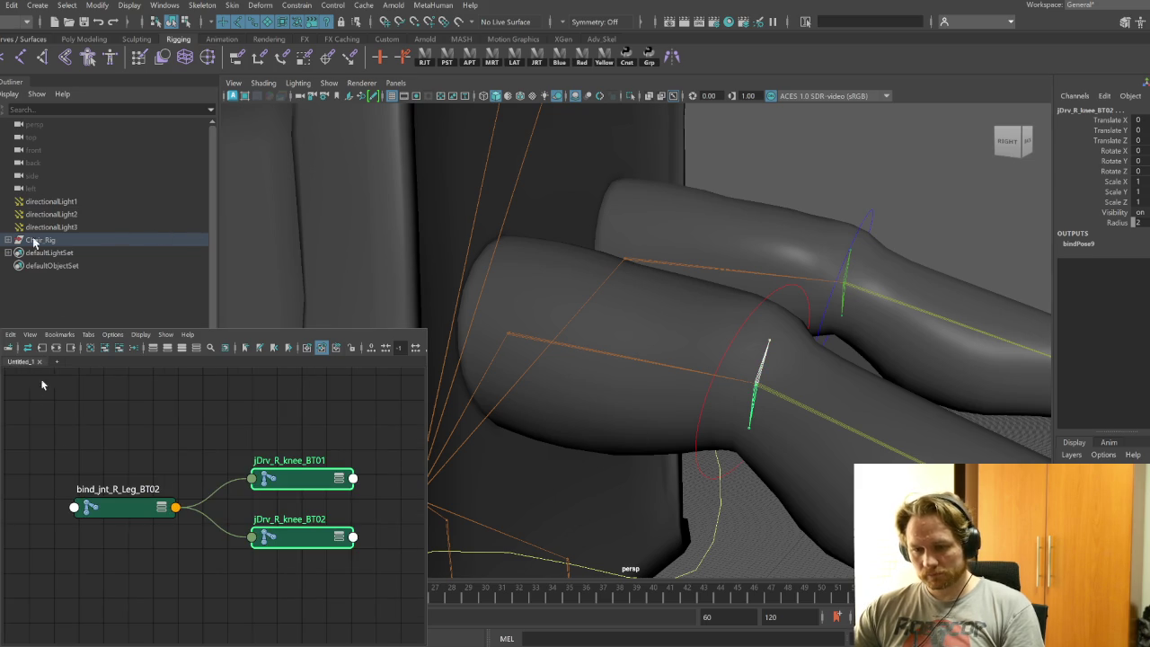
left_click(142, 508)
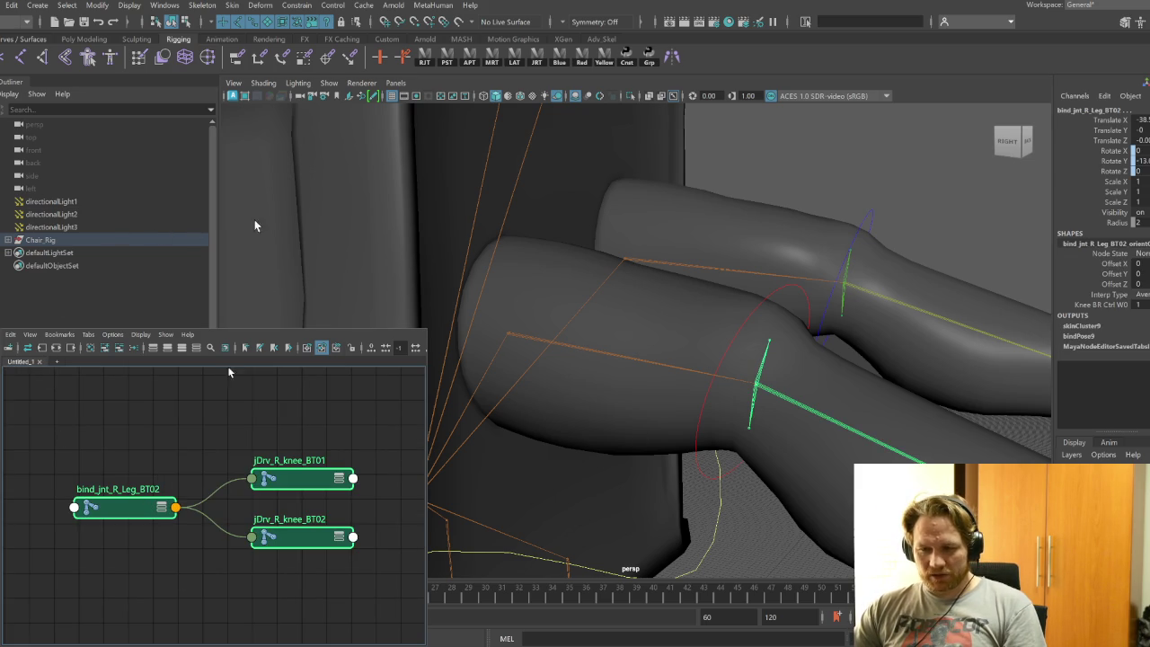
left_click(202, 350)
left_click(236, 533)
scroll(235, 533, "down", 2)
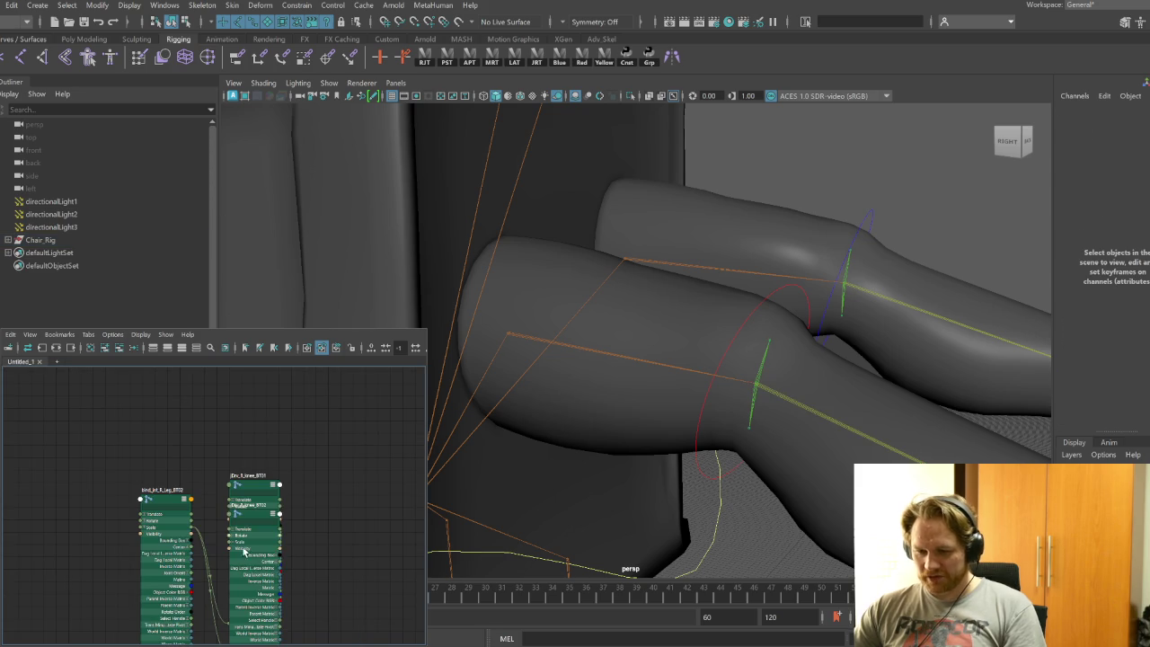
Spread out bind_jnt_R_Leg_BT02, jDrv_R_knee_BT01 and BT02 and expand each Rotate into X, Y, Z
left_click_drag(262, 519, 345, 447)
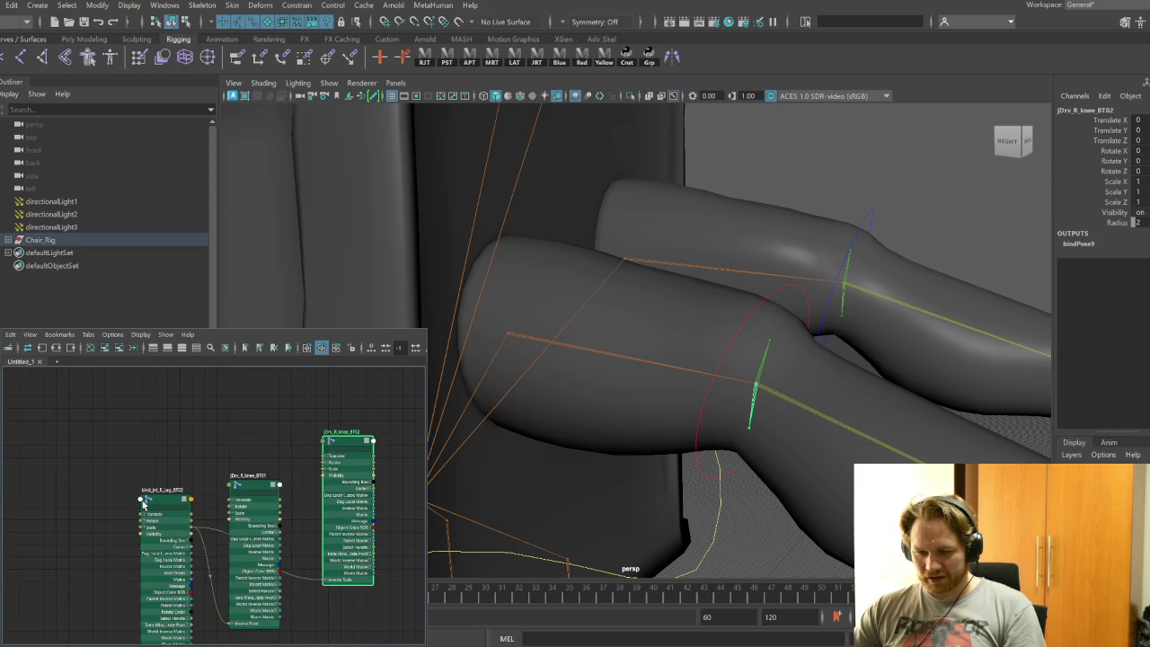
left_click_drag(144, 505, 146, 414)
left_click_drag(259, 490, 272, 518)
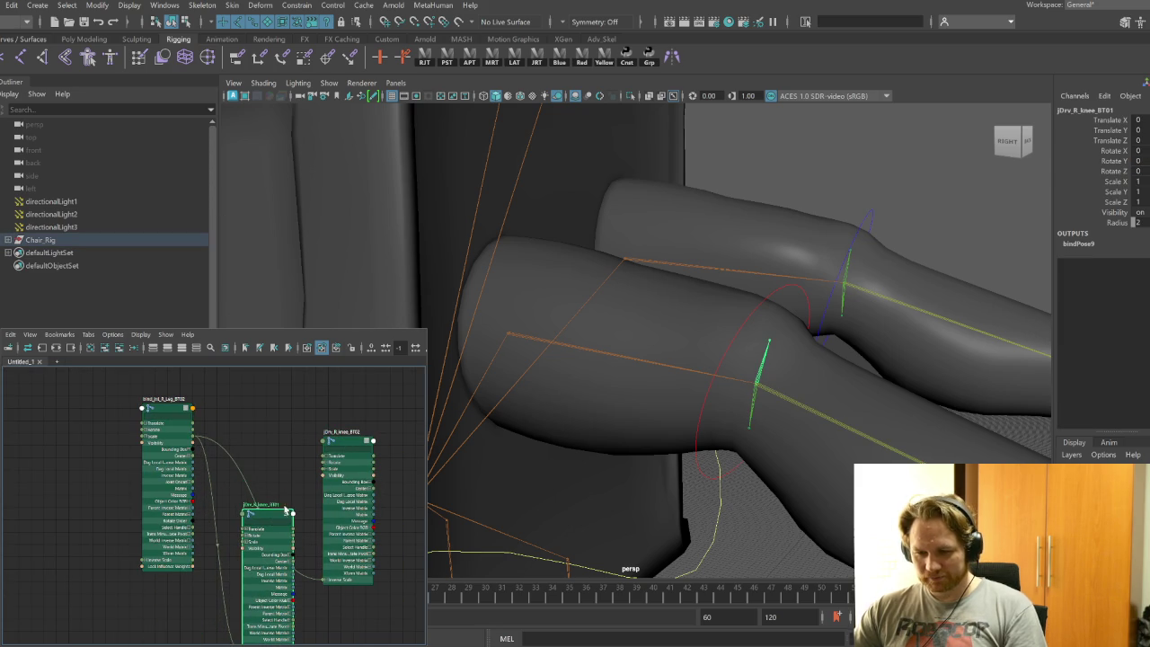
left_click_drag(353, 443, 356, 403)
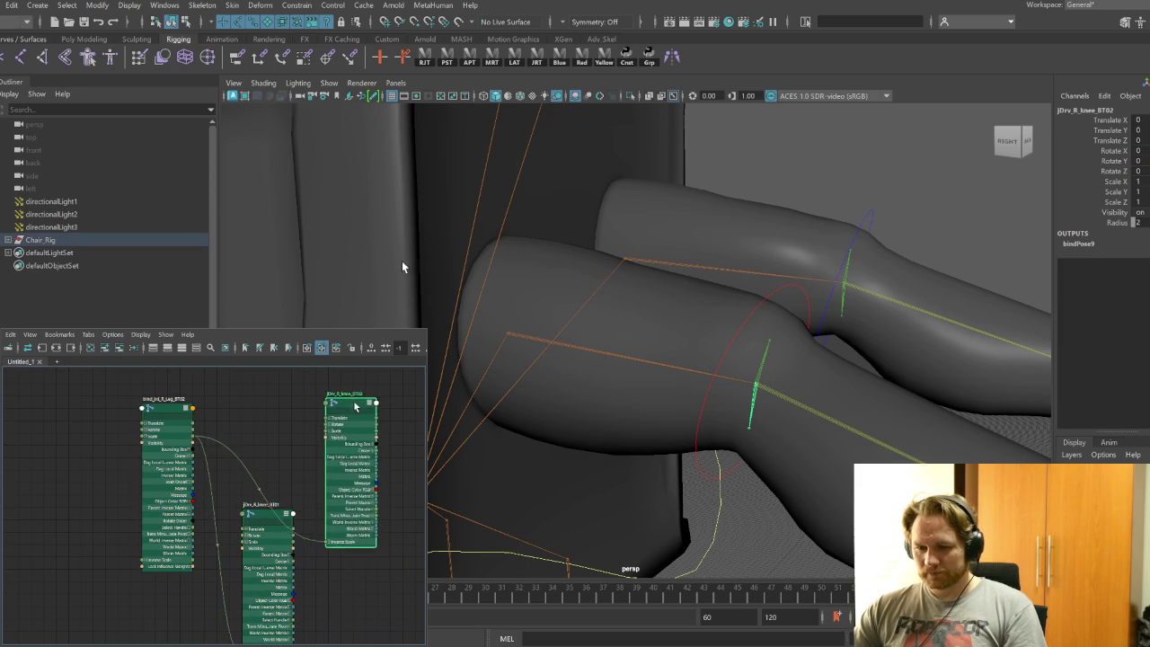
left_click(146, 436)
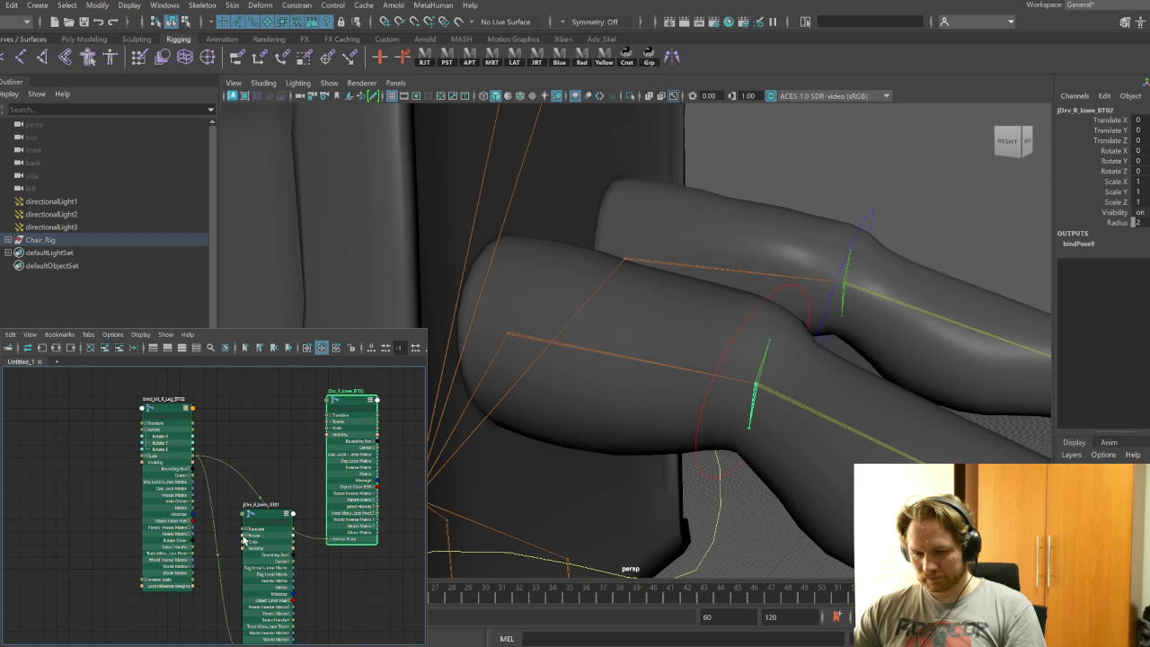
left_click(248, 537)
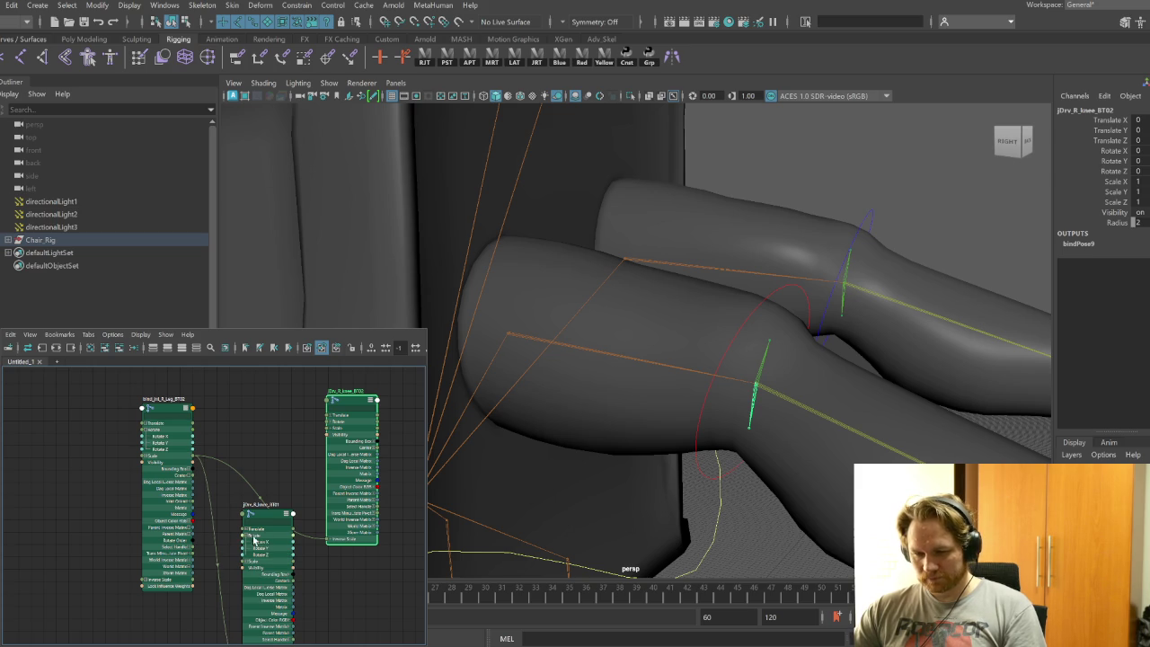
left_click(328, 428)
left_click(154, 410)
left_click_drag(154, 410, 121, 417)
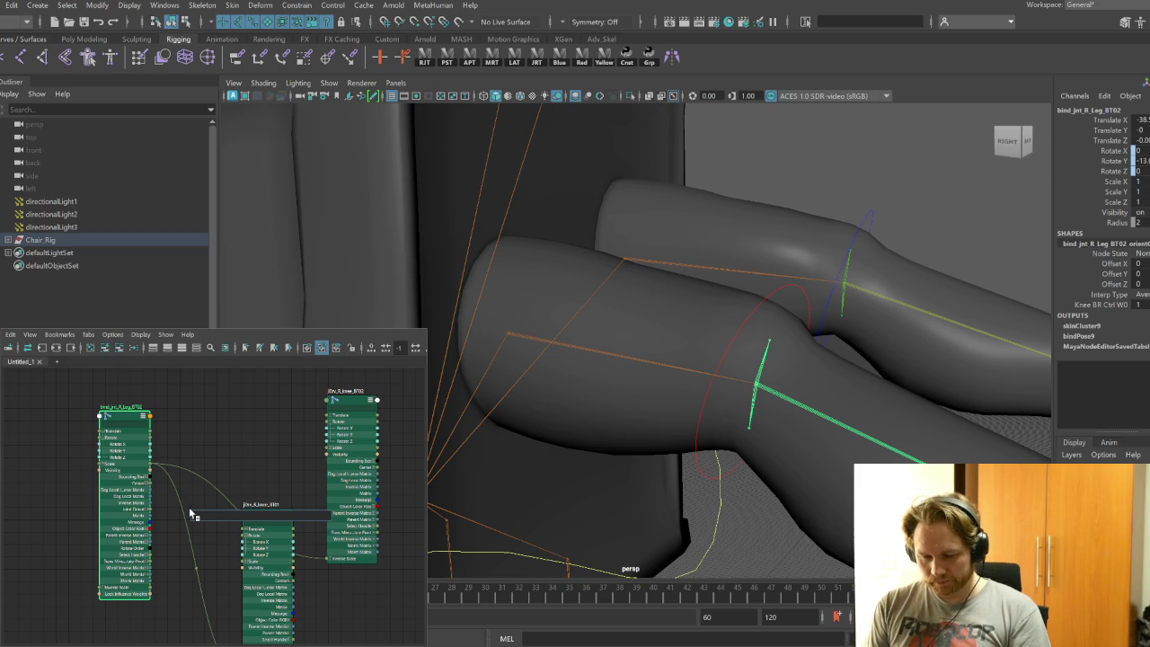
Create multiplyDivide10 between the joints and wire its Output into a knee driver's Rotate
type("multip")
key("Return")
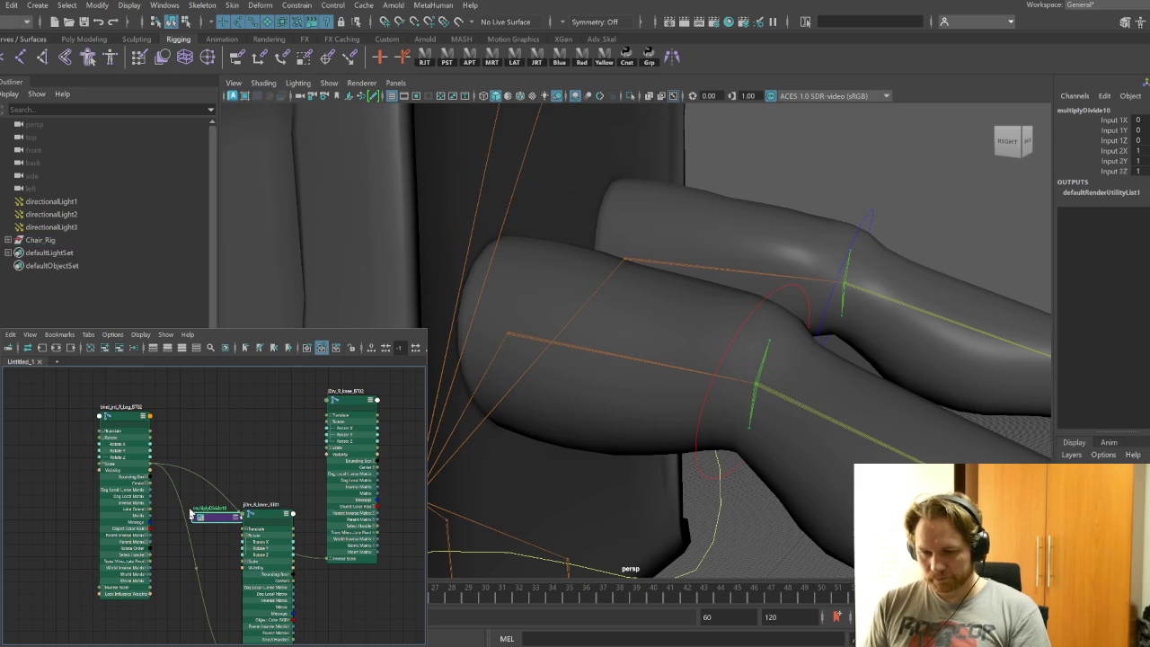
left_click(203, 348)
left_click_drag(217, 523, 186, 485)
left_click(171, 483)
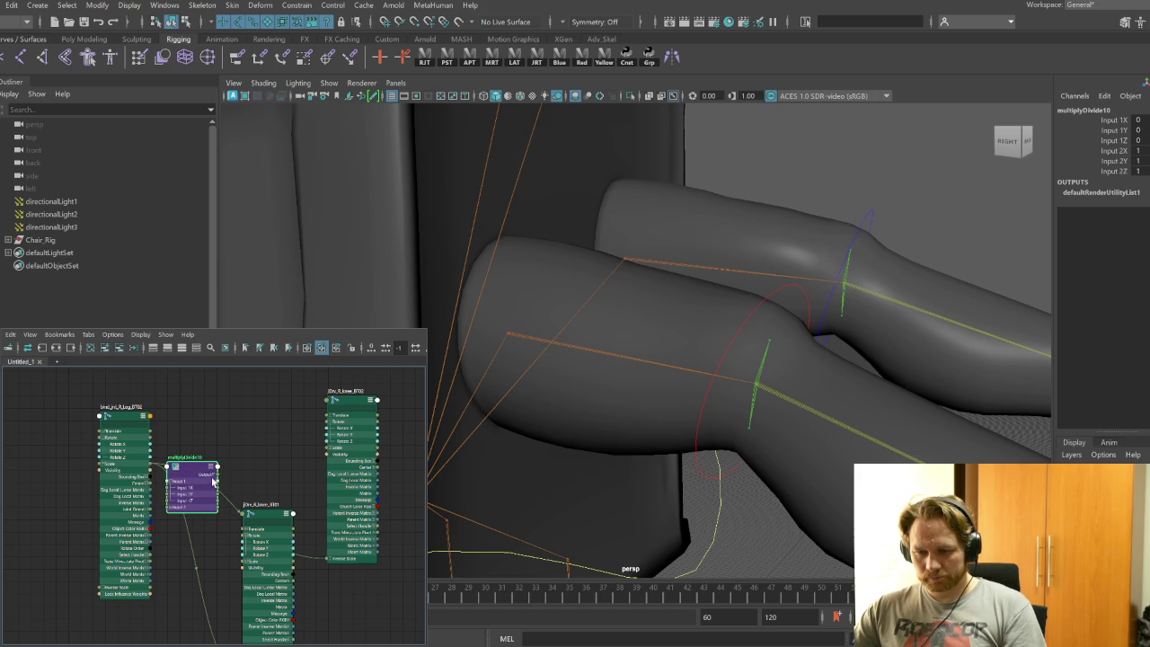
left_click(193, 470)
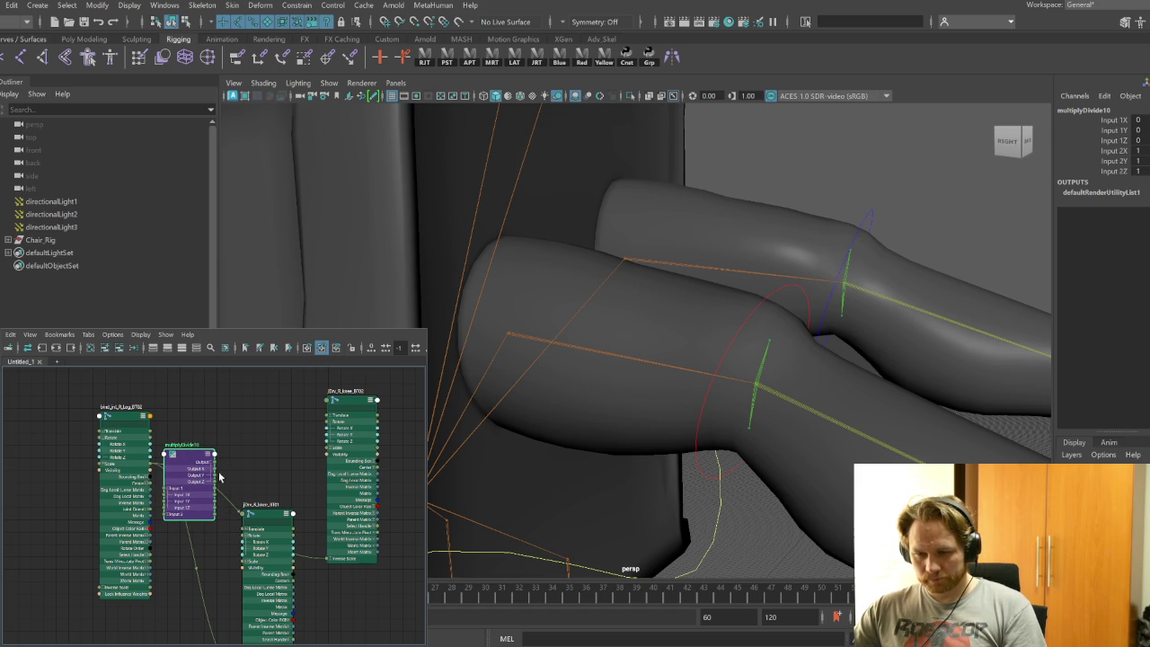
left_click_drag(230, 539, 232, 515)
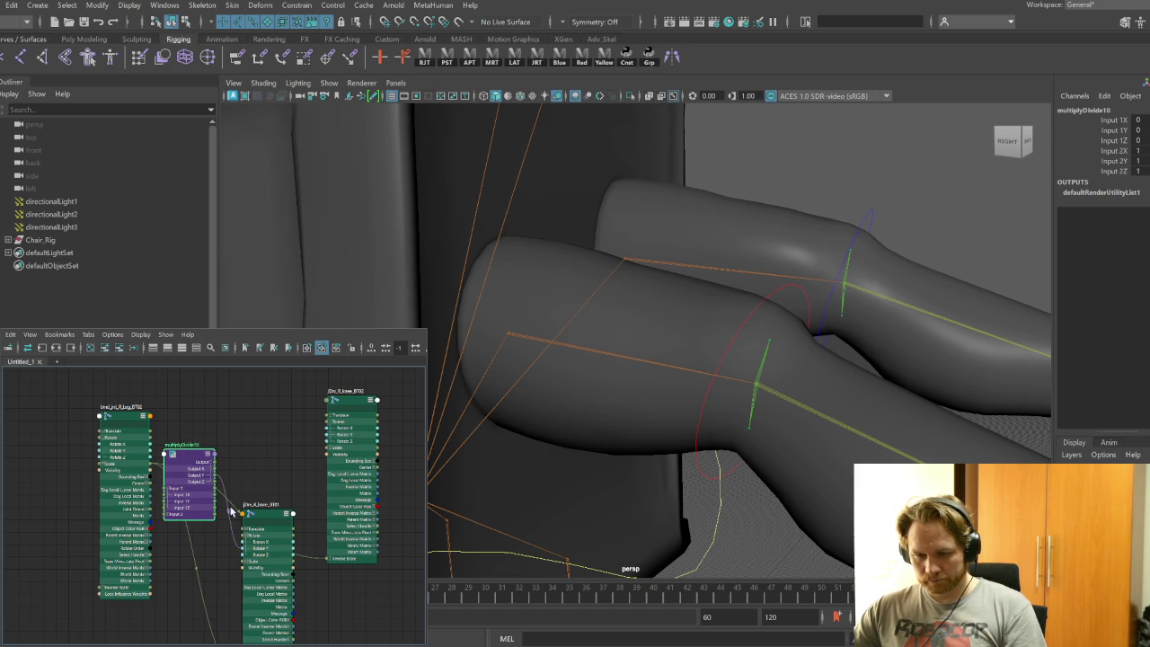
Create multiplyDivide11 and feed the leg joint's rotation into both nodes' Input 1
key("Tab")
type("multip")
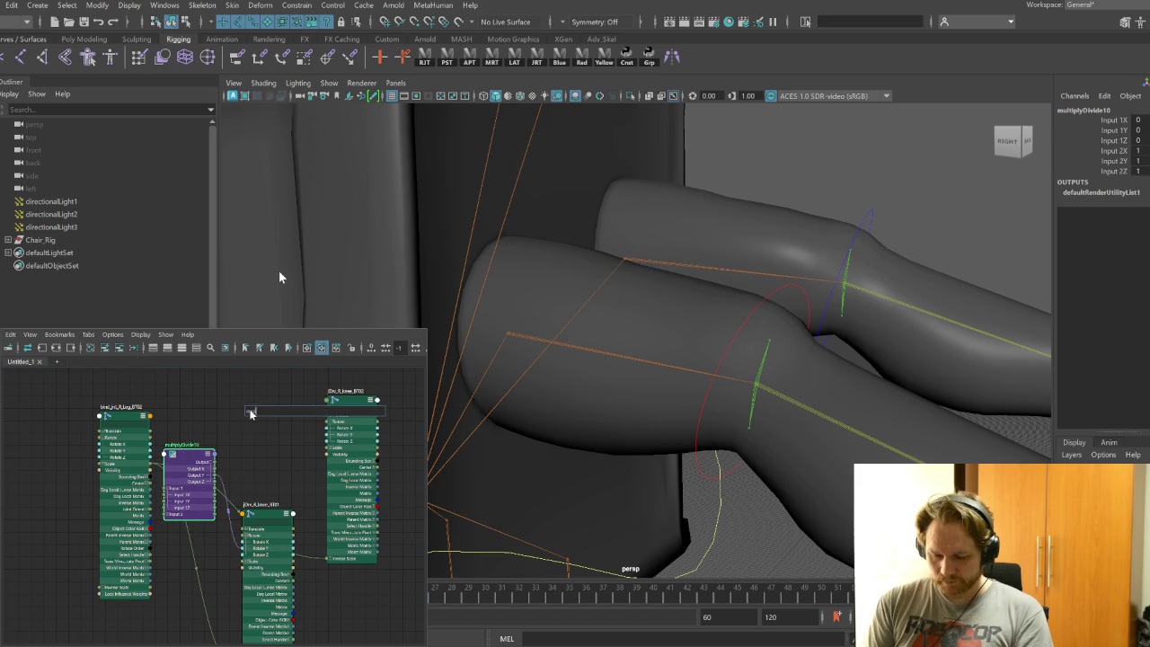
key("Return")
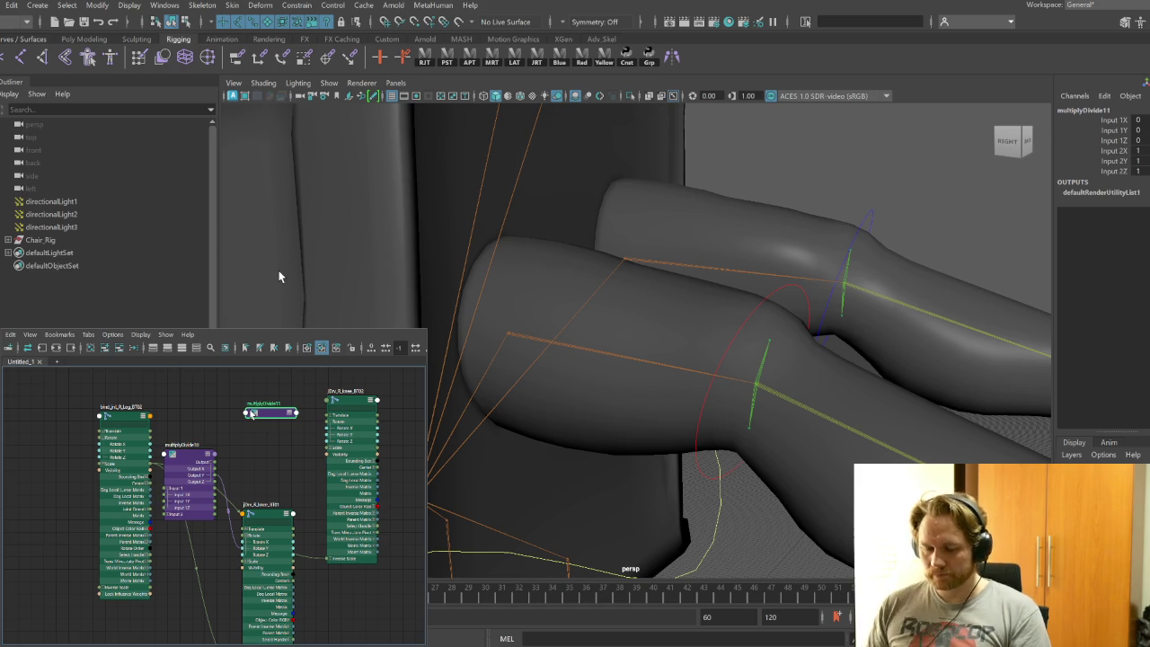
key("4")
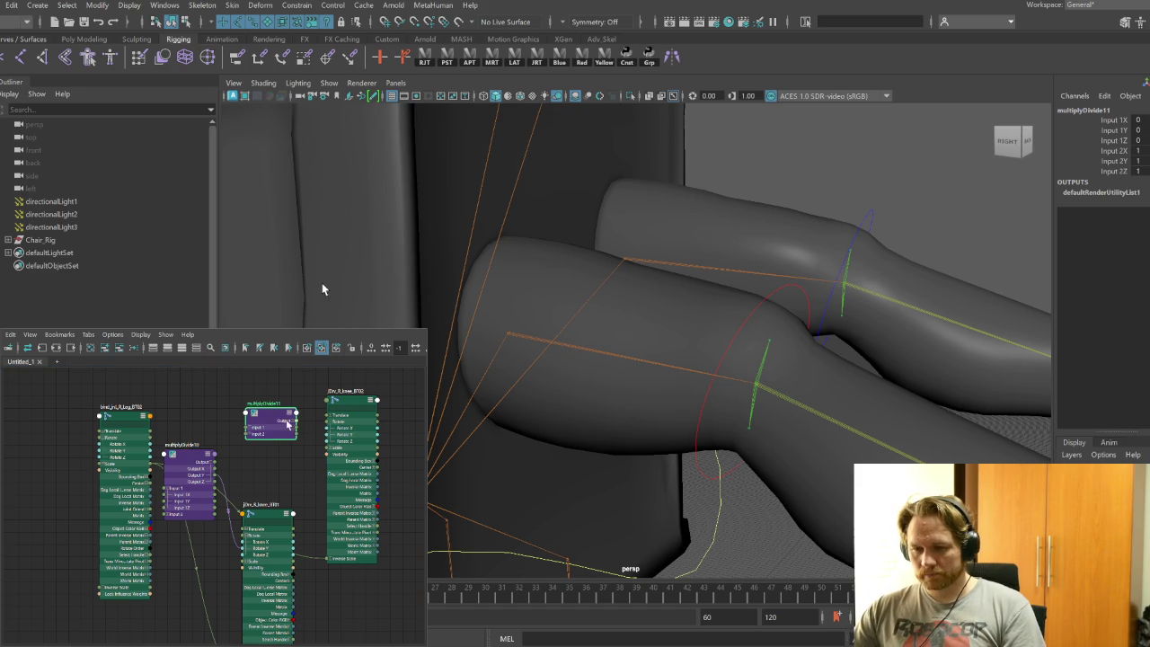
left_click(292, 420)
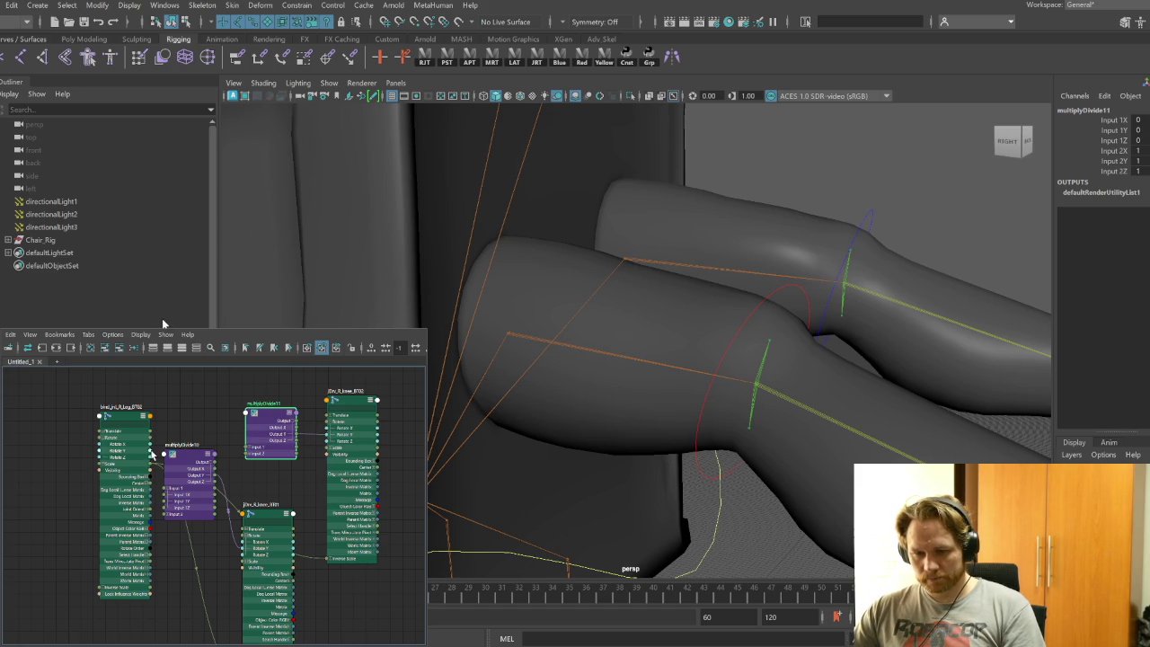
left_click_drag(151, 454, 165, 501)
left_click_drag(151, 455, 198, 431)
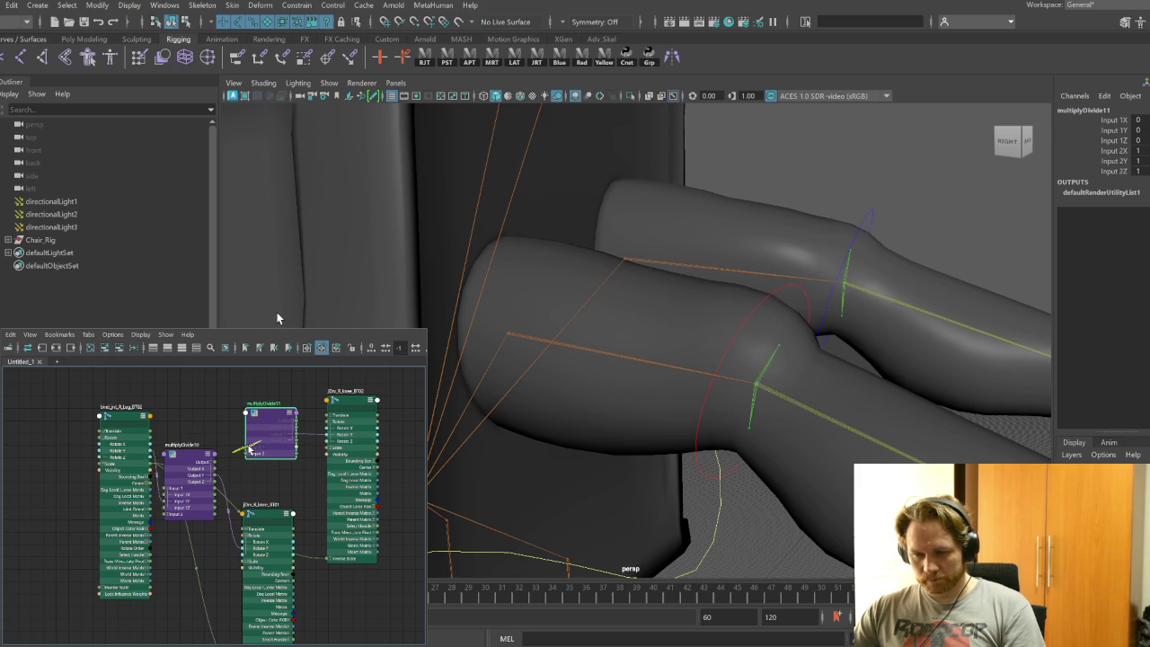
left_click(253, 450)
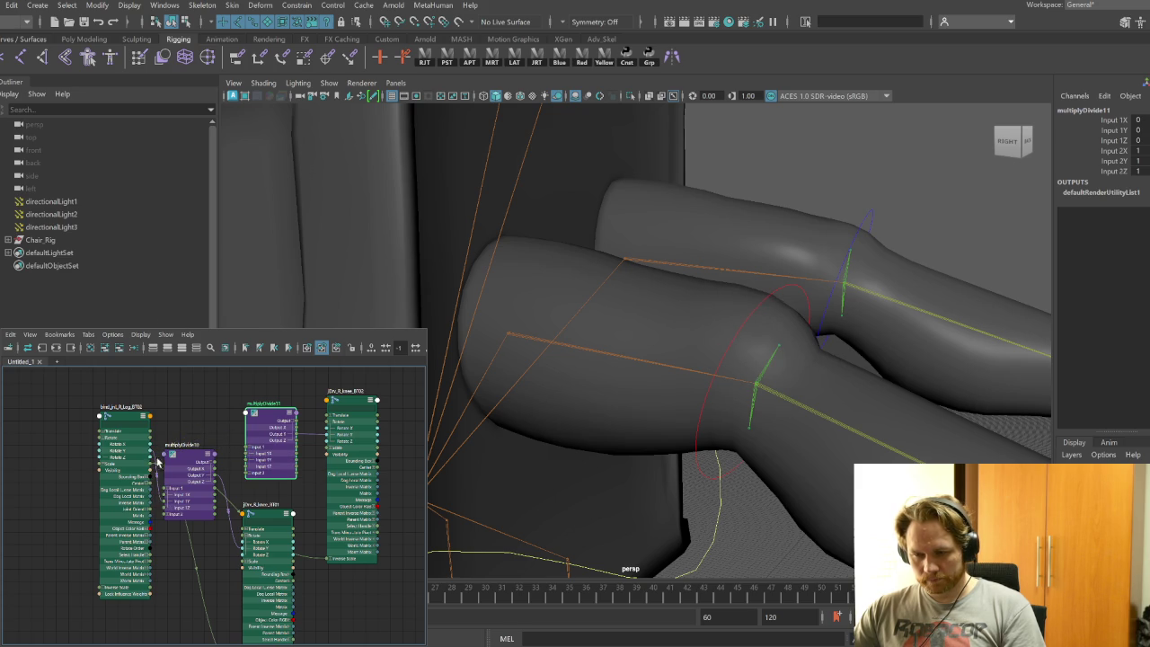
left_click_drag(151, 454, 251, 464)
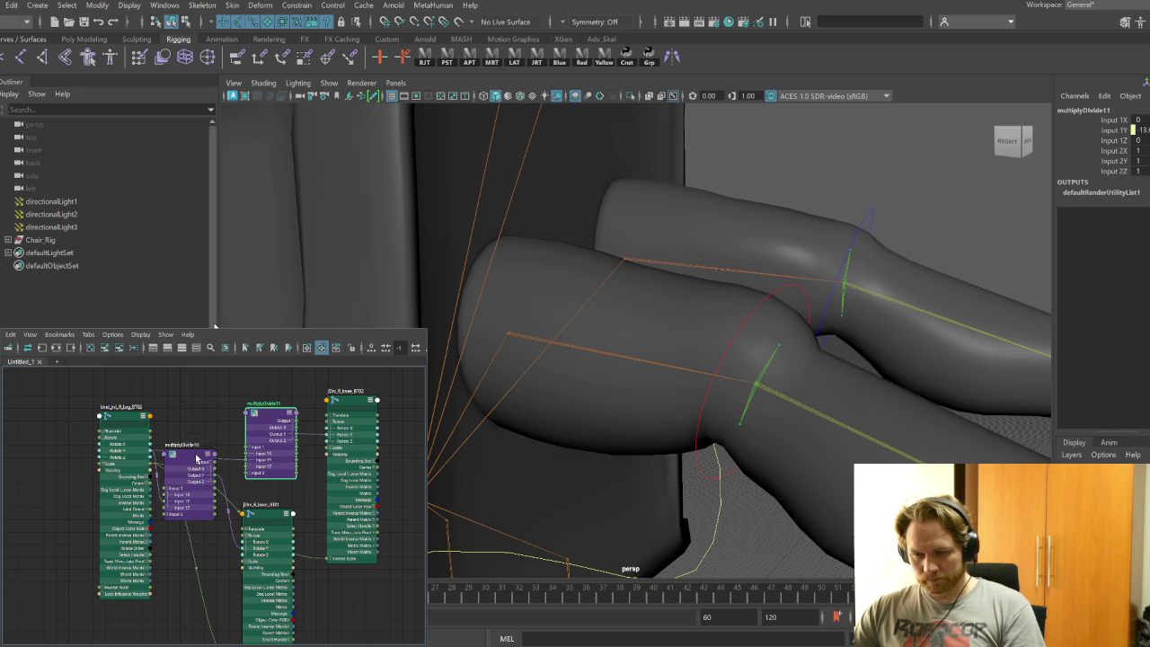
Set Input 2Y to 0.5 on multiplyDivide10 and -0.35 on multiplyDivide11
left_click(194, 467)
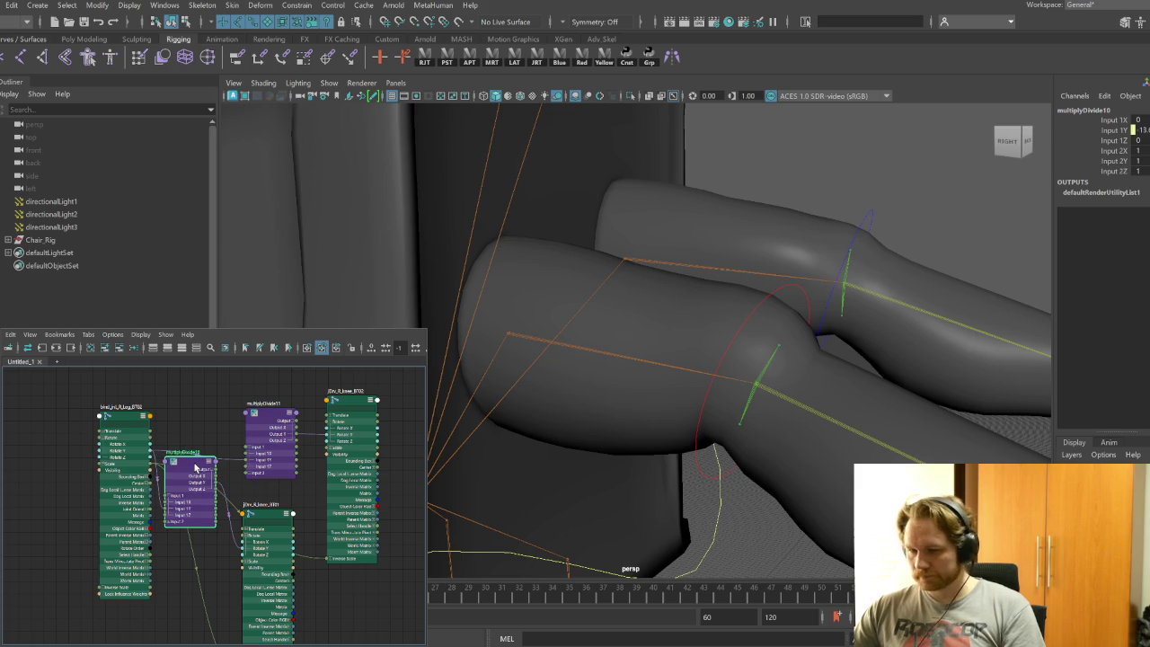
left_click(276, 518)
left_click(194, 464)
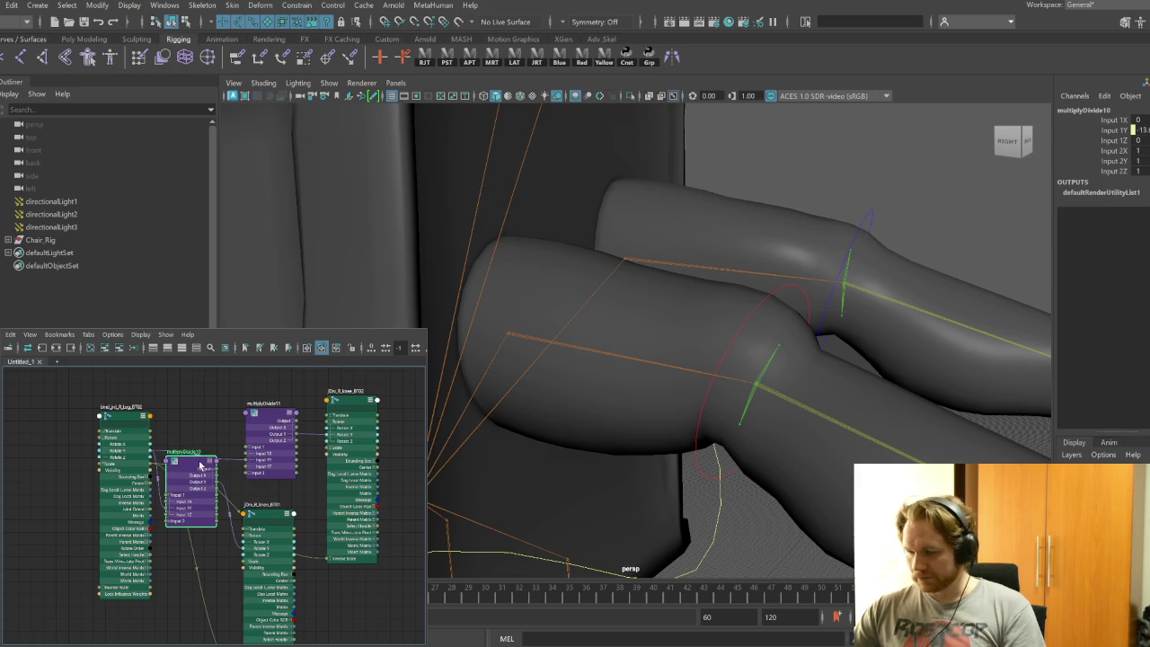
left_click(1137, 161)
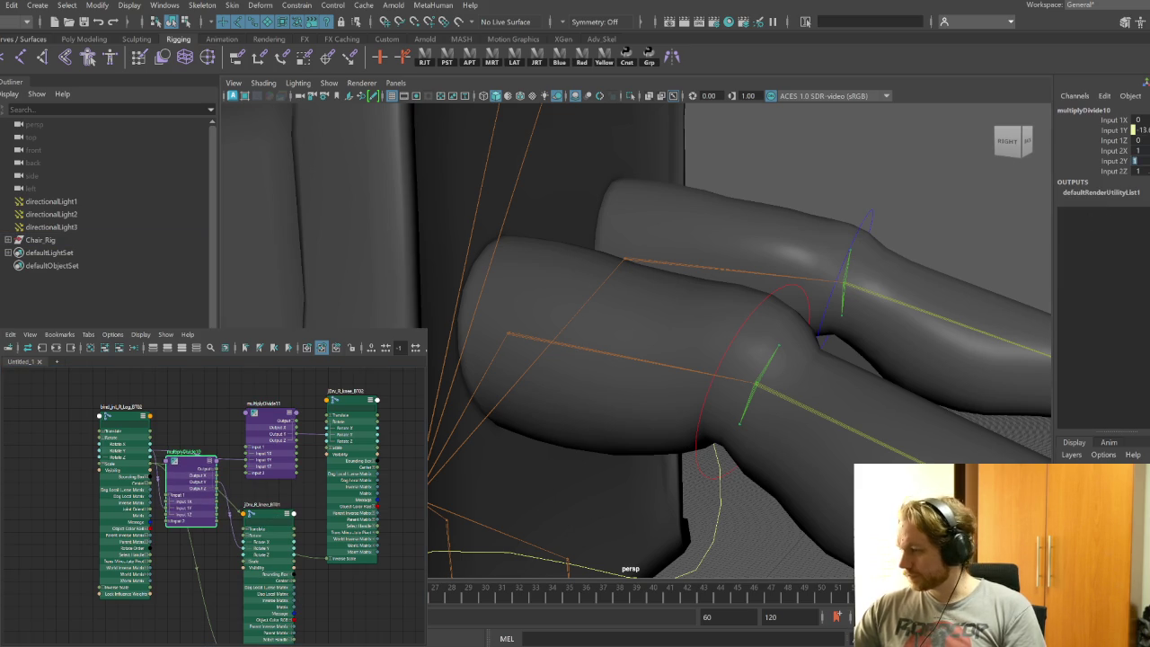
type("0.5")
key("Return")
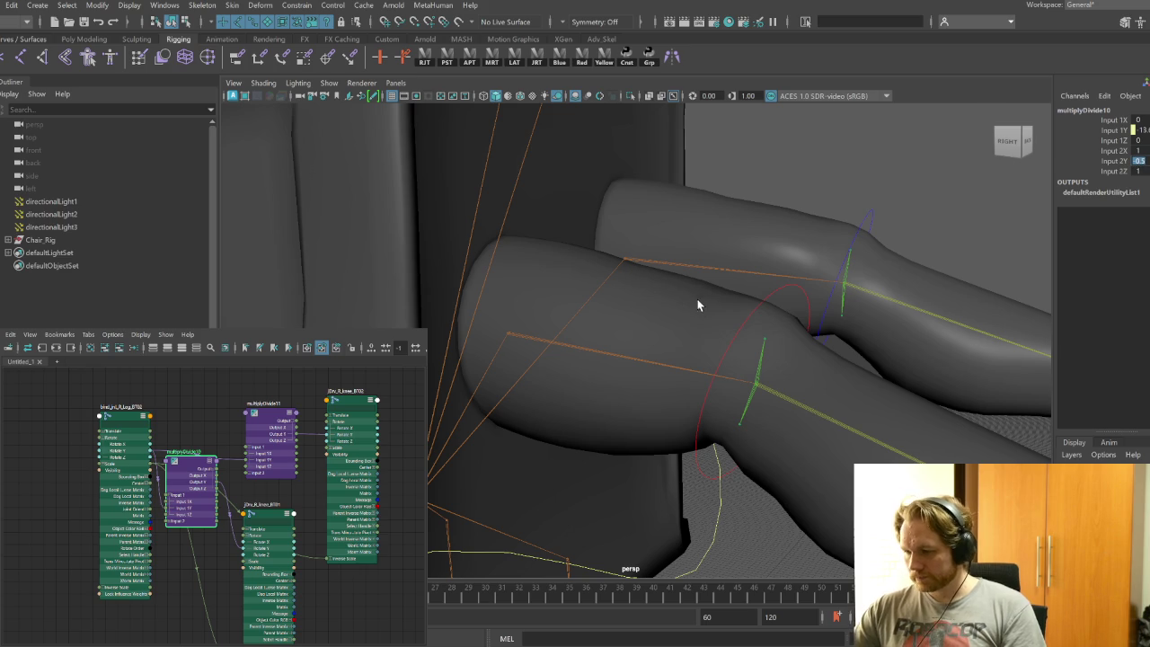
left_click(267, 415)
type("-1")
key("Return")
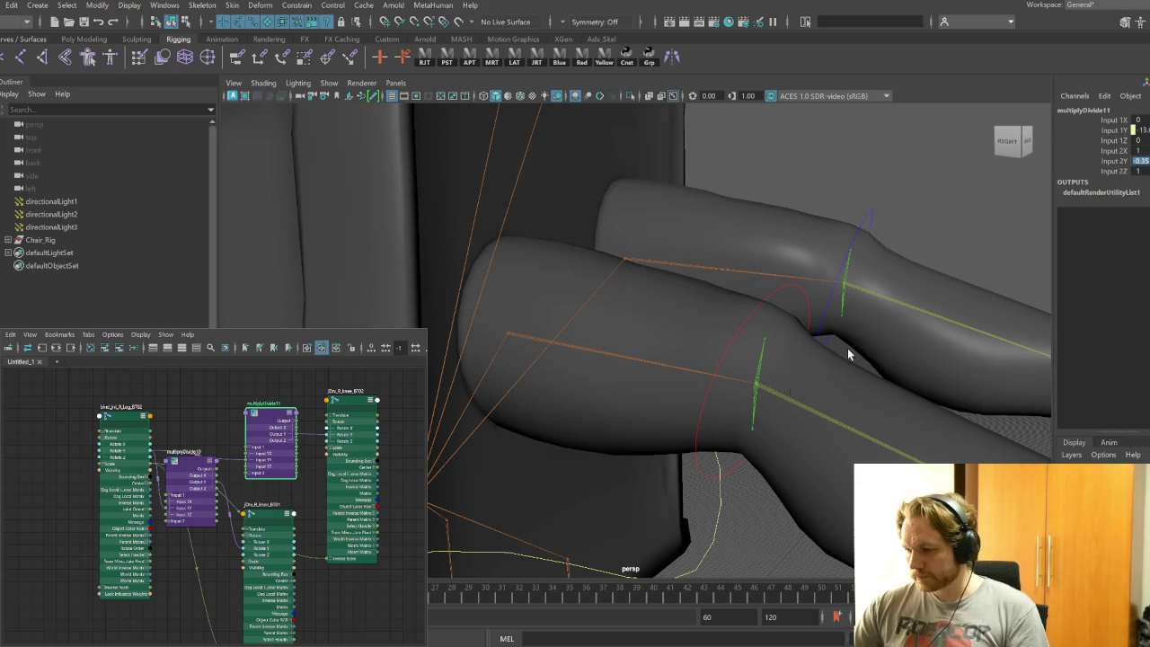
Bend Knee_BR_ctrl to check the twist joints follow, then clear the node graph
left_click(776, 295)
left_click(778, 302)
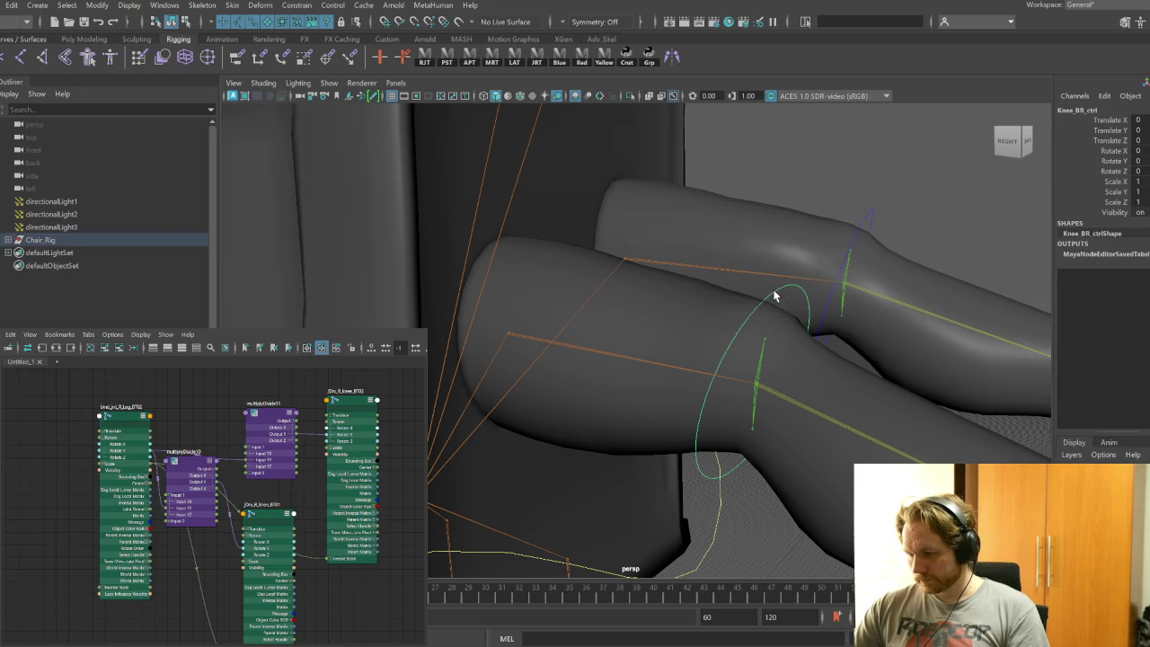
mouse_move(800, 383)
left_mouse_down("alt")
mouse_move(673, 479)
mouse_move(775, 257)
mouse_move(592, 458)
left_mouse_up("alt")
key("f")
key("e")
left_click_drag(721, 236, 729, 314)
mouse_move(730, 314)
left_mouse_down("alt")
mouse_move(770, 351)
mouse_move(803, 351)
mouse_move(778, 350)
mouse_move(763, 420)
left_mouse_up("alt")
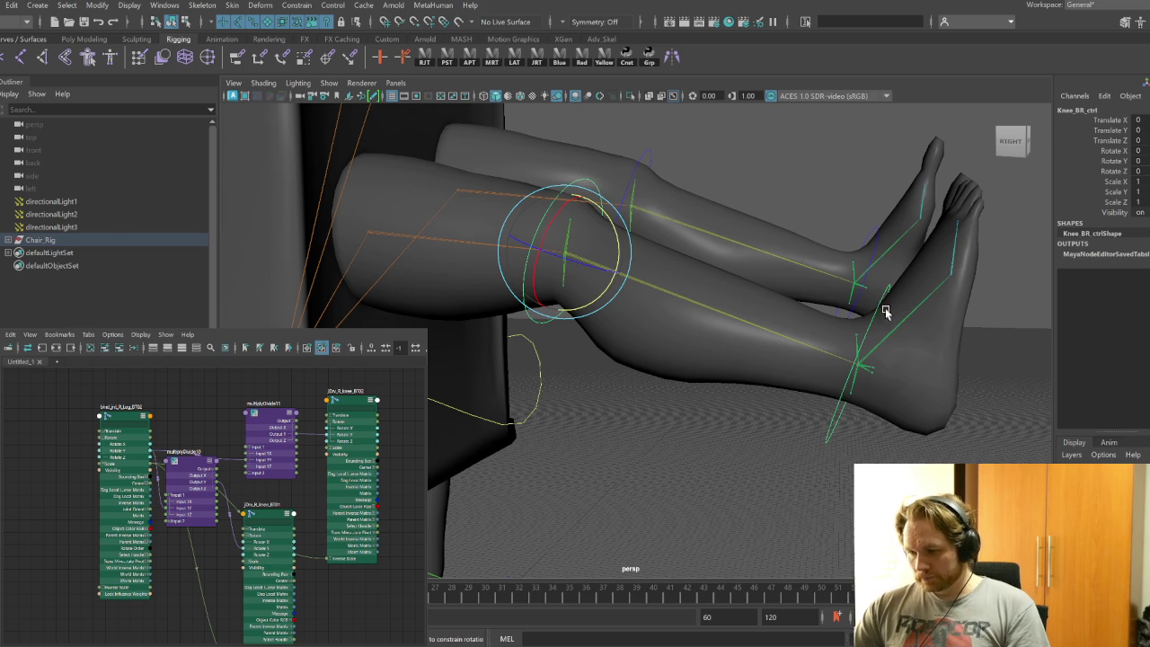
left_click(90, 347)
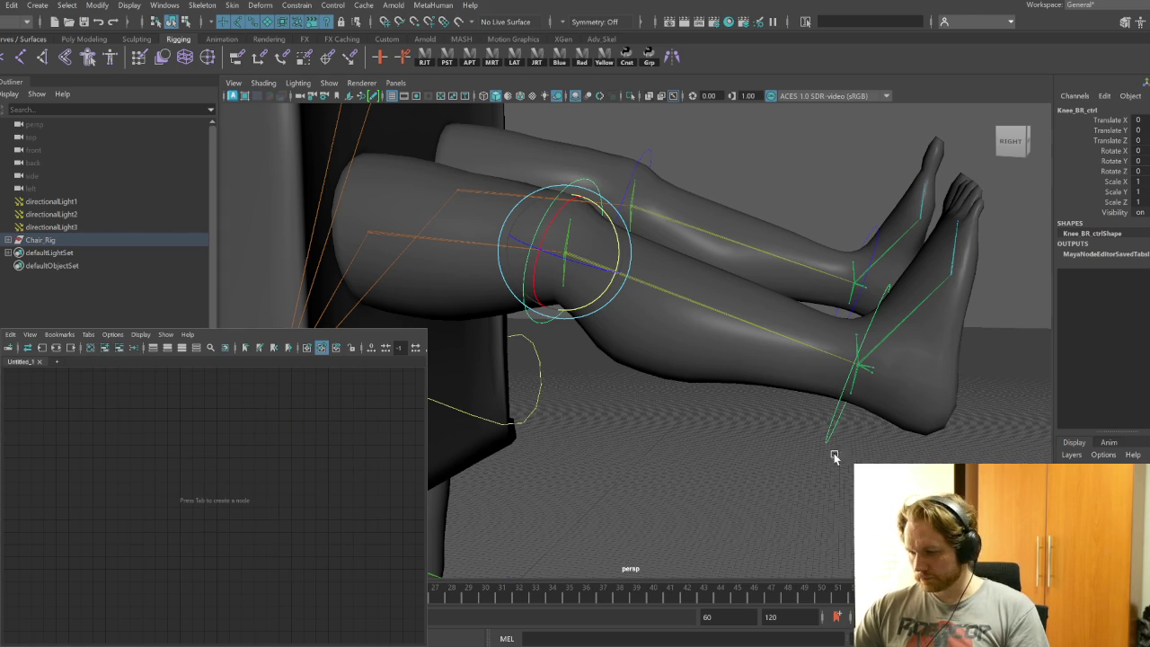
Graph jDrv_R_ankle_BT02's input and output connections and expand the ankle nodes
scroll(745, 437, "up", 3)
mouse_move(701, 465)
left_mouse_down("alt")
mouse_move(733, 462)
mouse_move(739, 342)
left_mouse_up("alt")
left_click(739, 341)
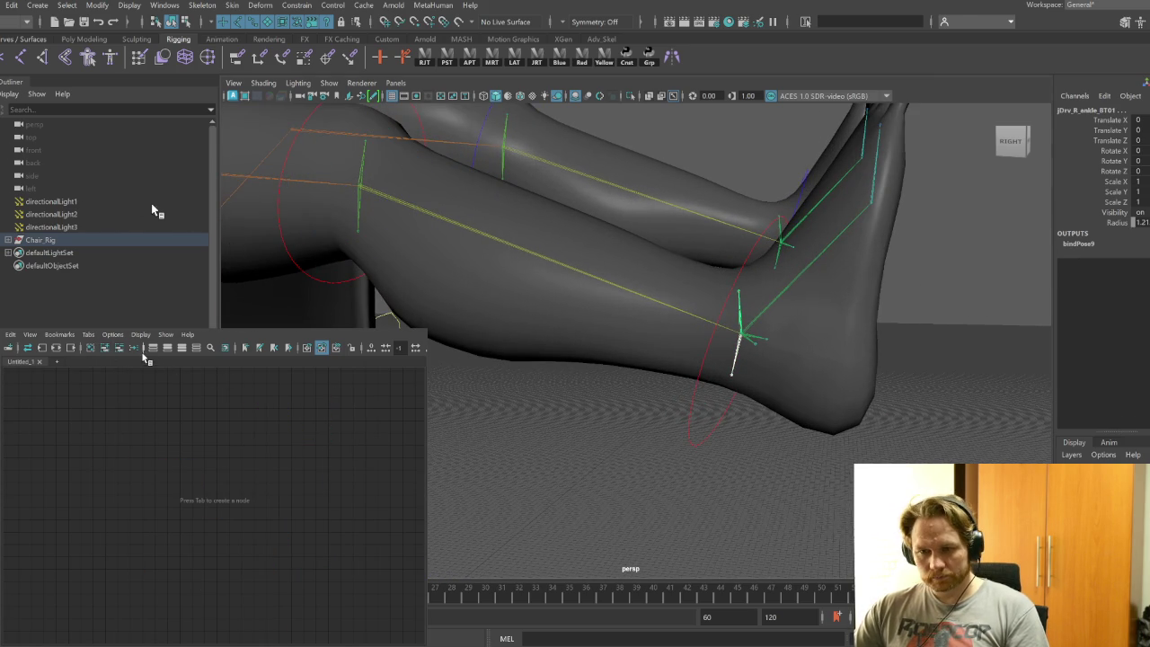
left_click(42, 348)
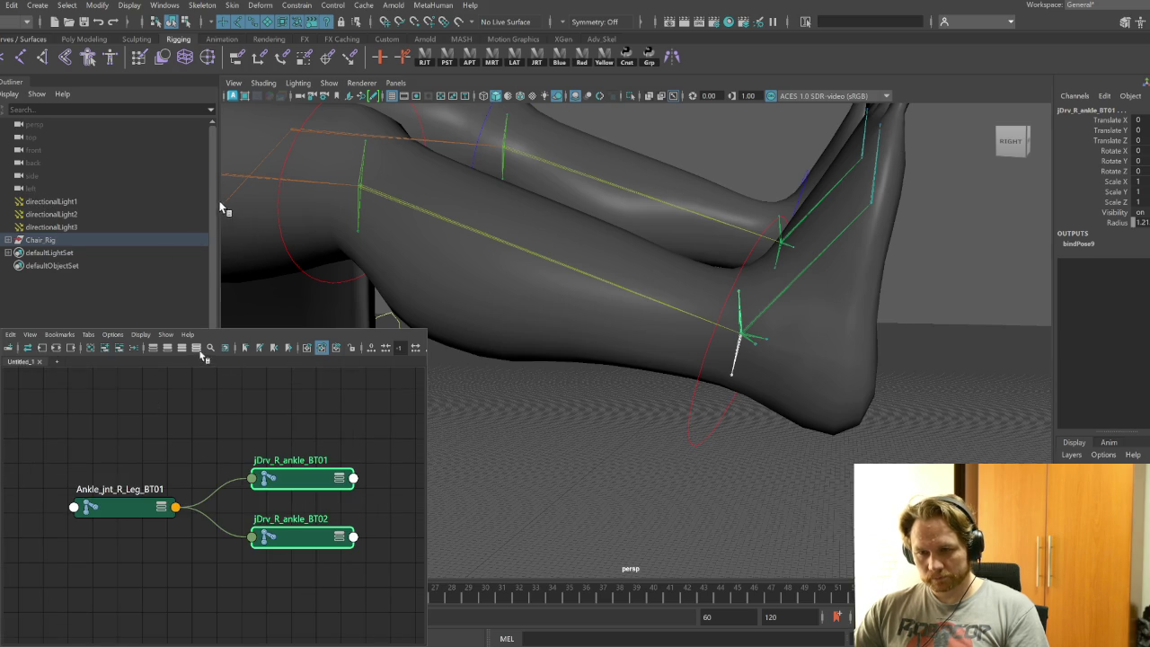
left_click(103, 510)
left_click(195, 348)
Spread Ankle_jnt_R_Leg_BT01, jDrv_R_ankle_BT01 and jDrv_R_ankle_BT02 apart in the graph
scroll(322, 514, "down", 1)
scroll(322, 513, "down", 1)
scroll(322, 514, "down", 1)
scroll(322, 514, "down", 1)
middle_click_drag(322, 514, 251, 481, "alt")
left_click_drag(241, 487, 339, 495)
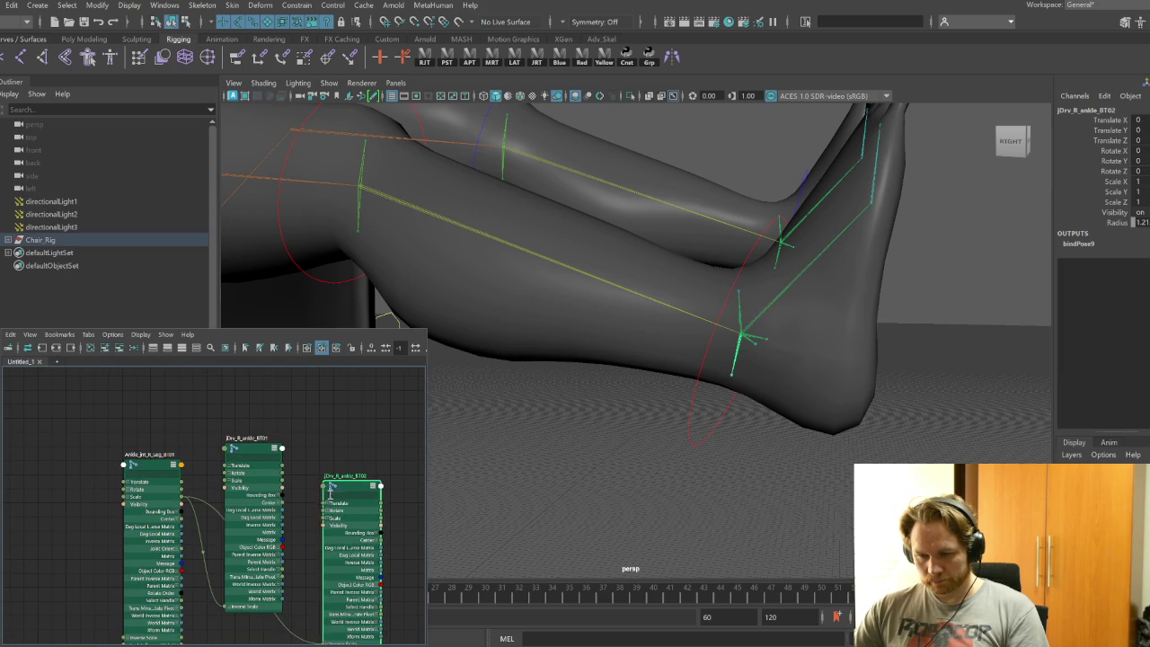
middle_click_drag(338, 495, 311, 452, "alt")
left_click(248, 408)
left_click_drag(248, 409, 262, 498)
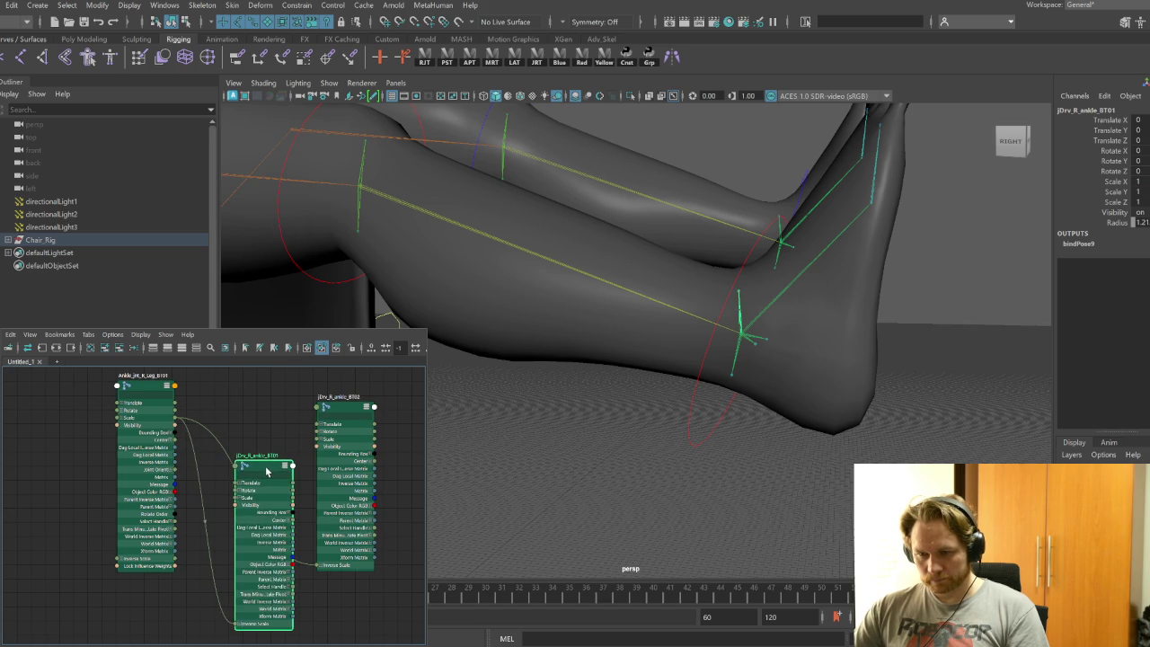
mouse_move(343, 410)
left_mouse_down()
mouse_move(352, 385)
mouse_move(338, 381)
left_mouse_up()
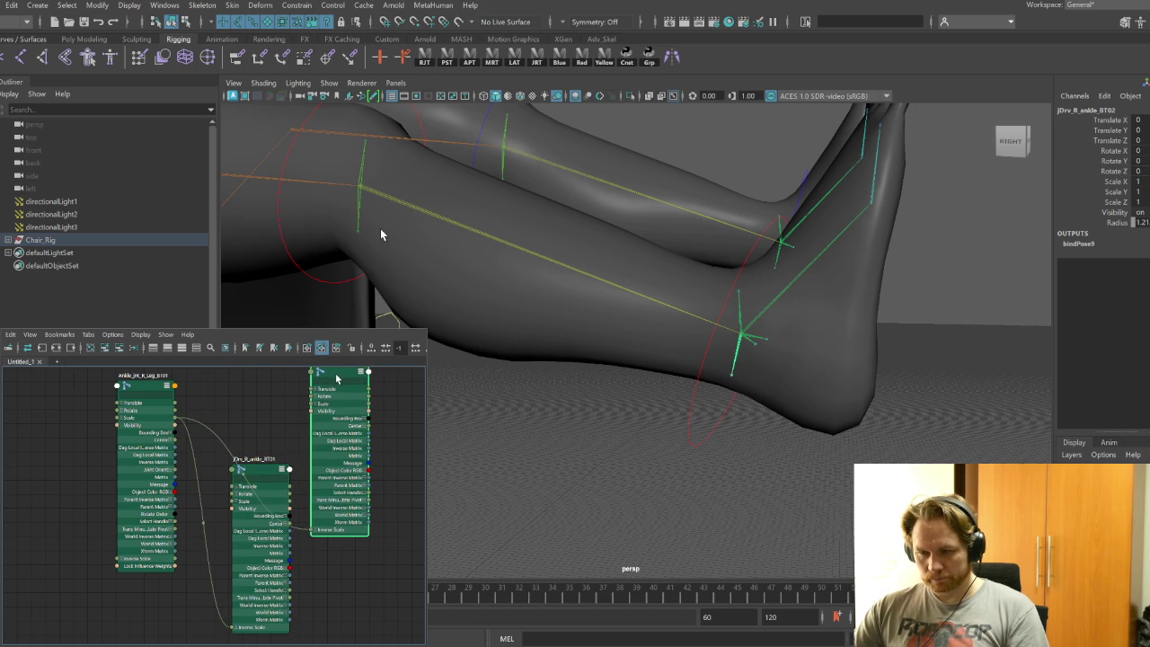
left_click_drag(140, 387, 122, 389)
left_click_drag(268, 477, 261, 481)
type("multipl")
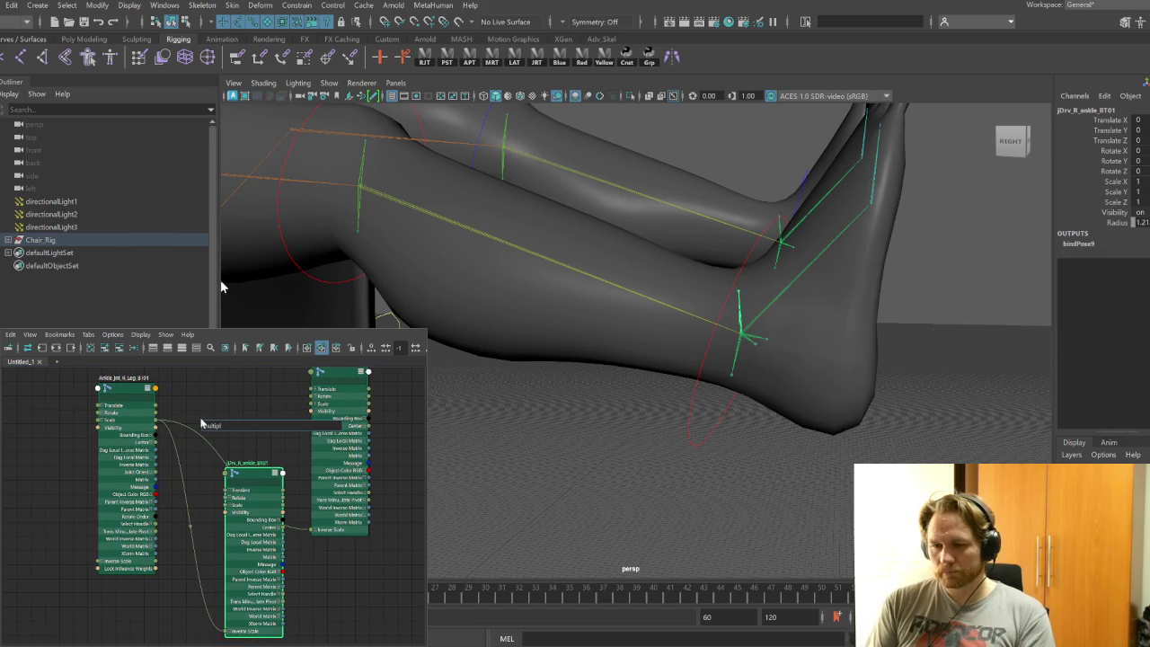
Create multiplyDivide12, expand it and place it beside the ankle node
key("Return")
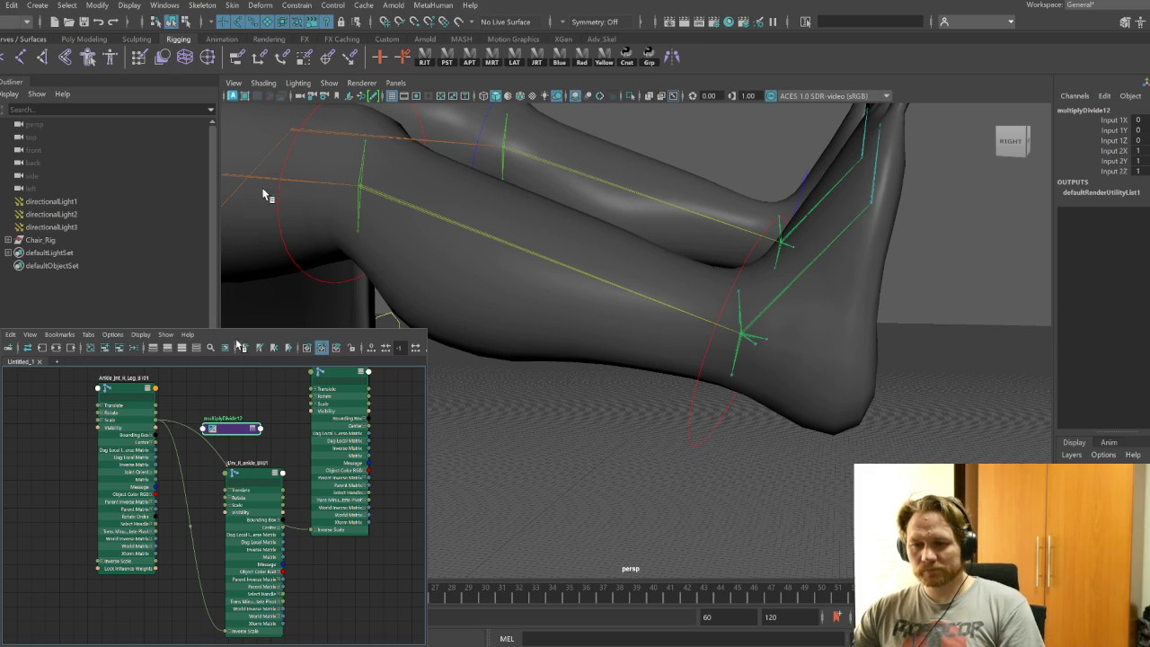
key("3")
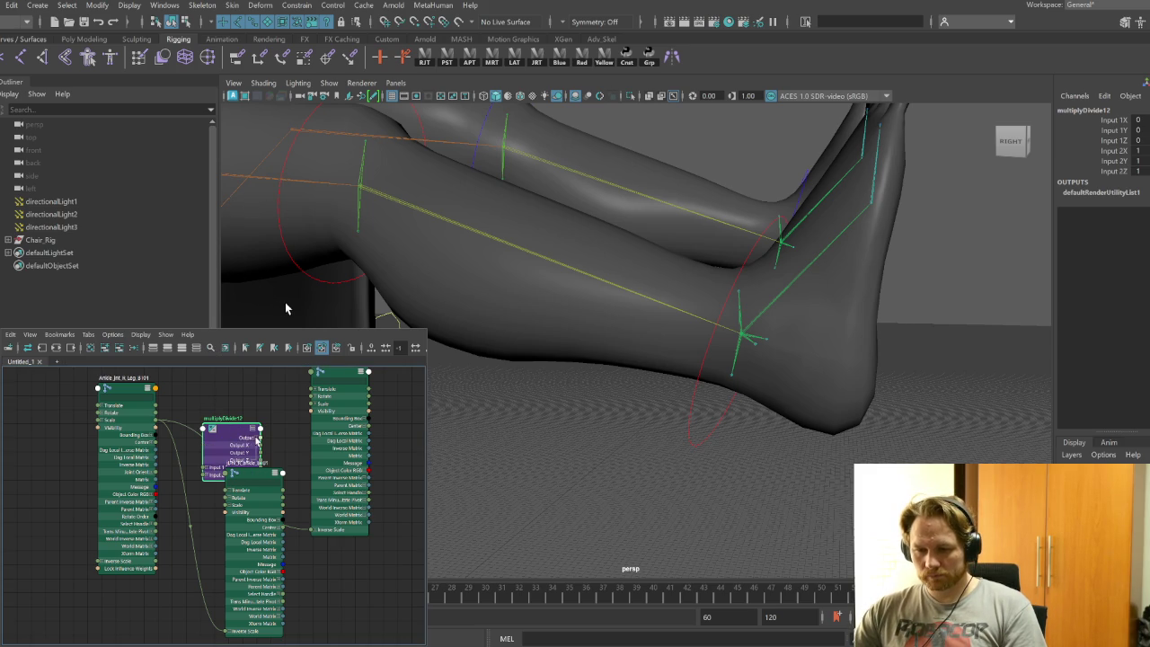
left_click_drag(247, 434, 189, 424)
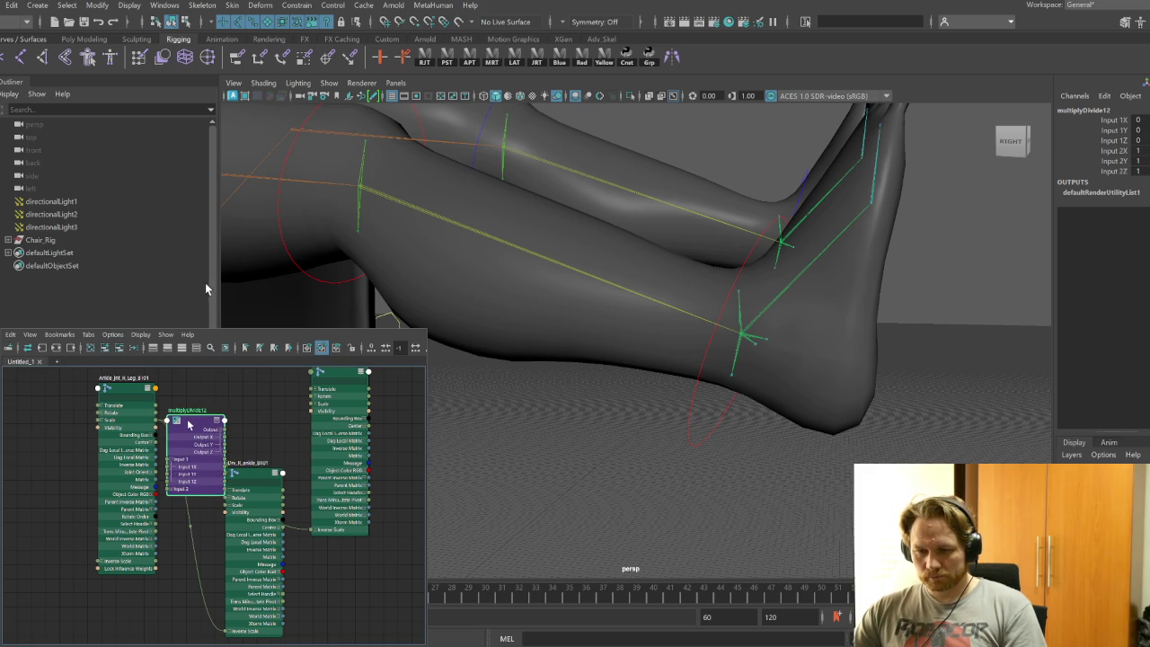
left_click_drag(114, 388, 72, 386)
left_click(189, 424)
mouse_move(188, 424)
left_mouse_down()
mouse_move(166, 422)
mouse_move(144, 475)
left_mouse_up()
Wire ankle Rotate into multiplyDivide12 Input 1 and Output Y into the twist joint's Rotate Y
left_click(65, 412)
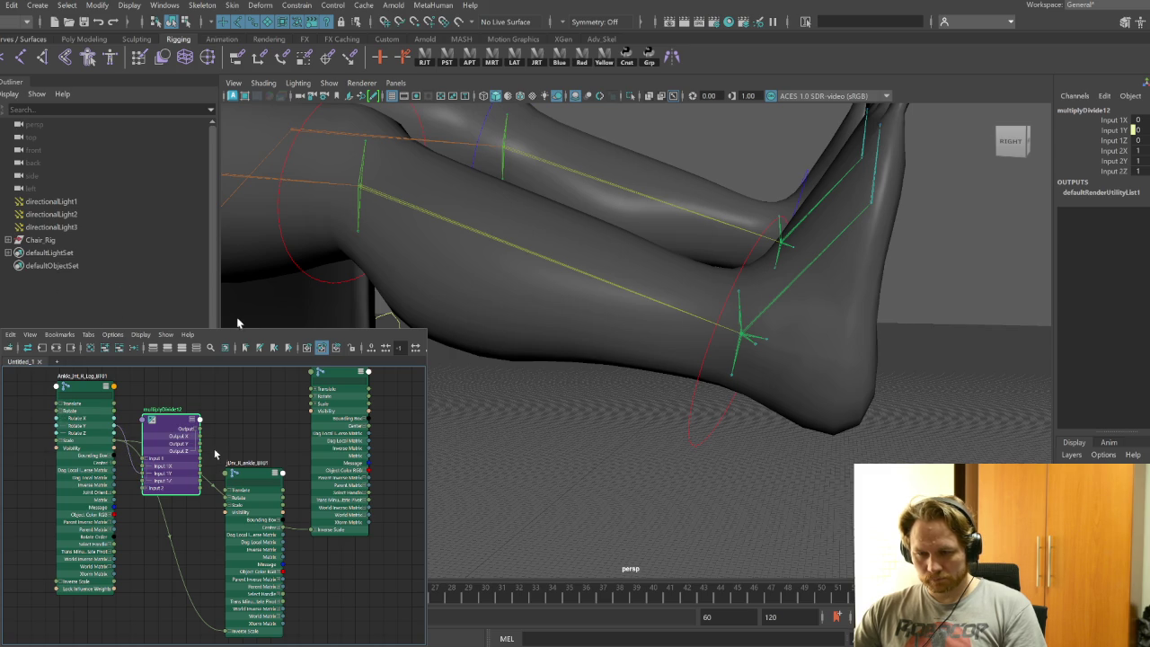
left_click(230, 499)
left_click(315, 397)
mouse_move(200, 444)
left_mouse_down()
mouse_move(214, 485)
mouse_move(310, 412)
left_mouse_up()
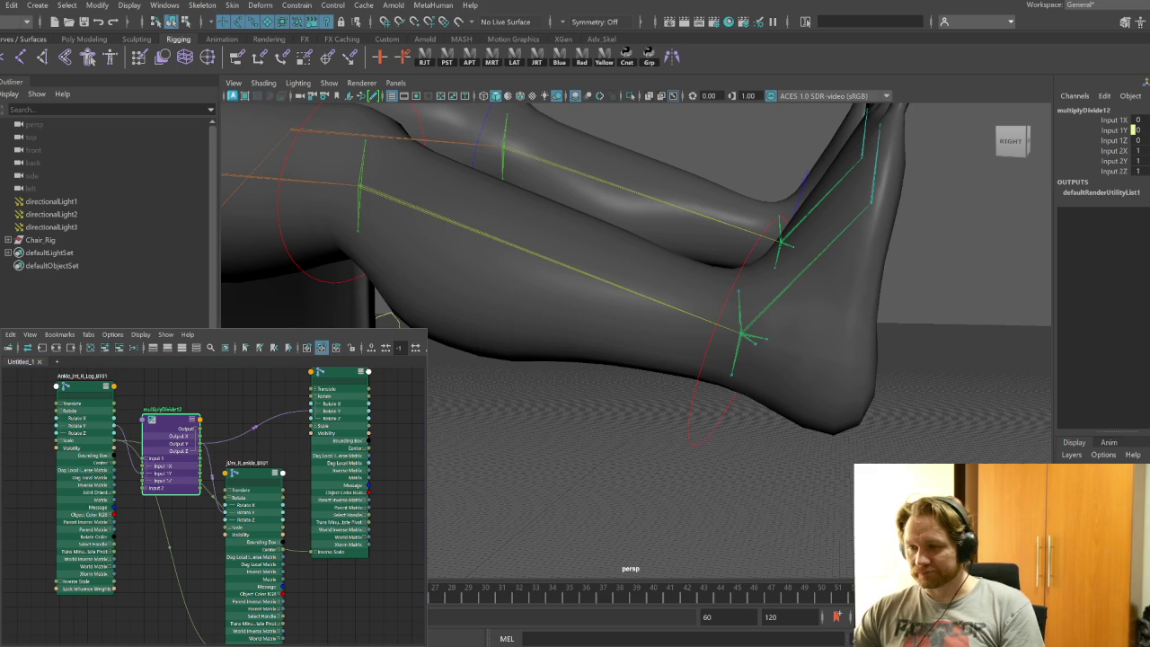
left_click(731, 449)
mouse_move(752, 380)
left_mouse_down()
mouse_move(783, 377)
mouse_move(746, 393)
mouse_move(811, 371)
mouse_move(751, 389)
mouse_move(772, 382)
left_mouse_up()
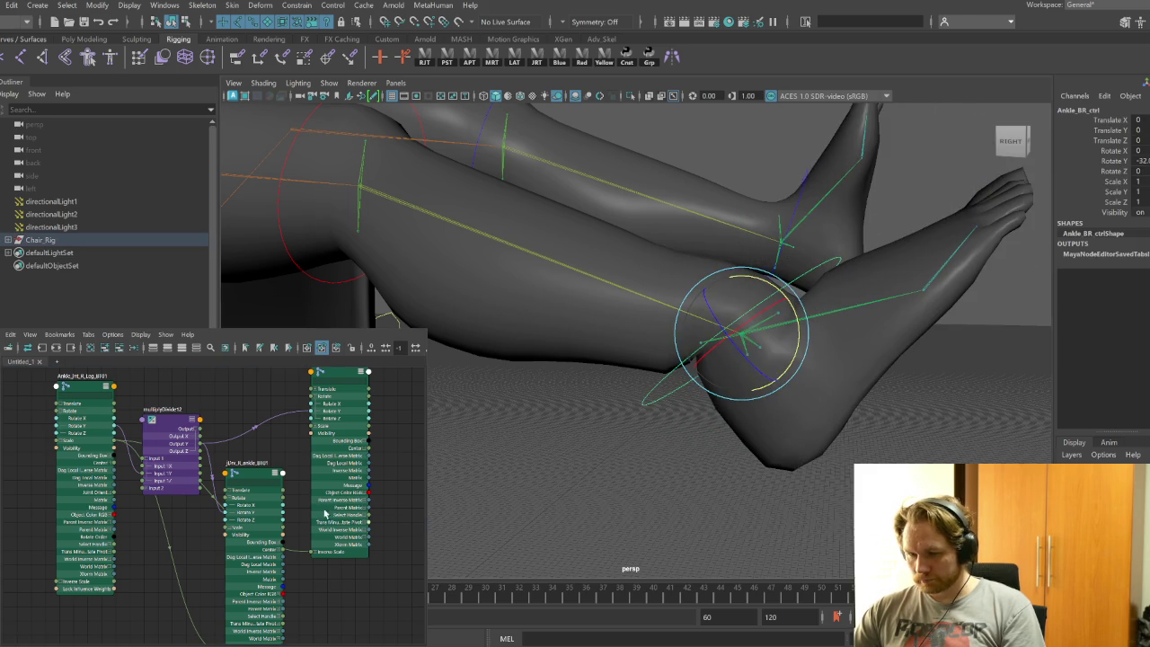
Set multiplyDivide12's Input 2Y to 0.5
left_click(171, 449)
left_click(1135, 160)
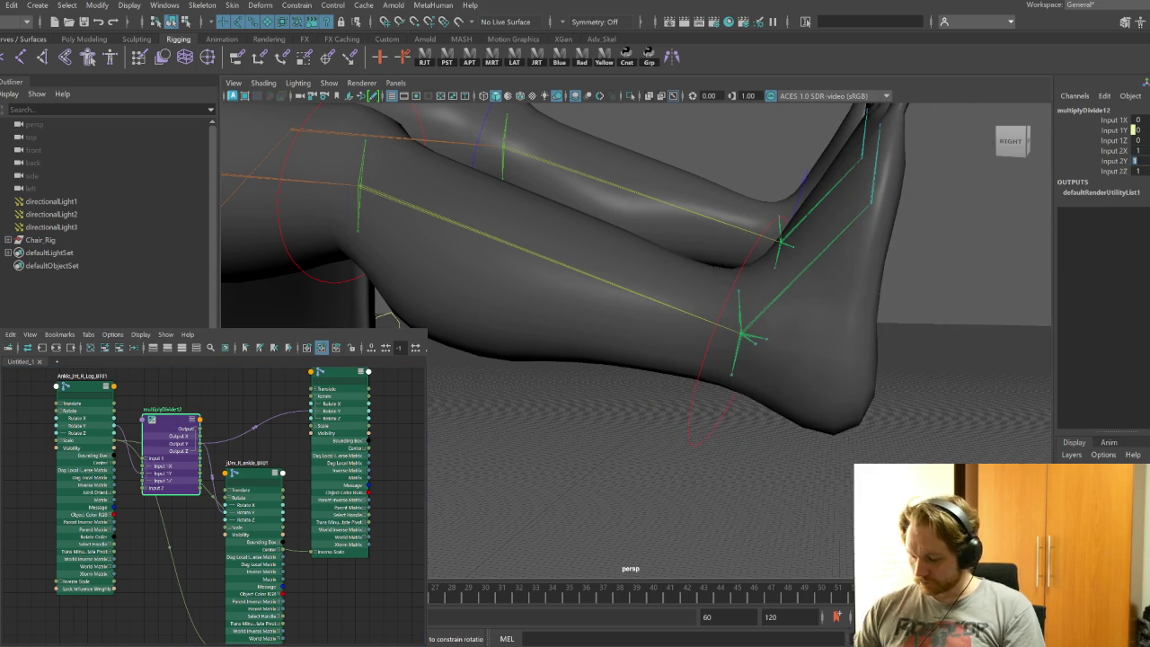
type("0.5")
key("Return")
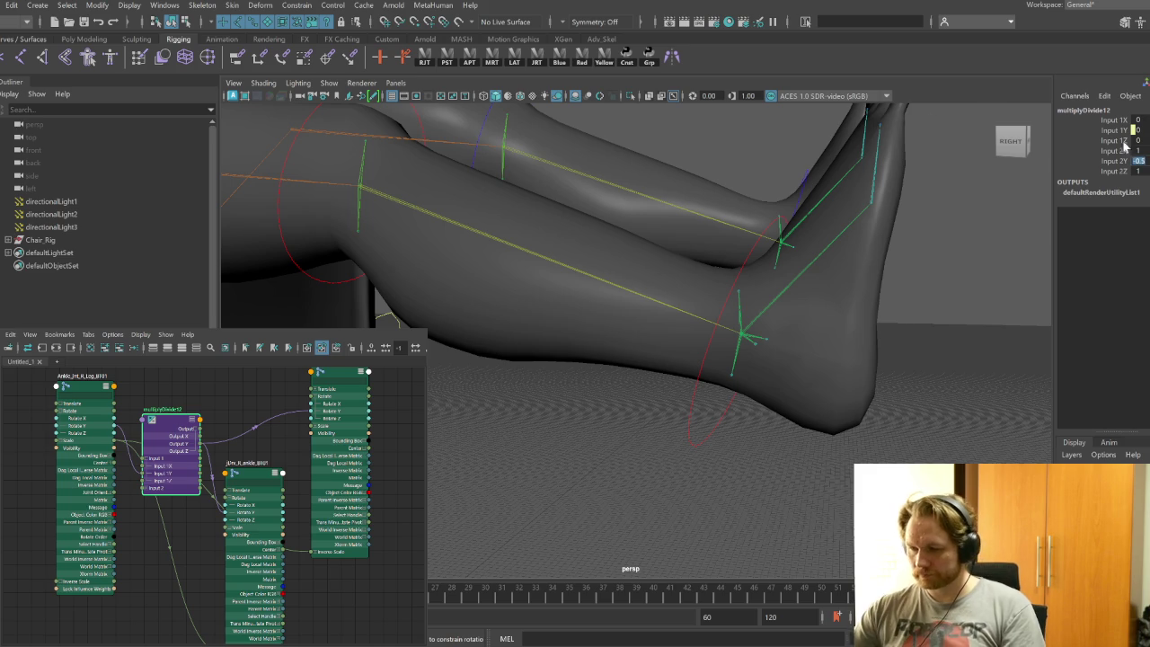
Retest the halved twist with Ankle_BR_ctrl, then return the foot to 0 rotation
left_click(716, 436)
mouse_move(788, 315)
left_mouse_down()
mouse_move(765, 333)
mouse_move(795, 380)
mouse_move(784, 382)
left_mouse_up()
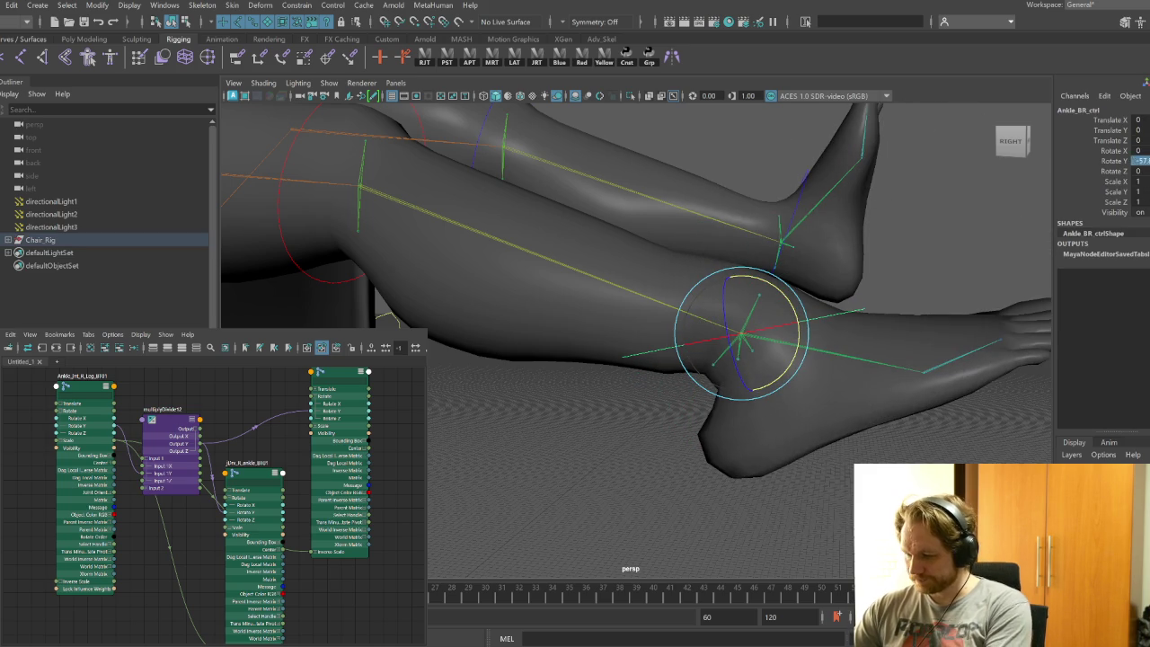
type("0")
key("Return")
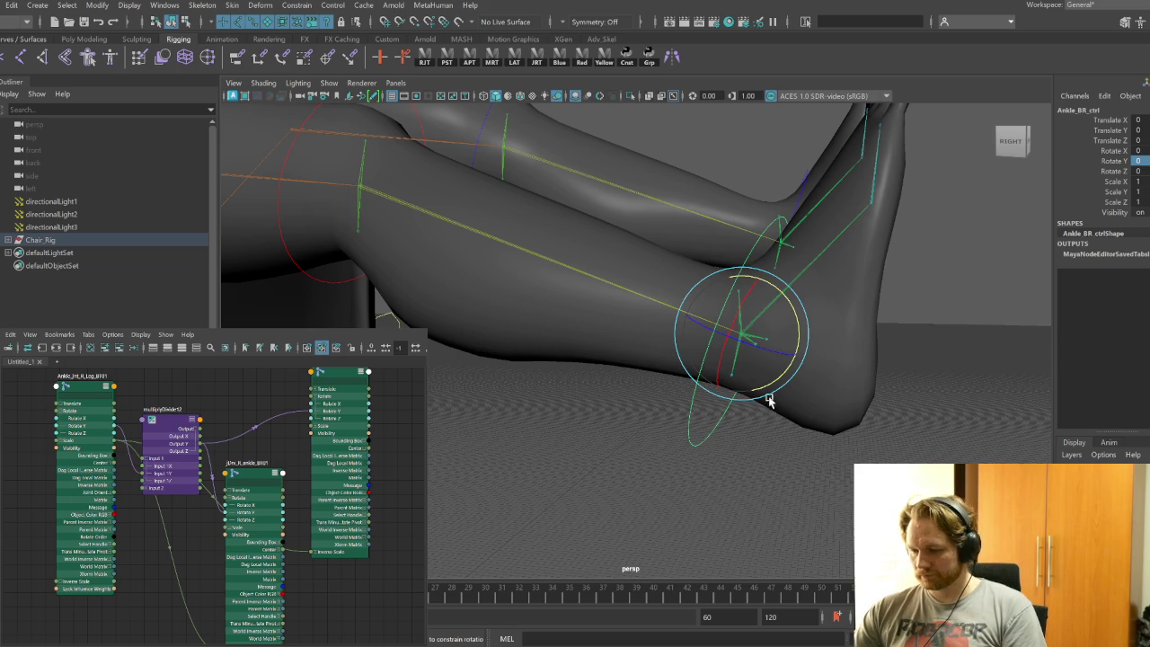
left_click_drag(758, 408, 683, 398)
key("ctrl+z")
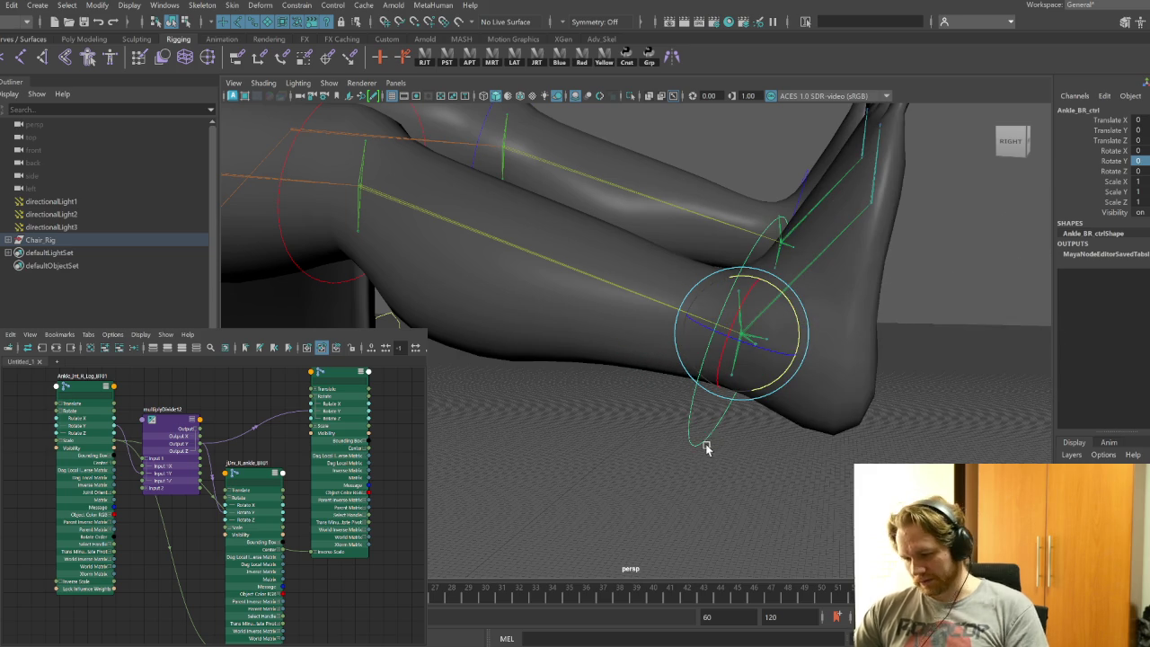
mouse_move(871, 443)
left_mouse_down("alt")
mouse_move(791, 452)
mouse_move(847, 362)
mouse_move(877, 282)
mouse_move(799, 315)
left_mouse_up("alt")
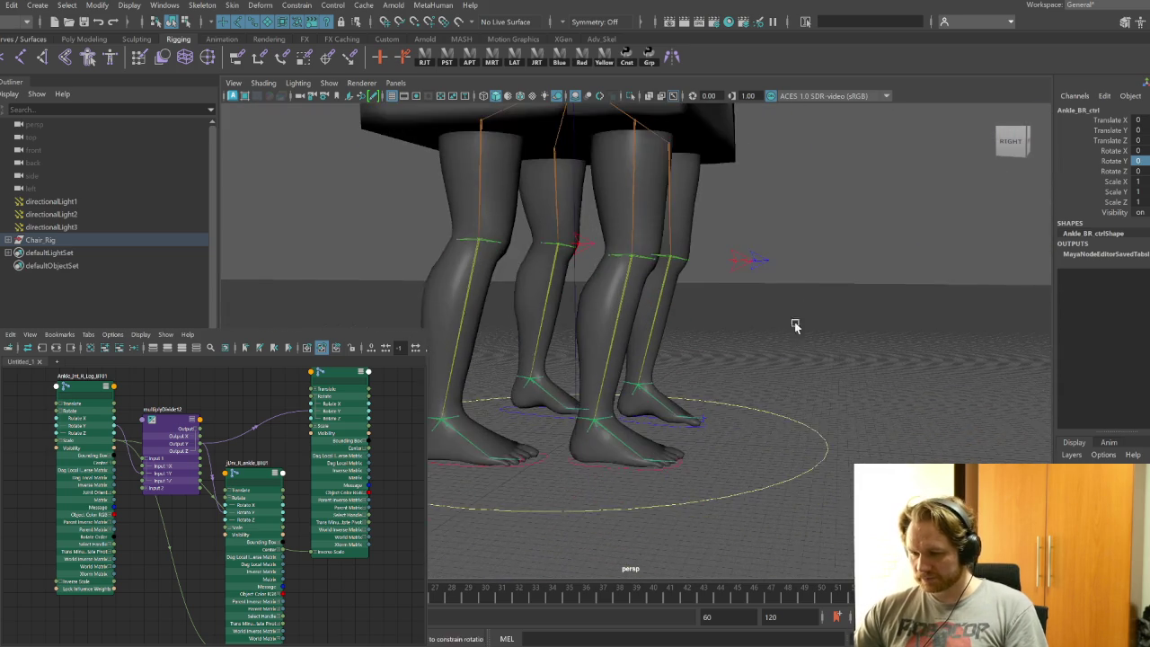
Select both left knee driver joints and graph their connections in the Node Editor
scroll(800, 315, "up", 3)
left_click(696, 232)
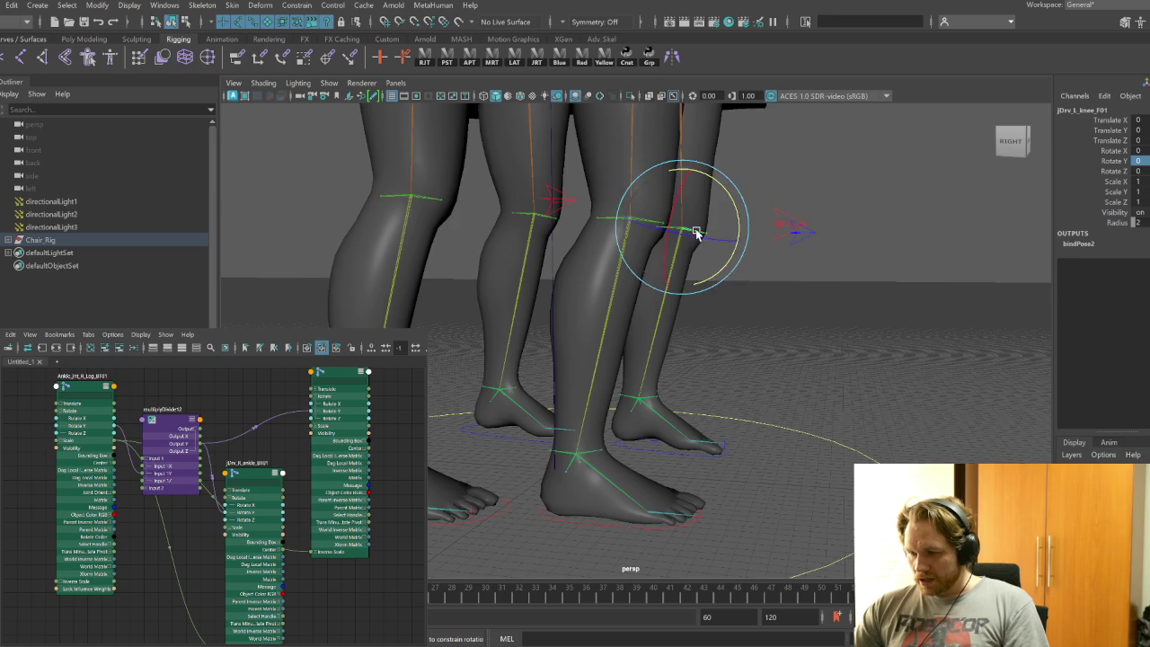
scroll(696, 232, "up", 5)
mouse_move(756, 305)
left_mouse_down("alt")
mouse_move(727, 360)
mouse_move(611, 377)
mouse_move(573, 360)
left_mouse_up("alt")
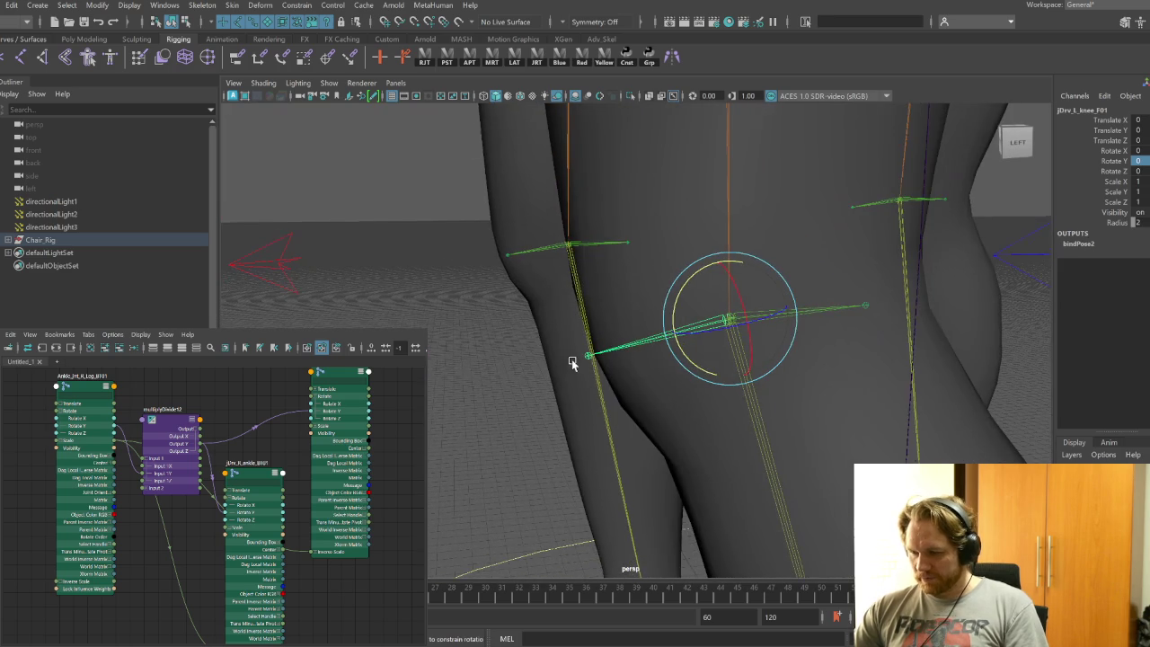
key("q")
left_click(794, 317)
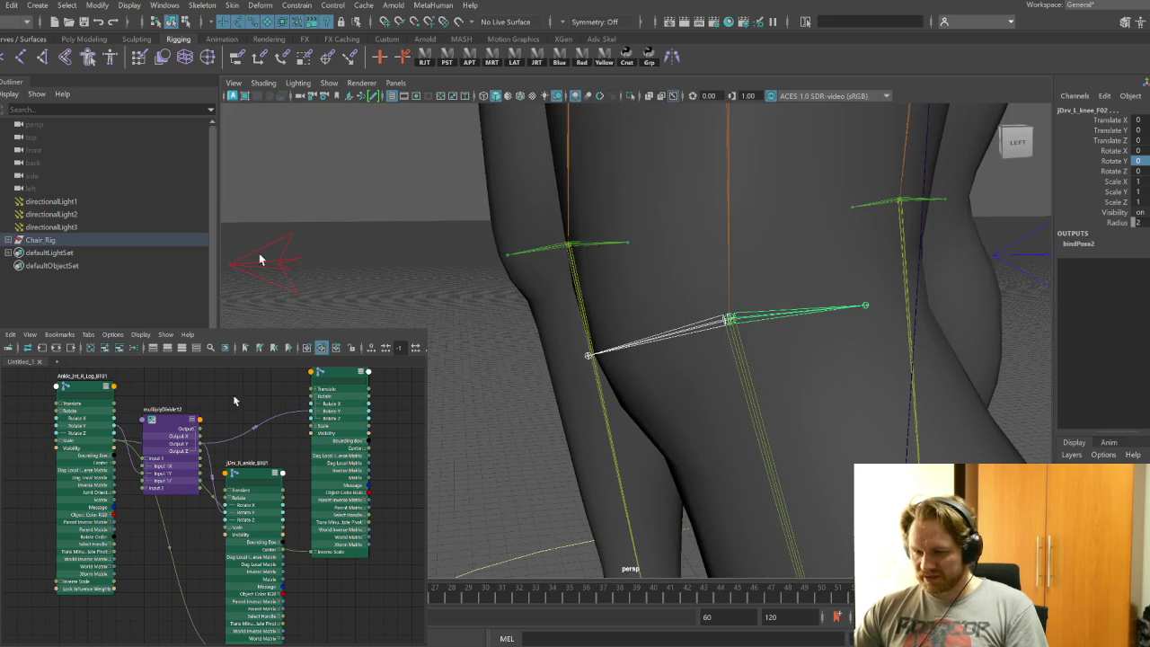
left_click(43, 350)
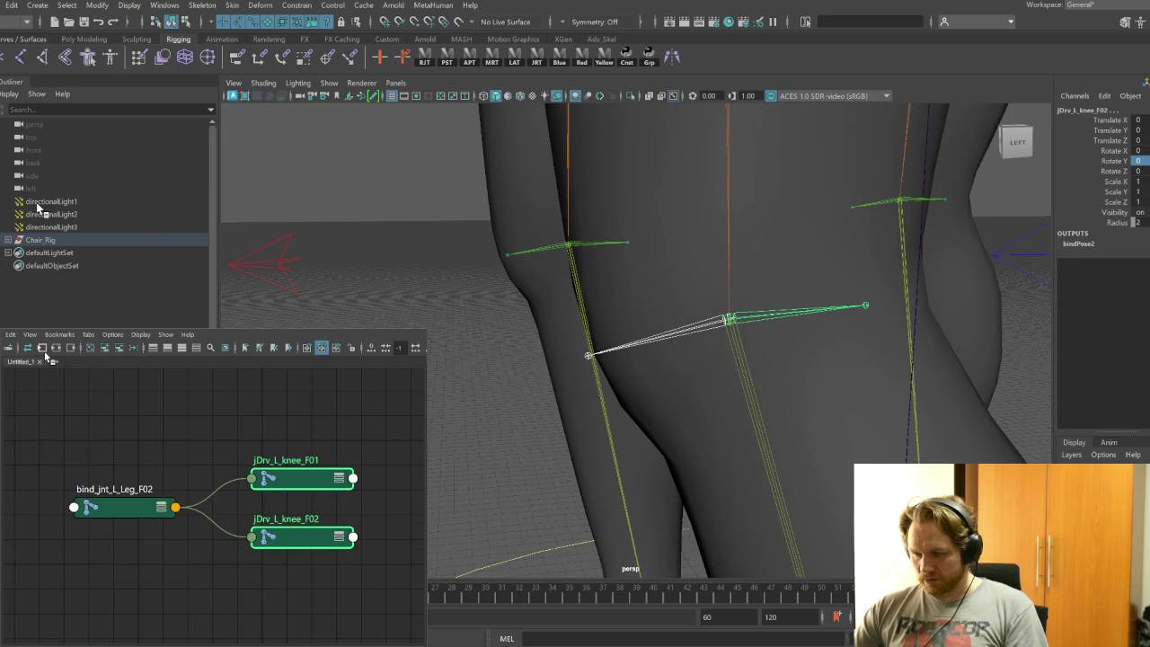
Expand Rotate on bind_jnt_L_Leg_F02, jDrv_L_knee_F01 and jDrv_L_knee_F02, and arrange them
left_click(166, 505, "shift")
key("3")
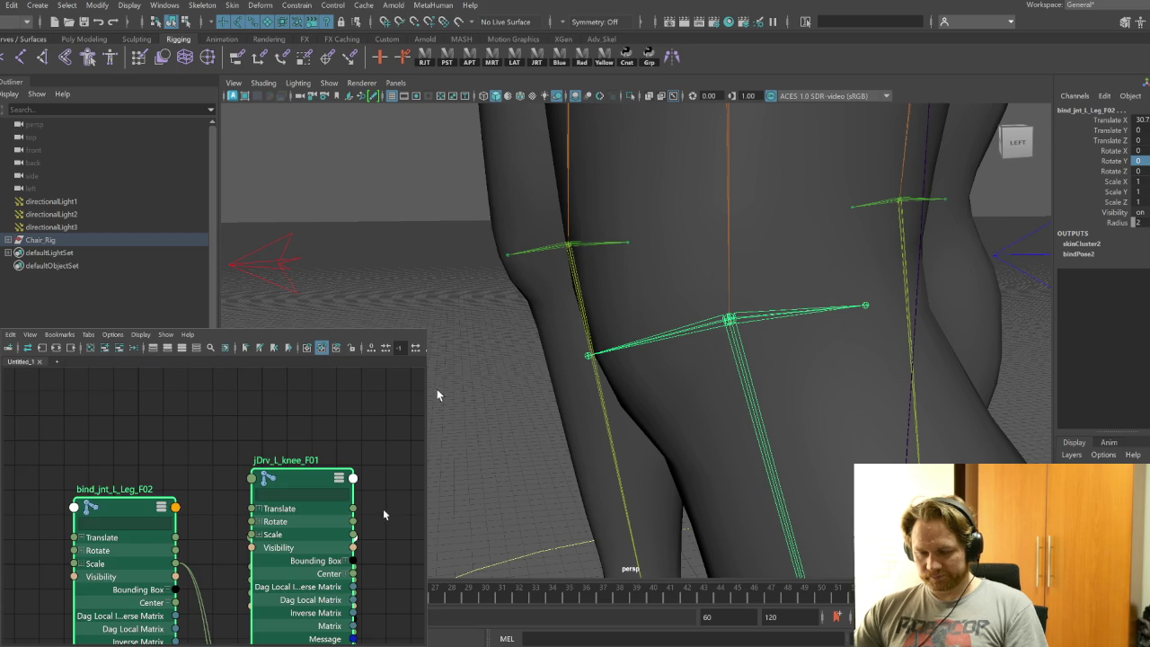
scroll(236, 521, "down", 3)
mouse_move(236, 521)
middle_mouse_down("alt")
mouse_move(268, 557)
mouse_move(159, 537)
mouse_move(108, 558)
middle_mouse_up("alt")
scroll(154, 544, "up", 2)
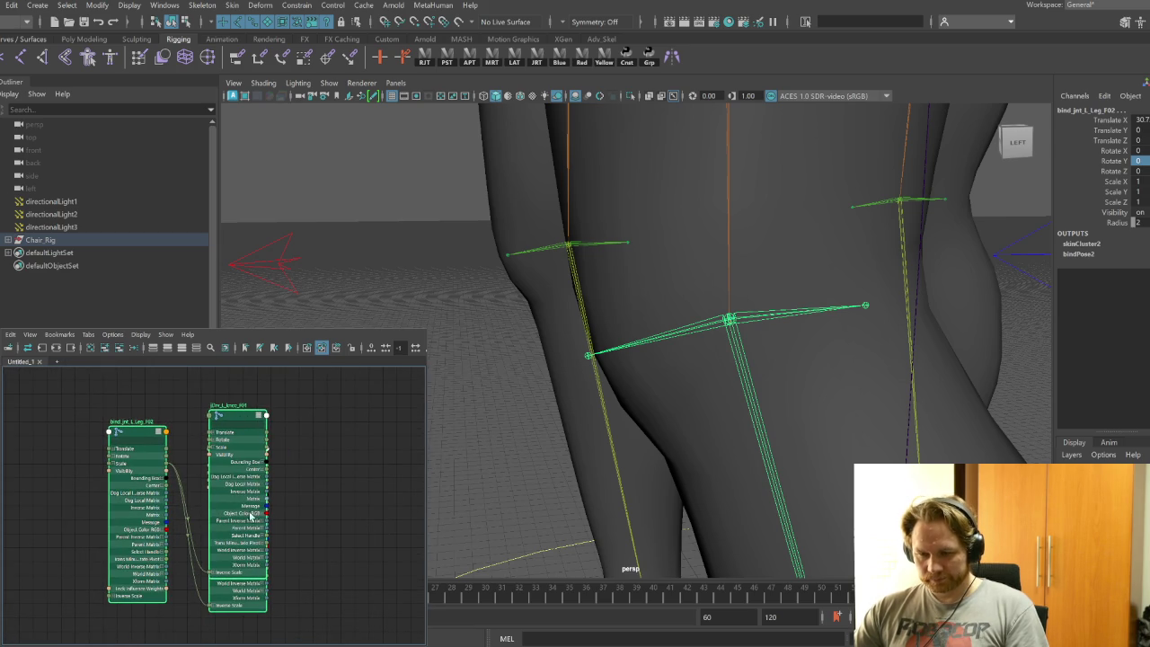
left_click(261, 614)
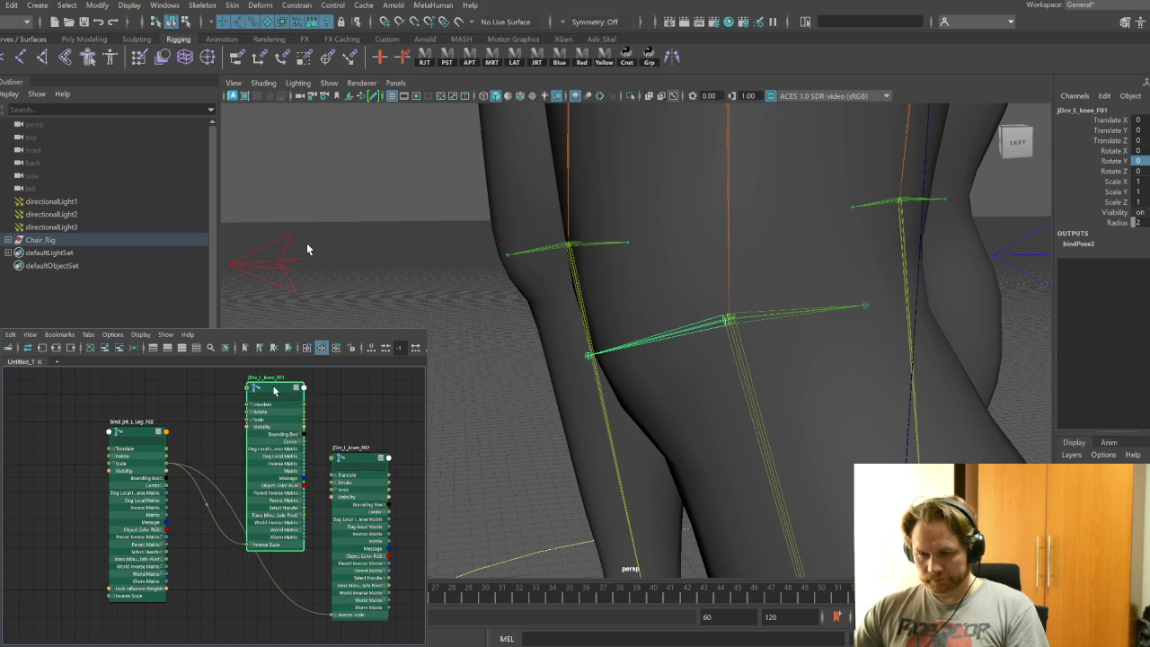
left_click(335, 485)
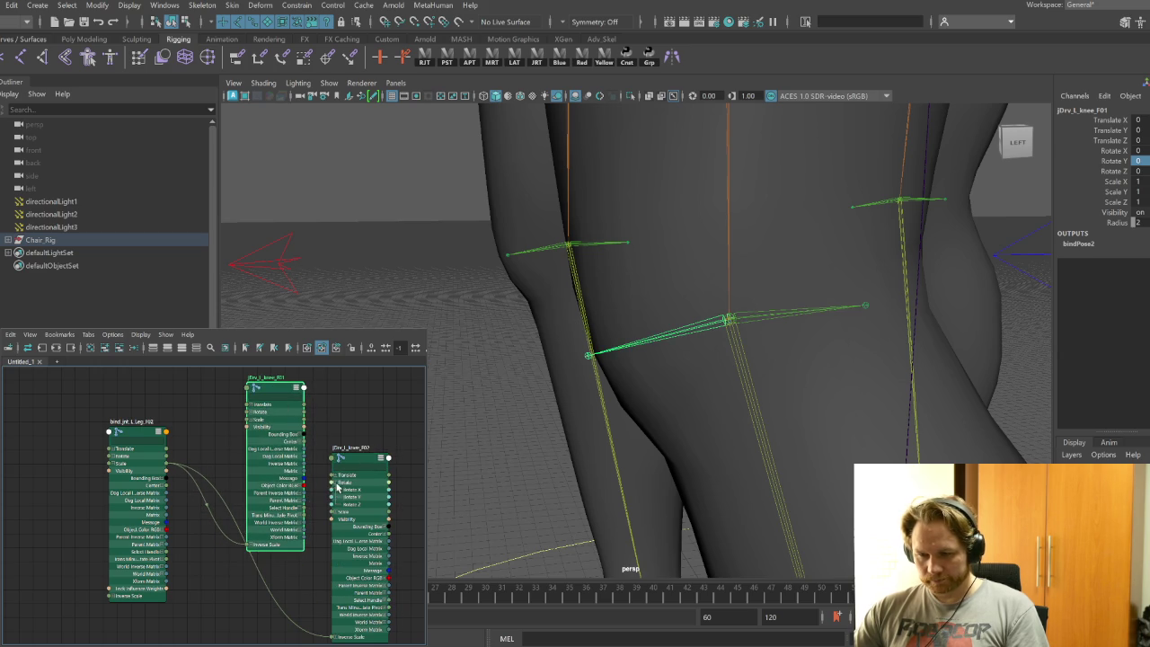
left_click(254, 411)
left_click(115, 460)
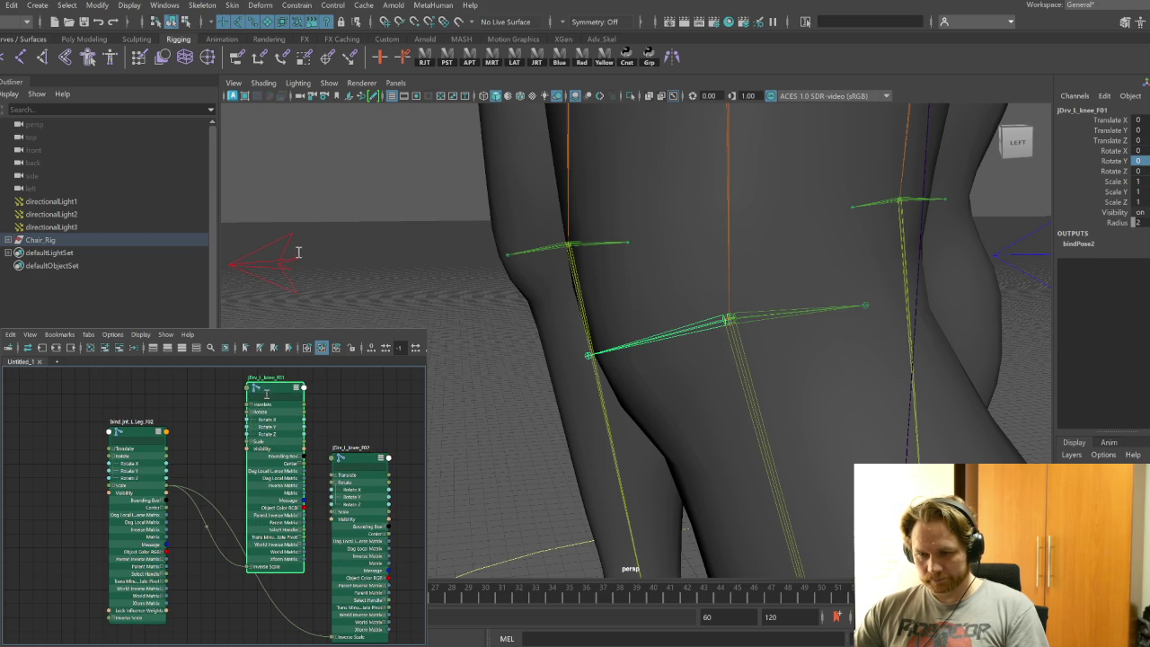
left_click_drag(269, 395, 253, 509)
left_click_drag(360, 464, 327, 382)
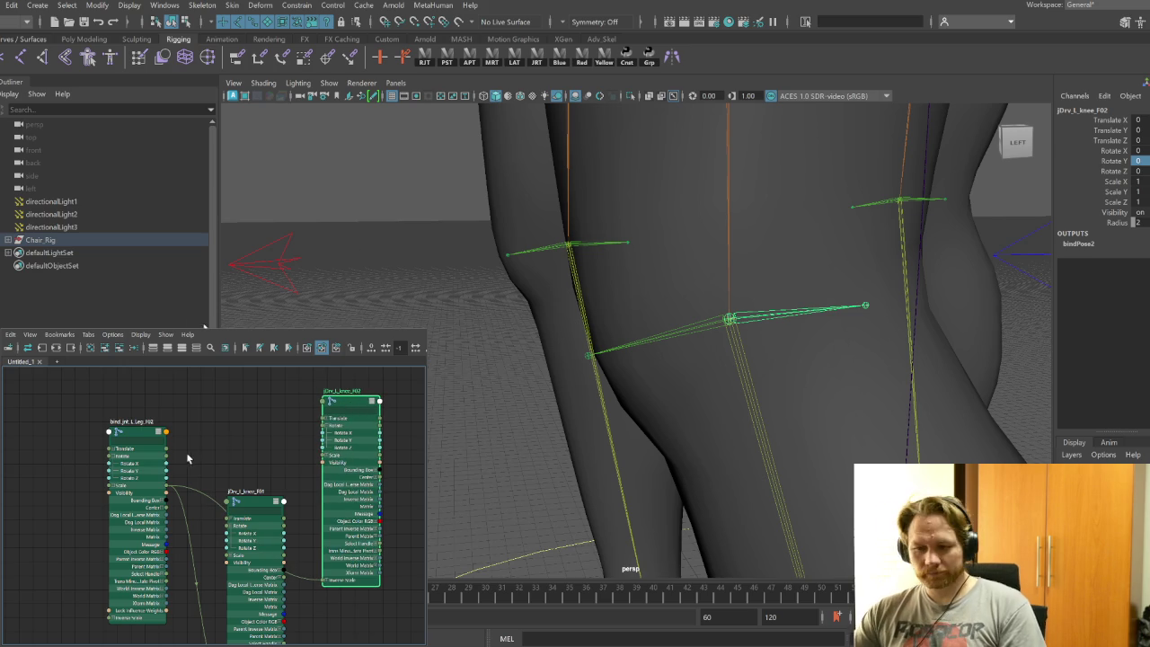
left_click_drag(145, 437, 126, 403)
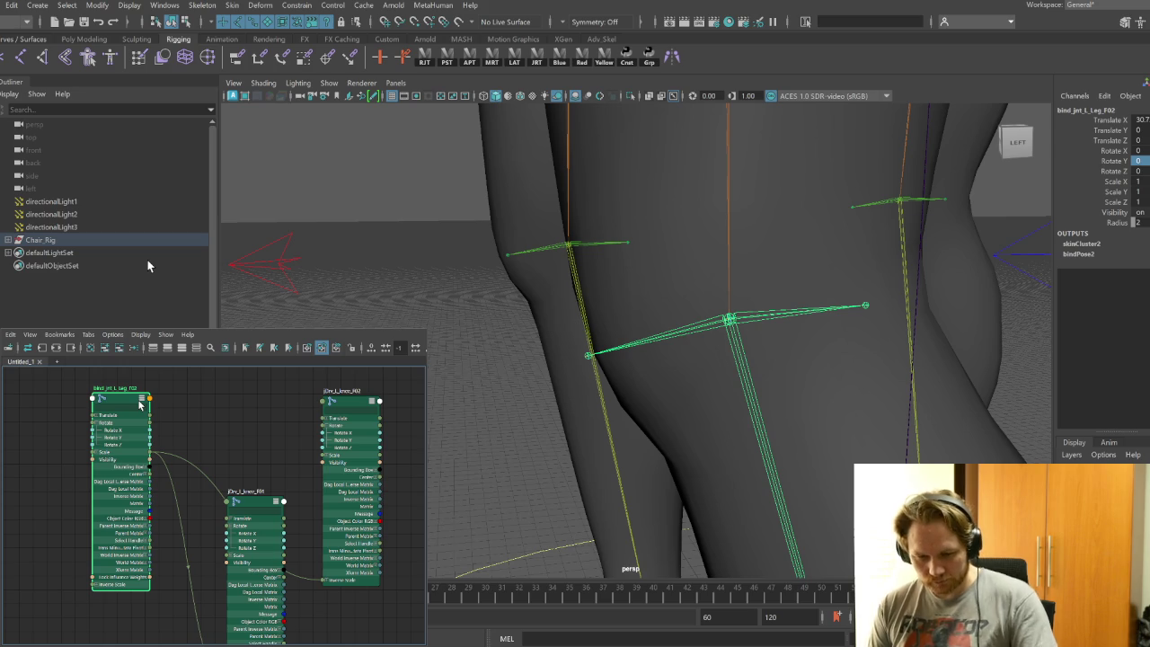
Create multiplyDivide13, expand its Output and Input 1, and place it beside the leg joint
key("Tab")
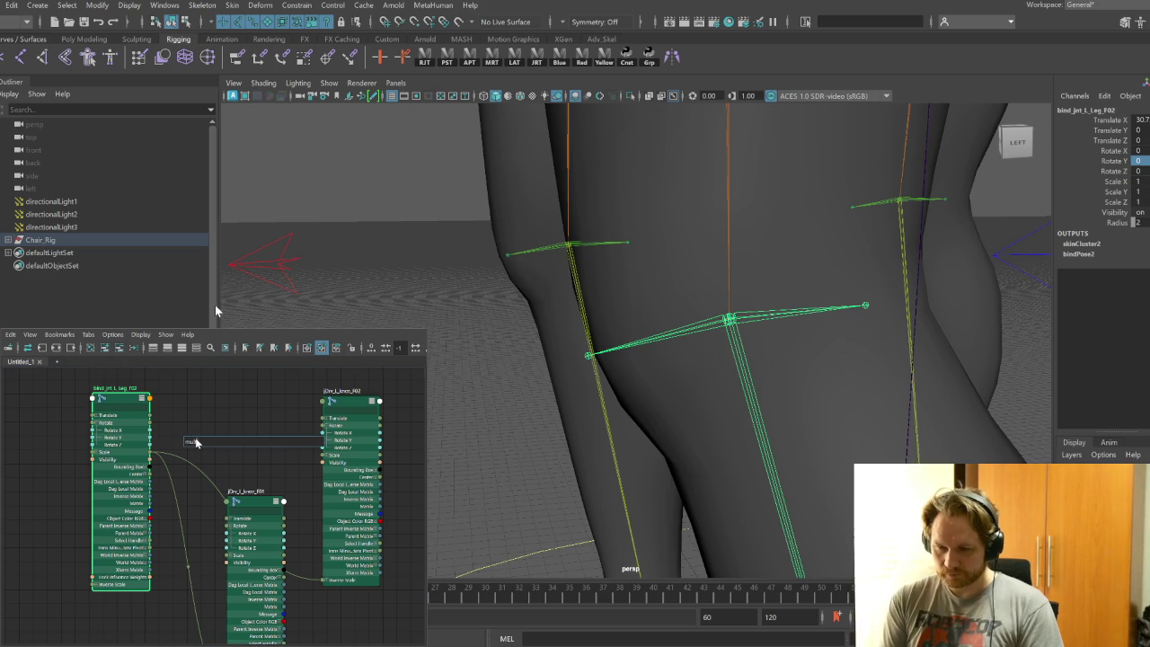
key("Return")
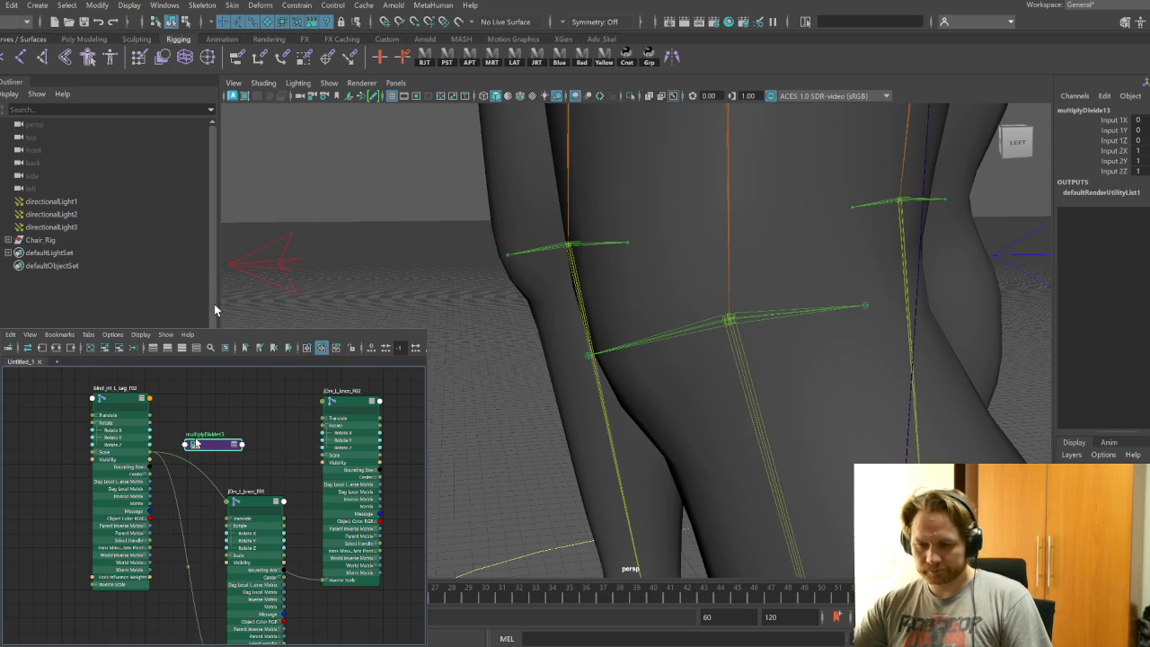
key("2")
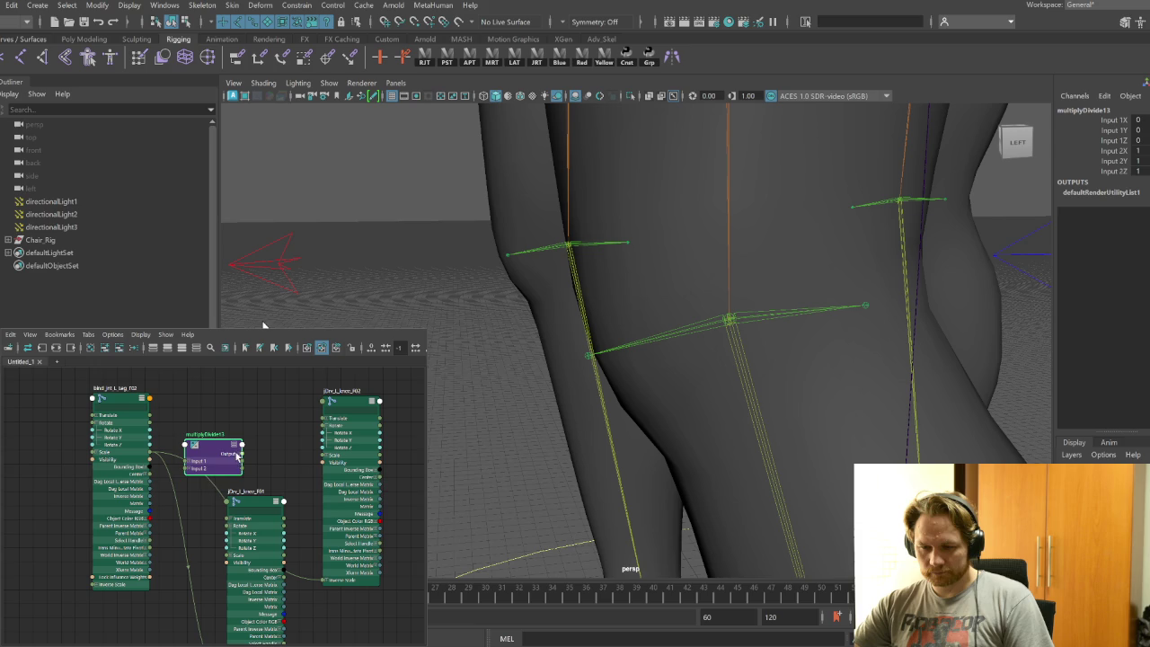
left_click(227, 453)
left_click(190, 482)
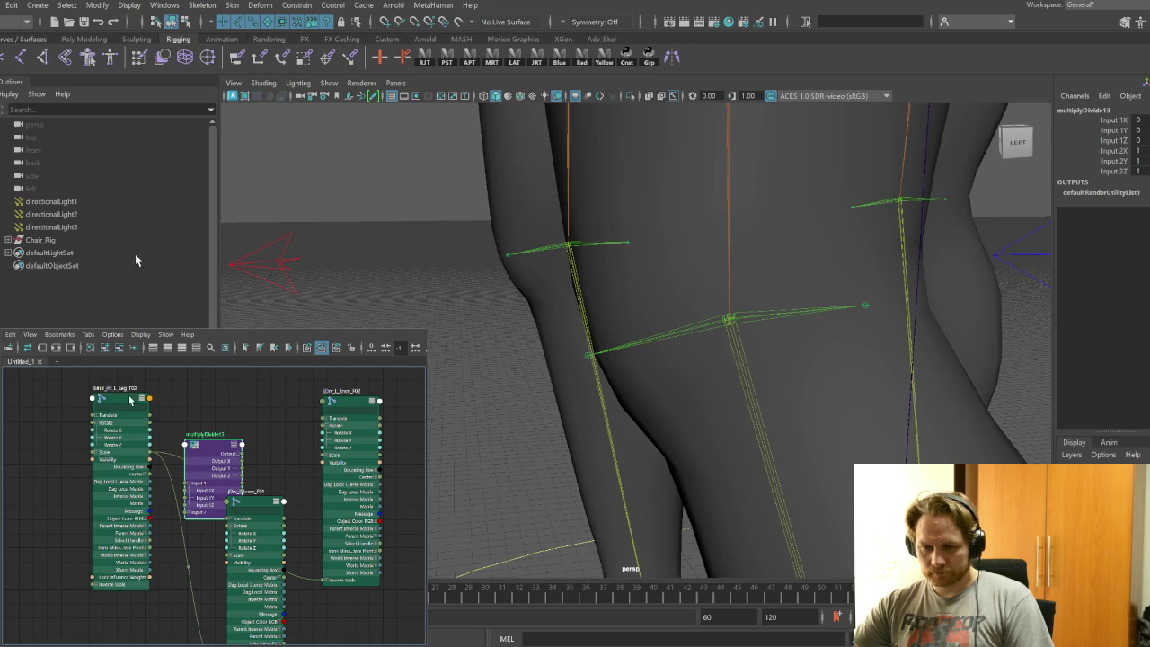
left_click_drag(141, 404, 93, 393)
left_click_drag(217, 439, 163, 437)
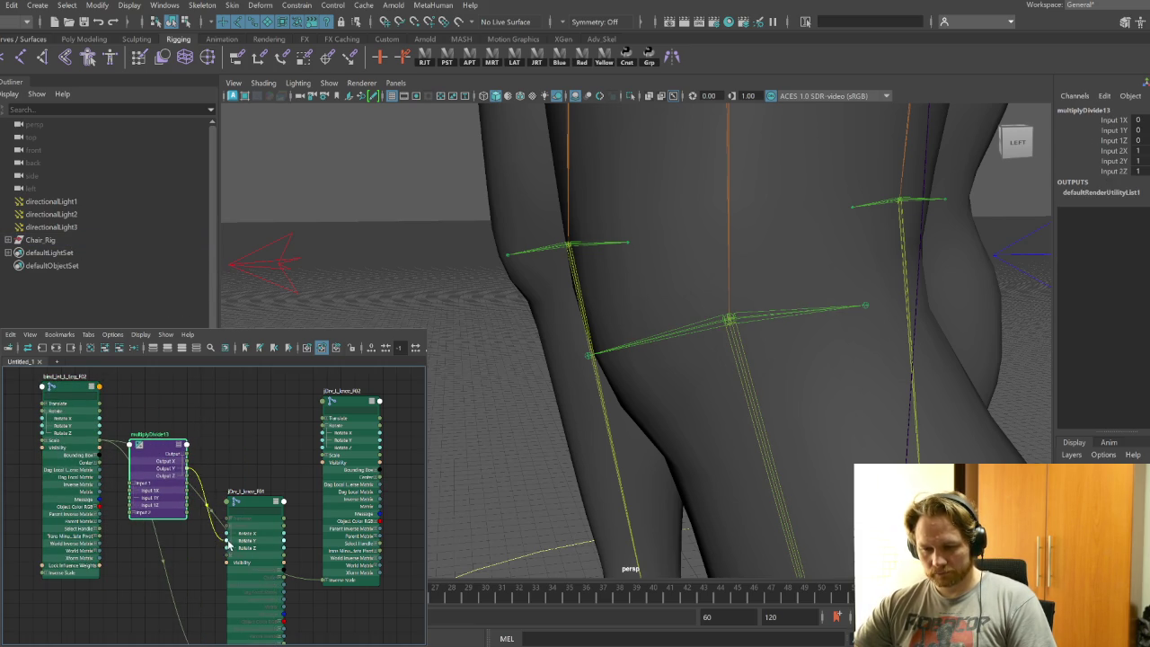
Add multiplyDivide14 between the leg joint's rotation and the twist joint's Rotate X
key("Tab")
type("multiplyDivide")
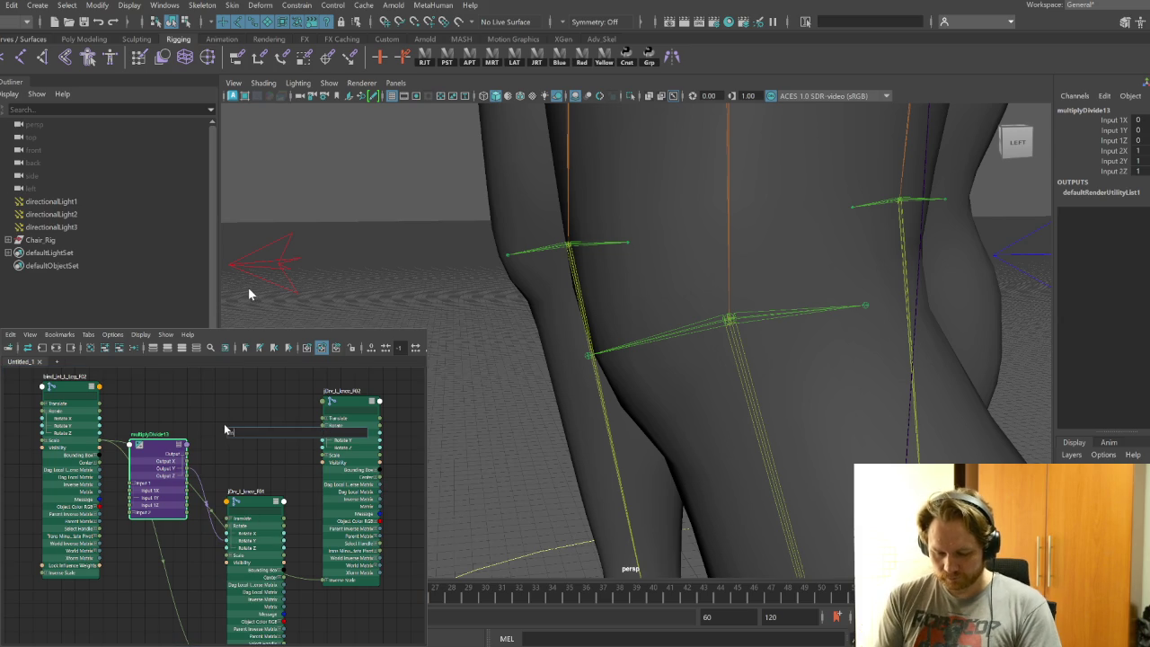
key("Return")
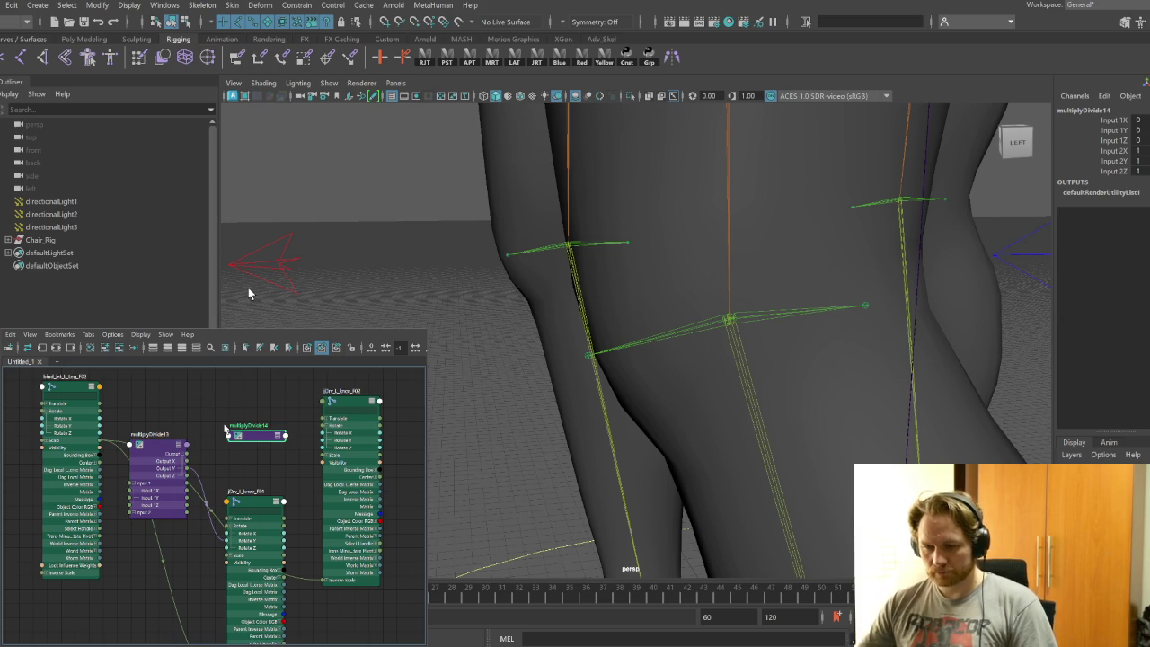
left_click(196, 349)
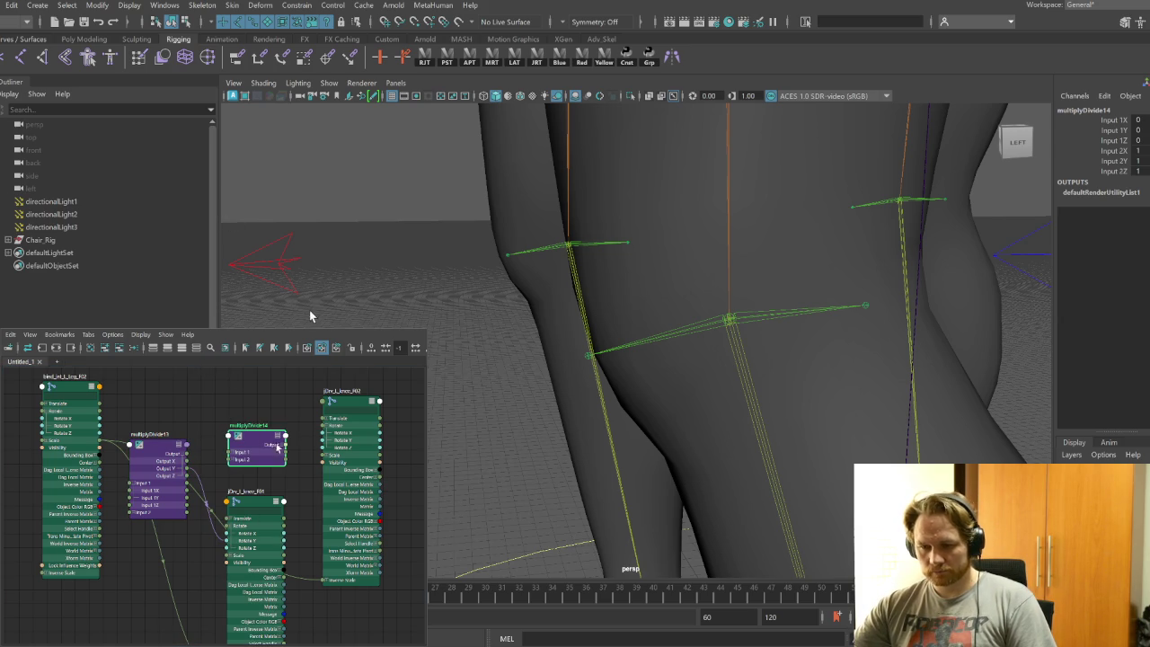
left_click_drag(319, 447, 323, 444)
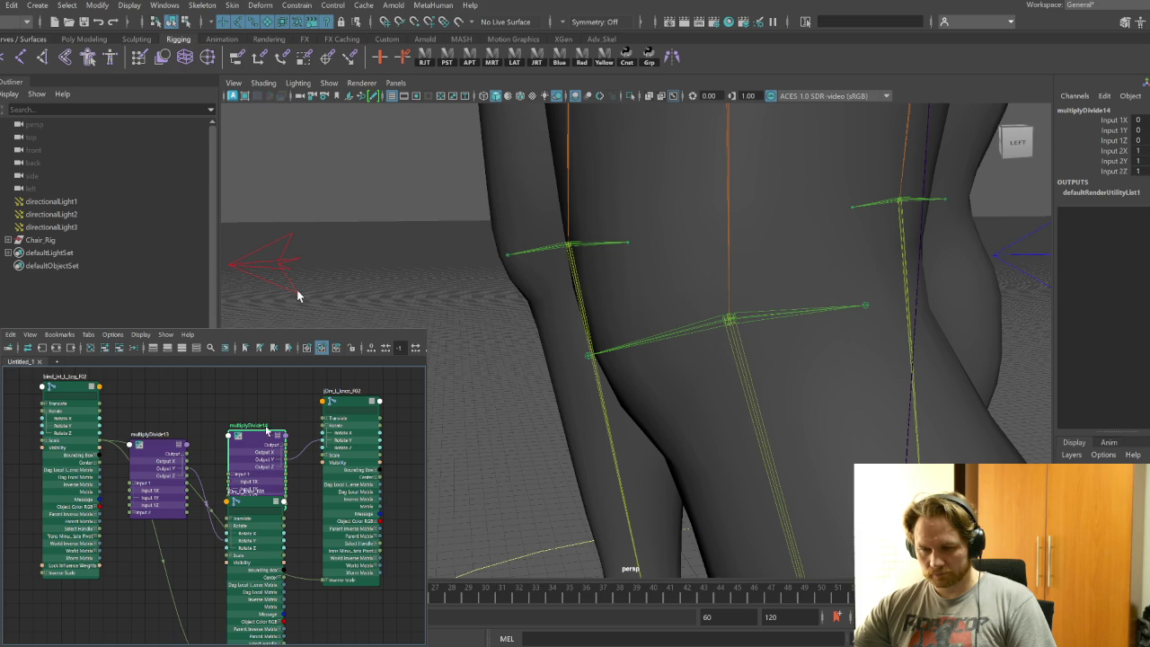
left_click_drag(253, 440, 244, 401)
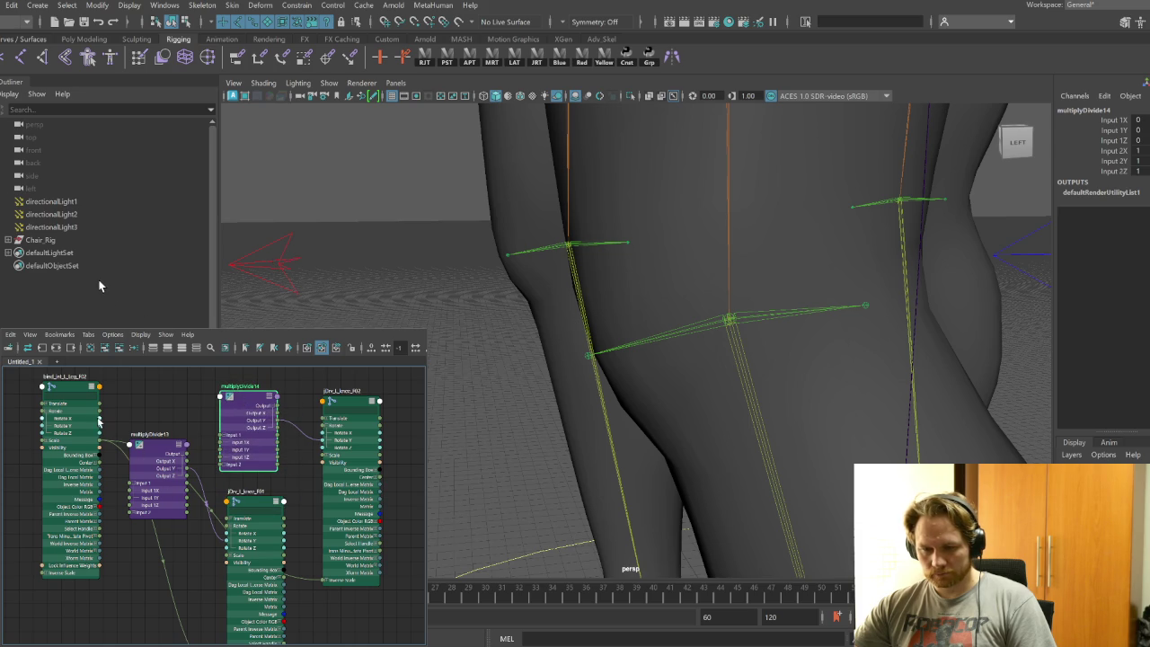
left_click_drag(99, 421, 102, 433)
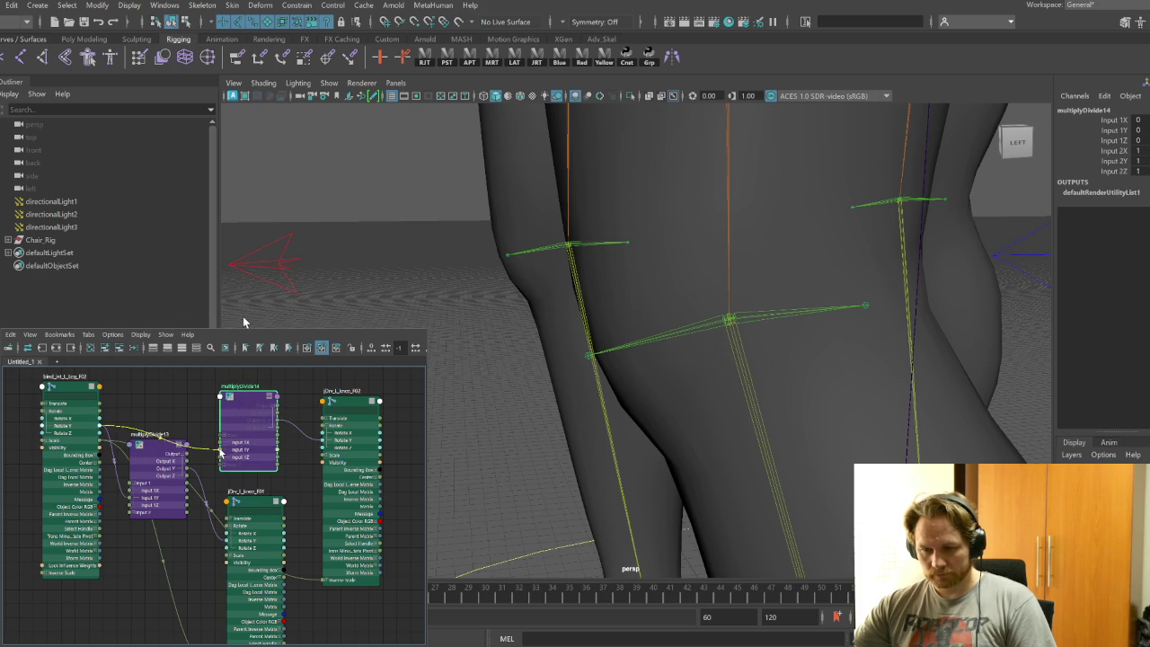
Set multiplyDivide14's Input 2Y to -0.35
left_click(154, 450)
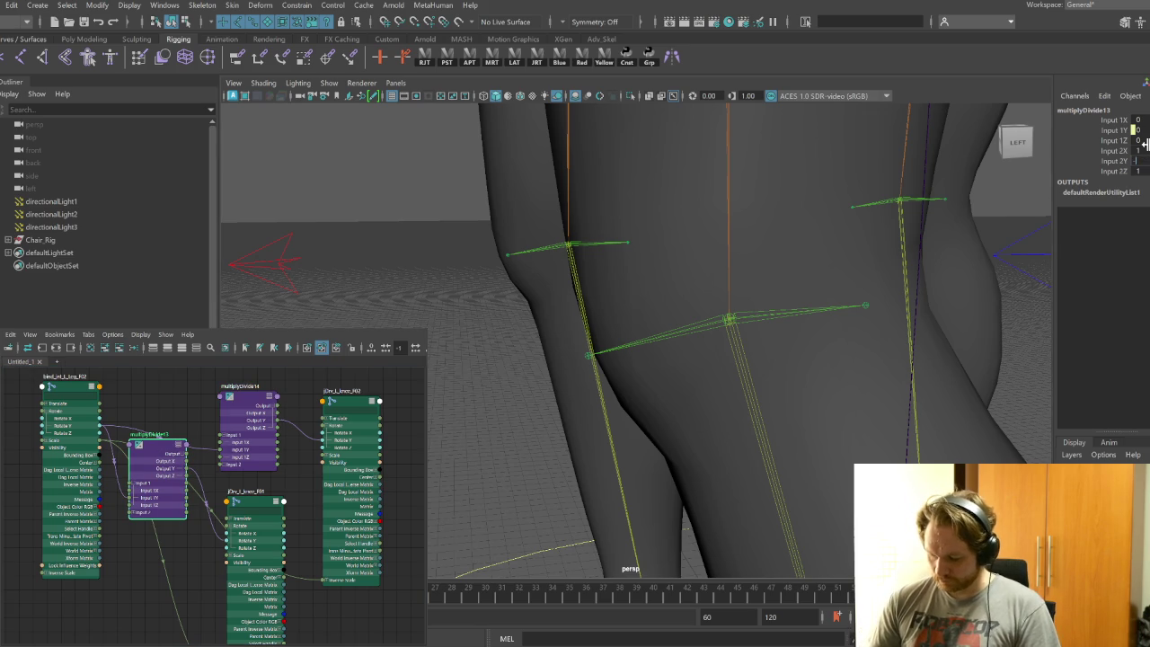
left_click(1138, 161)
type("0.5")
key("ctrl+z")
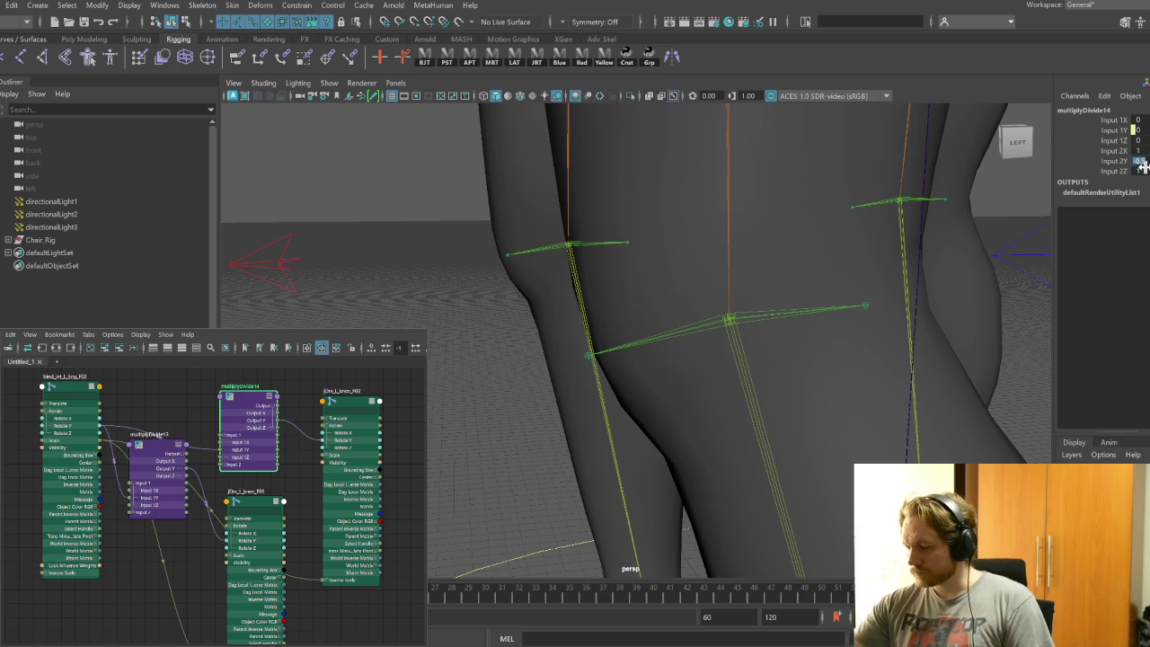
left_click(1139, 161)
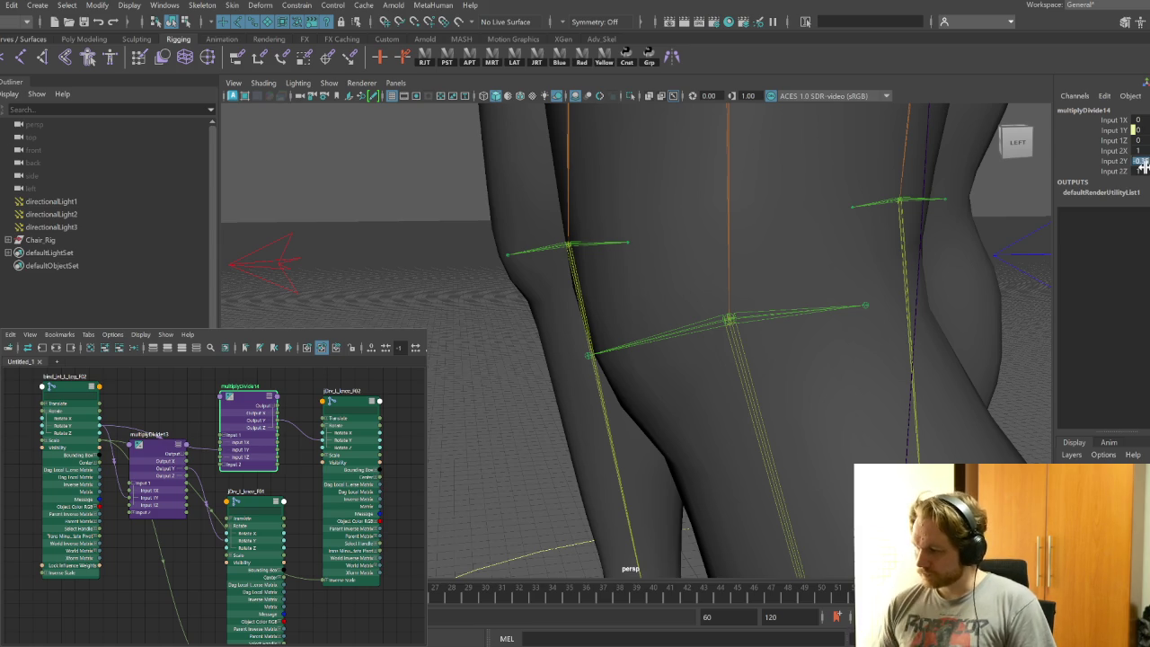
mouse_move(704, 405)
right_mouse_down("alt")
mouse_move(579, 388)
mouse_move(647, 542)
right_mouse_up("alt")
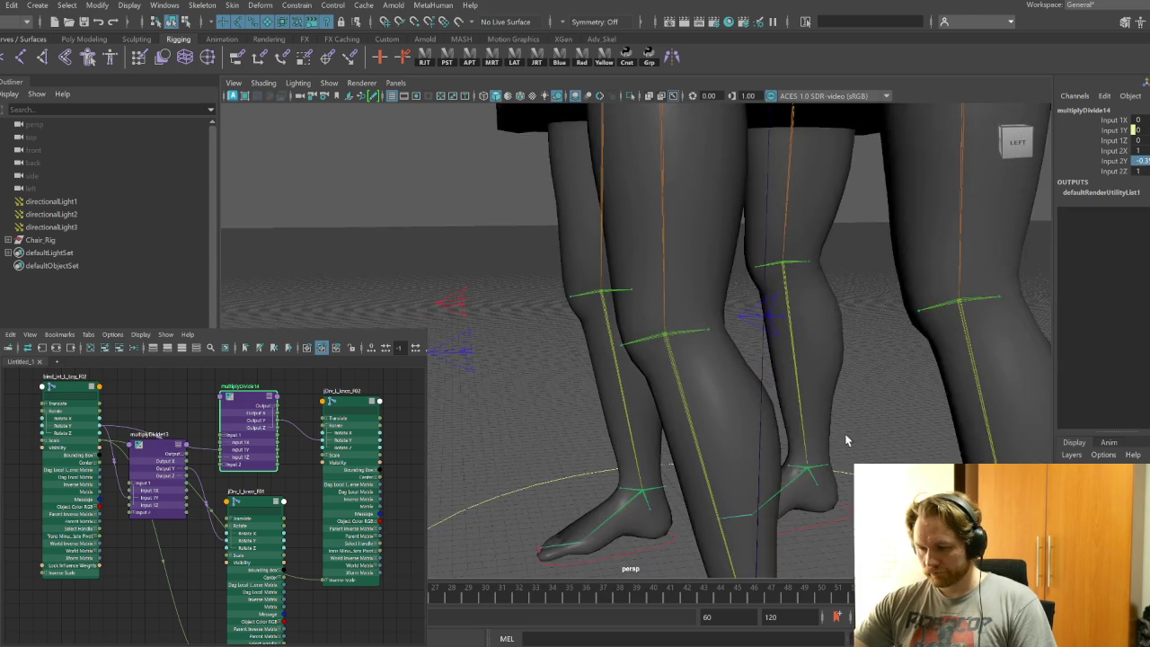
left_click(688, 533)
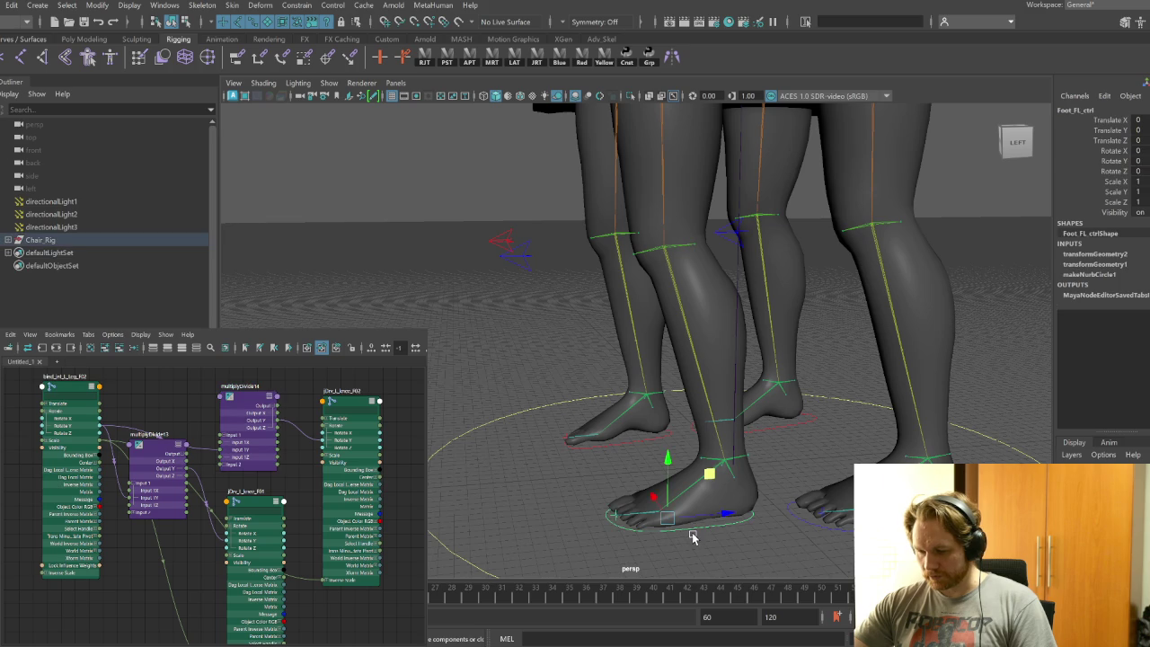
scroll(702, 524, "up", 2)
mouse_move(674, 469)
left_mouse_down()
mouse_move(698, 457)
mouse_move(691, 368)
mouse_move(719, 411)
mouse_move(713, 380)
mouse_move(608, 439)
mouse_move(729, 441)
mouse_move(585, 398)
mouse_move(760, 470)
mouse_move(637, 393)
mouse_move(714, 422)
mouse_move(709, 431)
mouse_move(601, 404)
mouse_move(728, 439)
mouse_move(688, 434)
mouse_move(713, 375)
mouse_move(722, 469)
mouse_move(649, 431)
mouse_move(738, 466)
mouse_move(714, 466)
left_mouse_up()
key("ctrl+z")
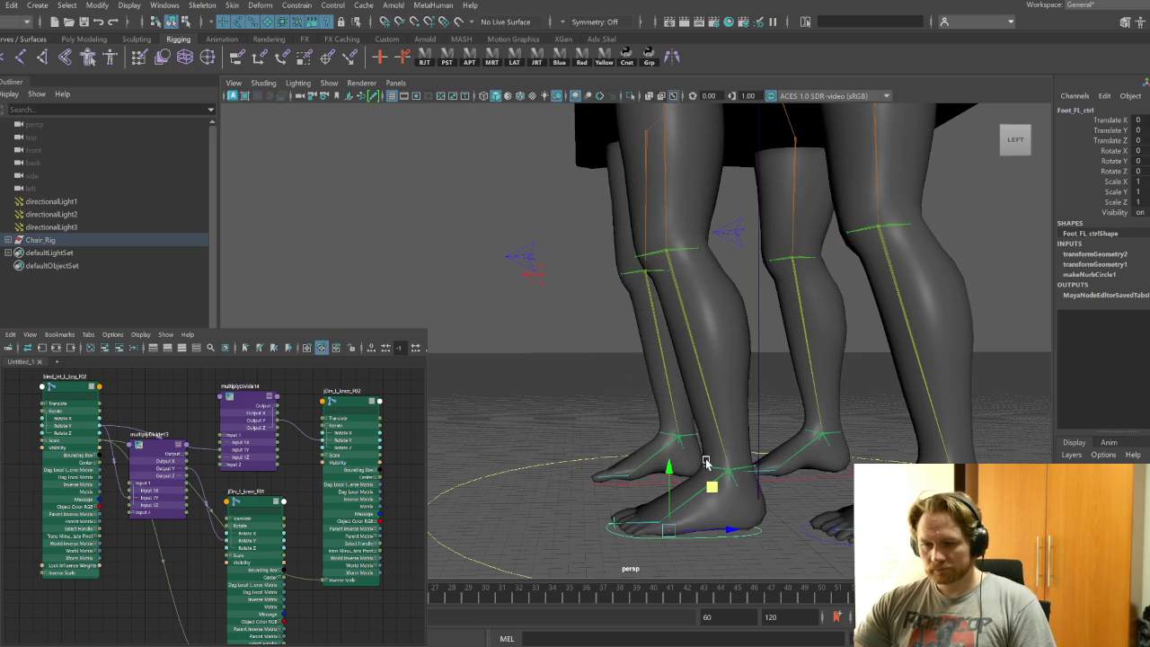
scroll(737, 544, "up", 3)
scroll(726, 526, "up", 3)
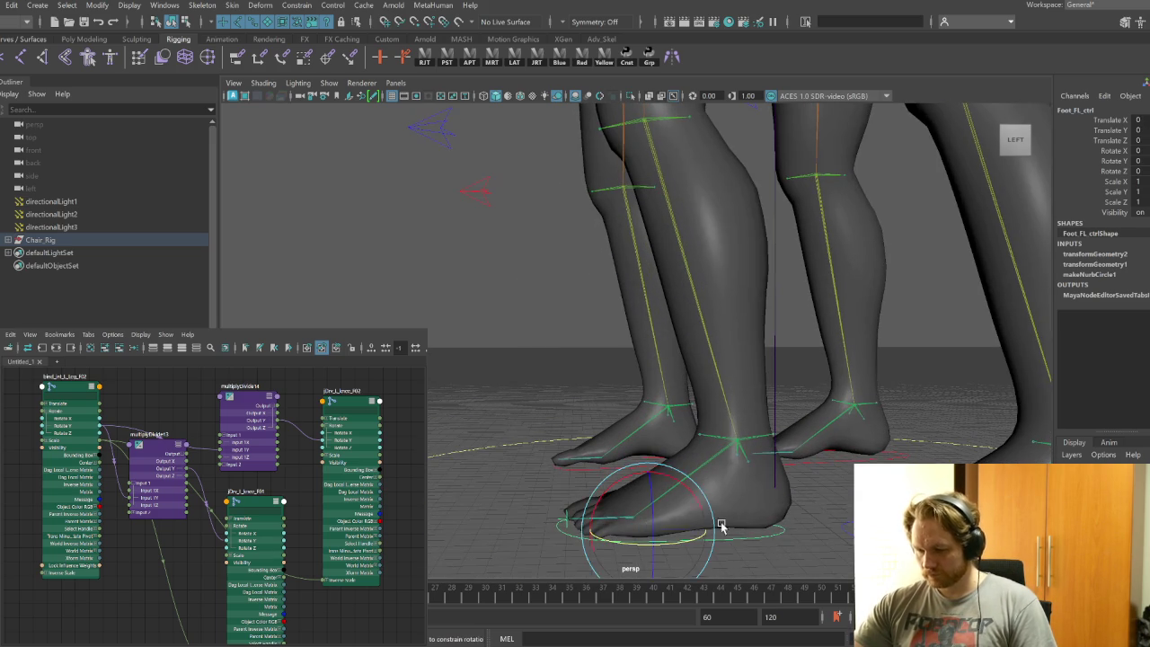
key("e")
mouse_move(667, 464)
left_mouse_down()
mouse_move(585, 499)
mouse_move(623, 488)
mouse_move(657, 495)
left_mouse_up()
key("ctrl+z")
key("q")
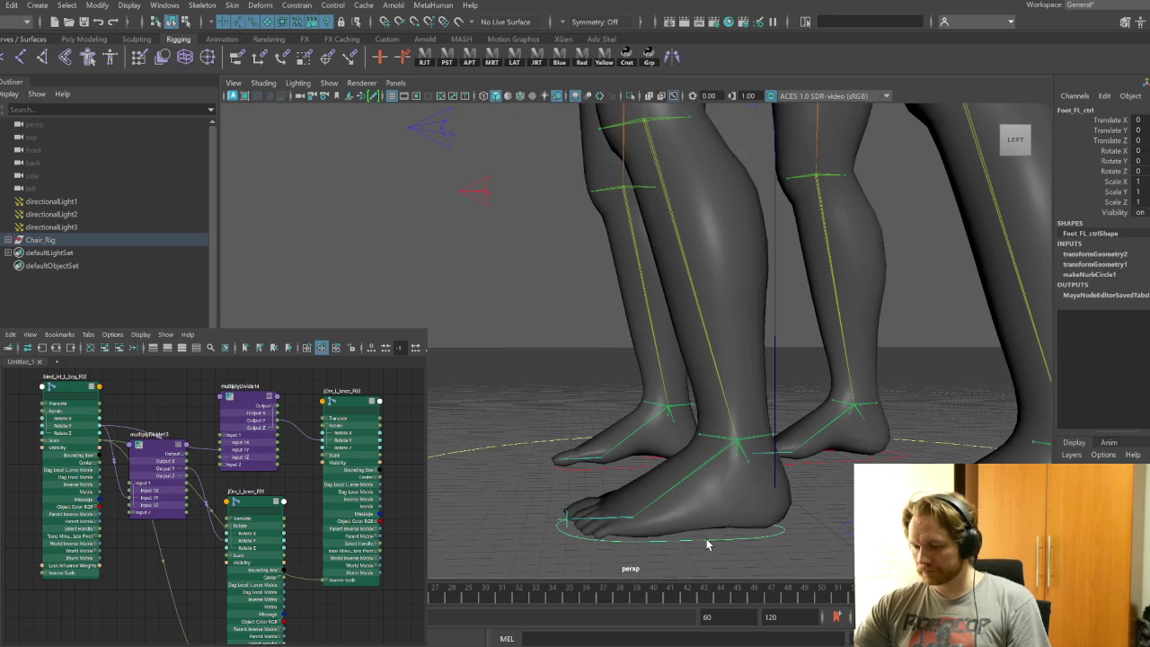
scroll(708, 546, "up", 3)
scroll(647, 479, "up", 3)
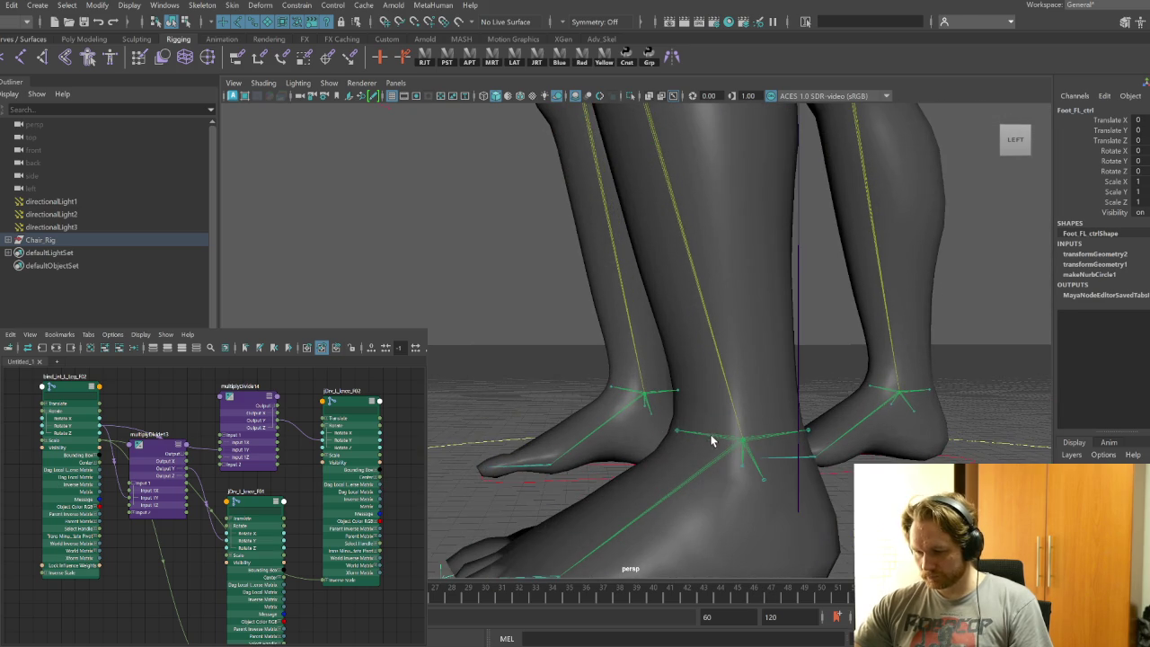
left_click(711, 440)
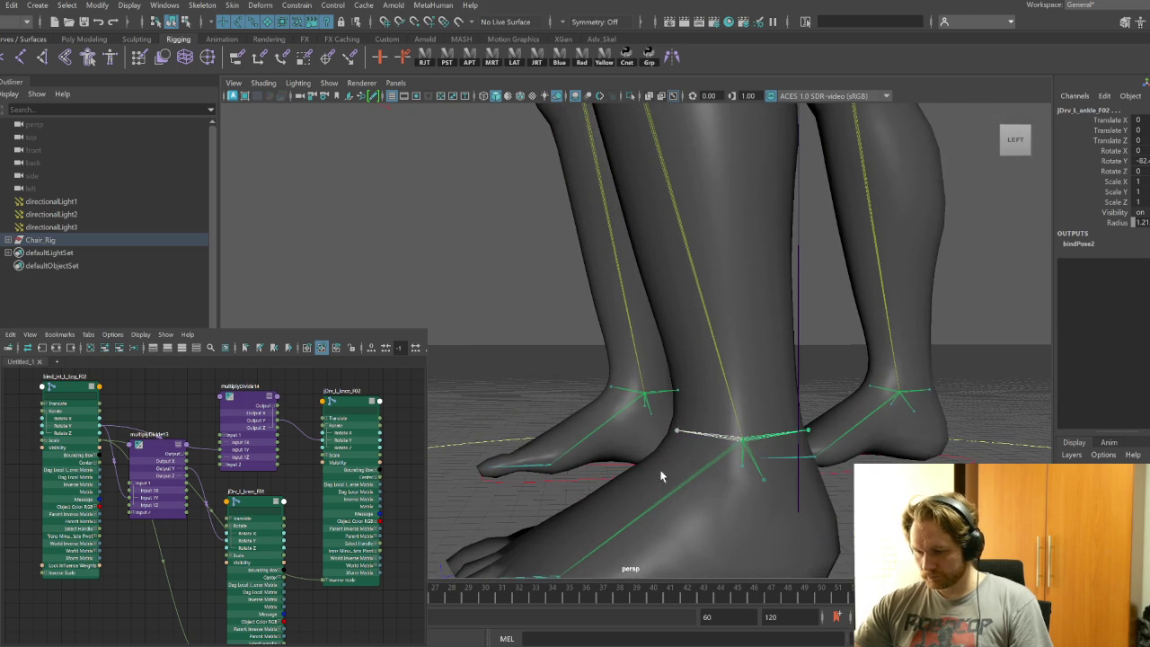
Graph Ankle_jnt_L_Leg_F01 with jDrv_L_ankle_F01 and F02, arranged with Rotate channels expanded
left_click(42, 348)
left_click(182, 347)
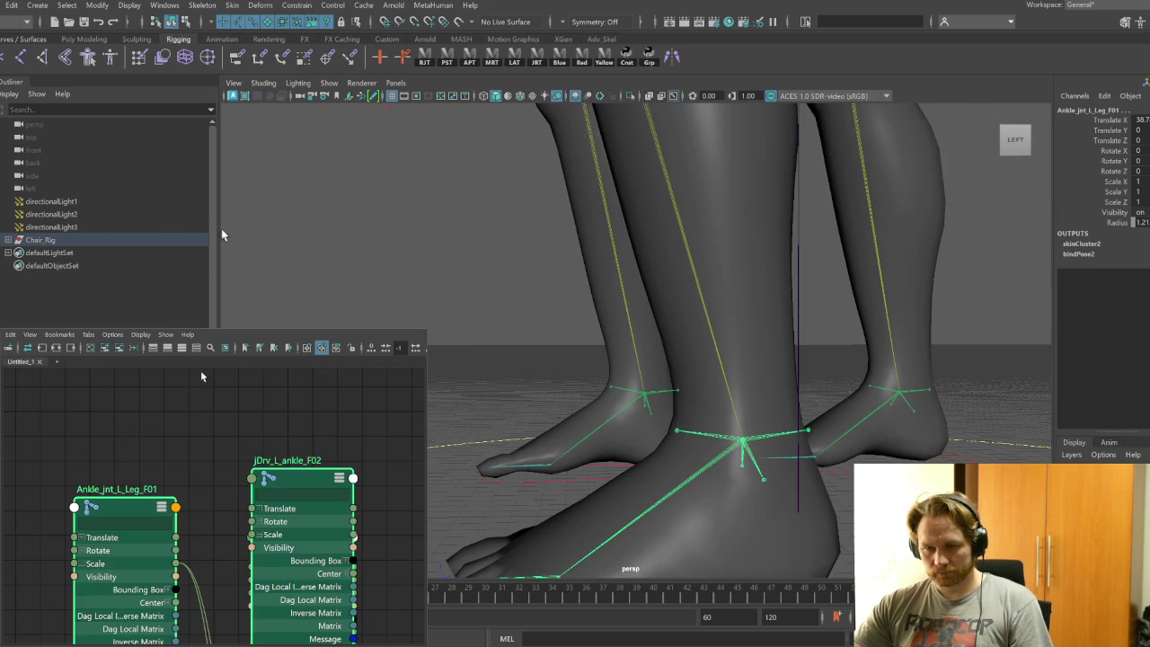
scroll(151, 483, "down", 3)
scroll(151, 482, "up", 4)
key("a")
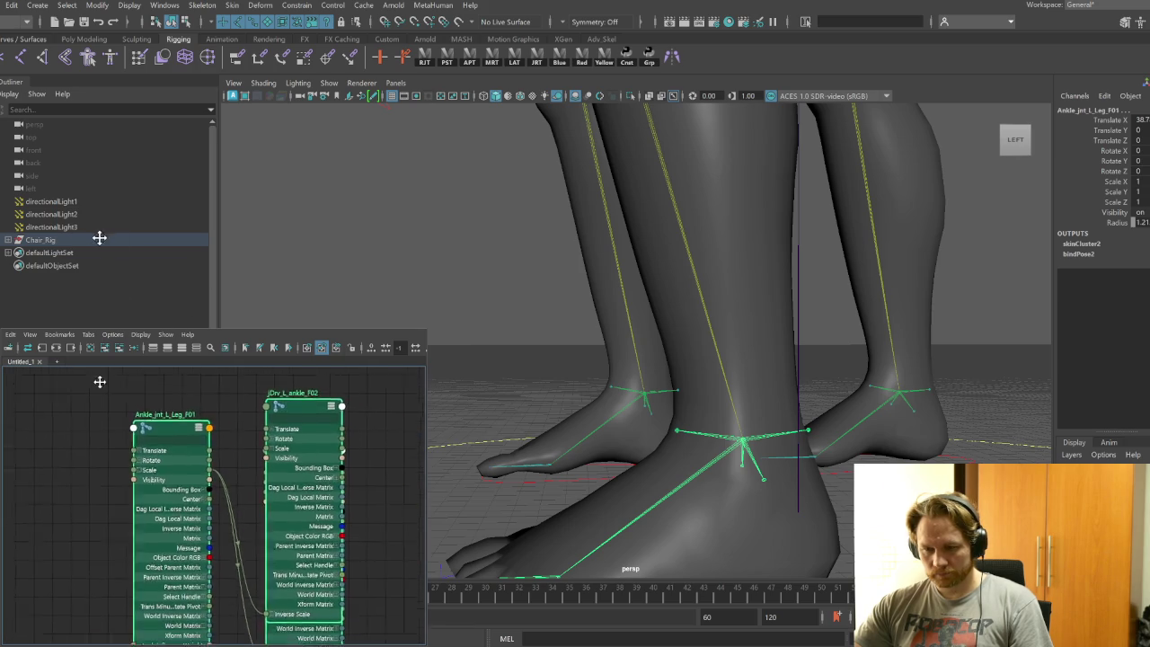
left_click(283, 279)
left_click_drag(254, 415, 305, 415)
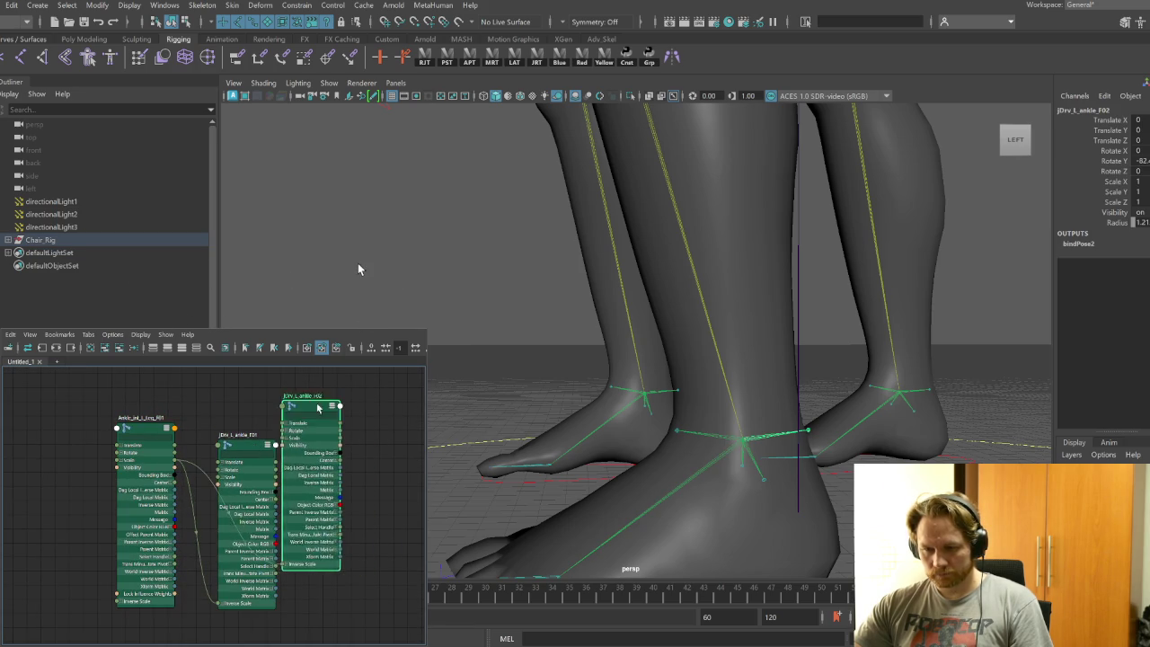
left_click(306, 411)
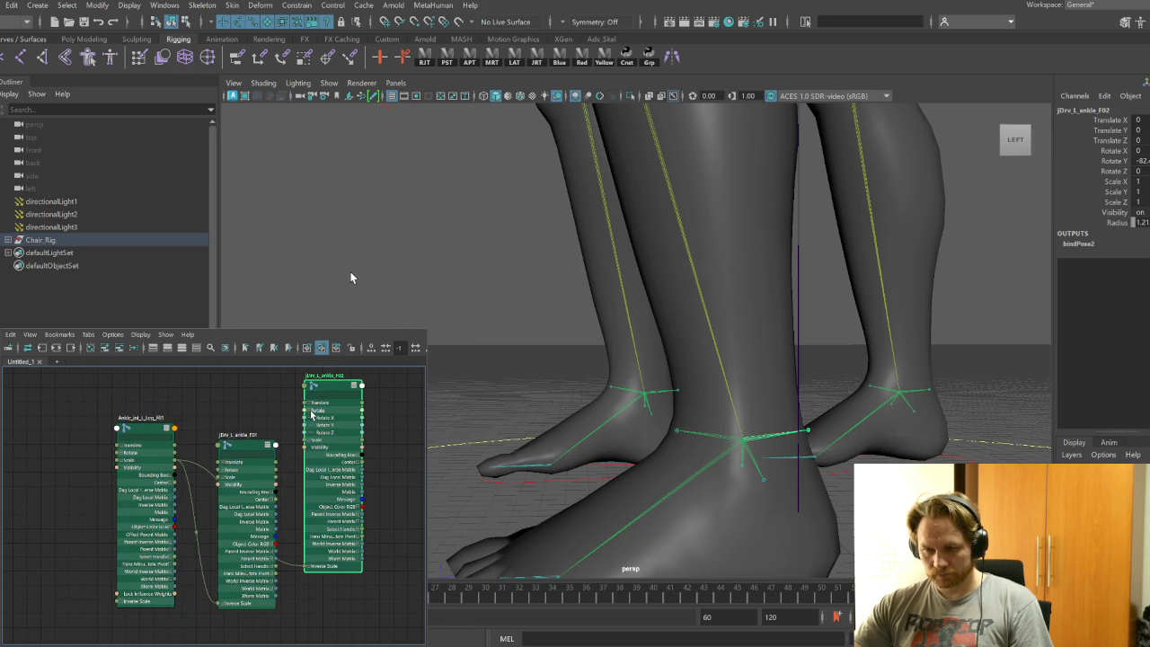
left_click(223, 470)
left_click_drag(243, 453, 248, 477)
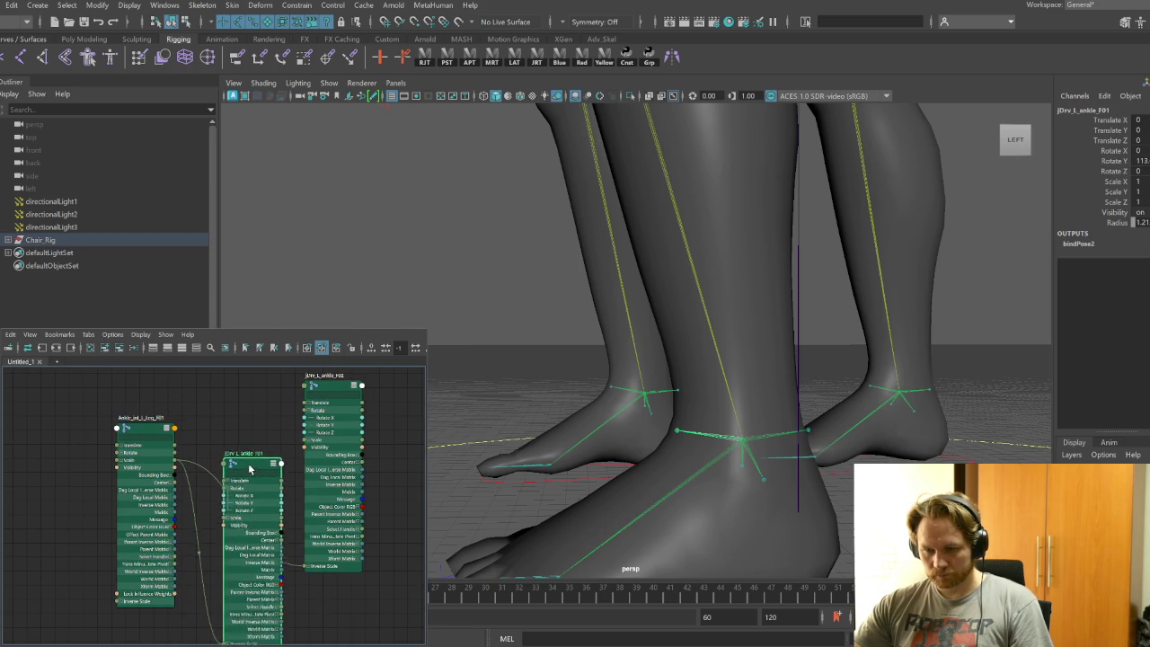
left_click_drag(132, 432, 119, 420)
left_click(106, 441)
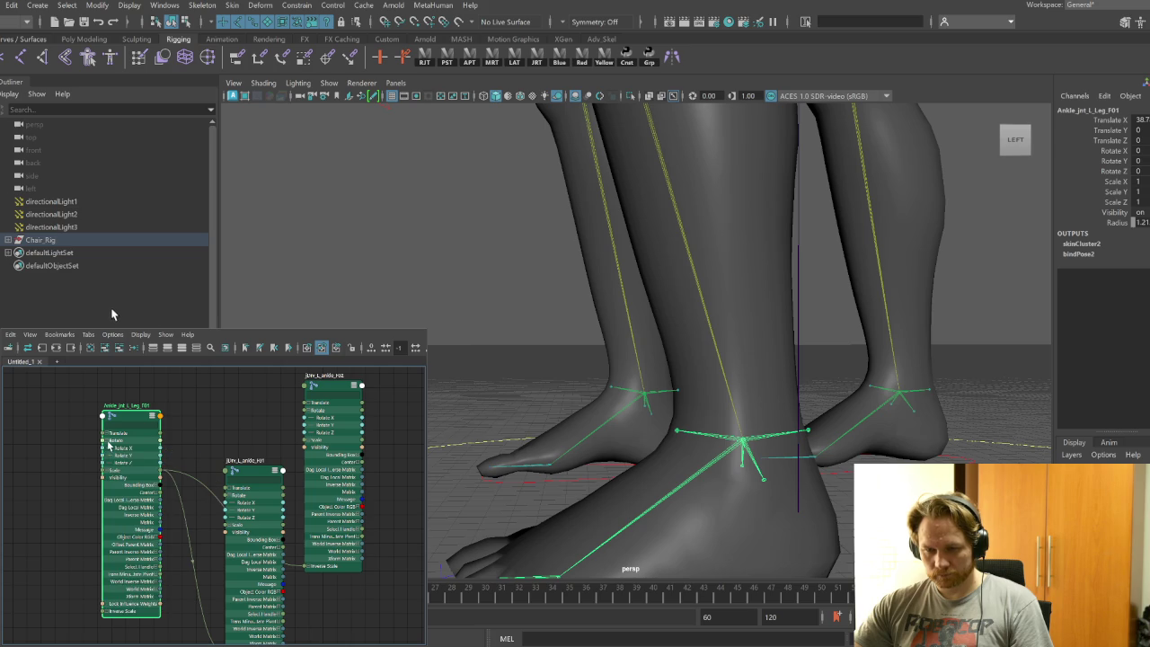
Create multiplyDivide15 and feed its Output Y into the ankle twist joint's rotation
key("Tab")
type("multiplyDivide")
key("Return")
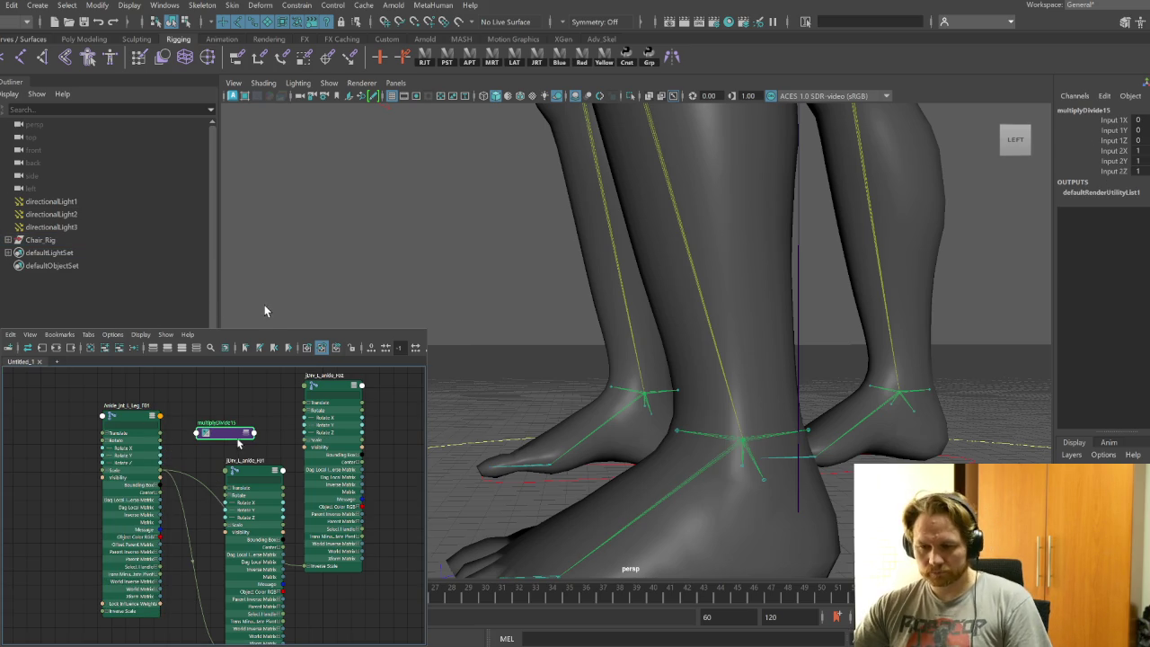
left_click(197, 348)
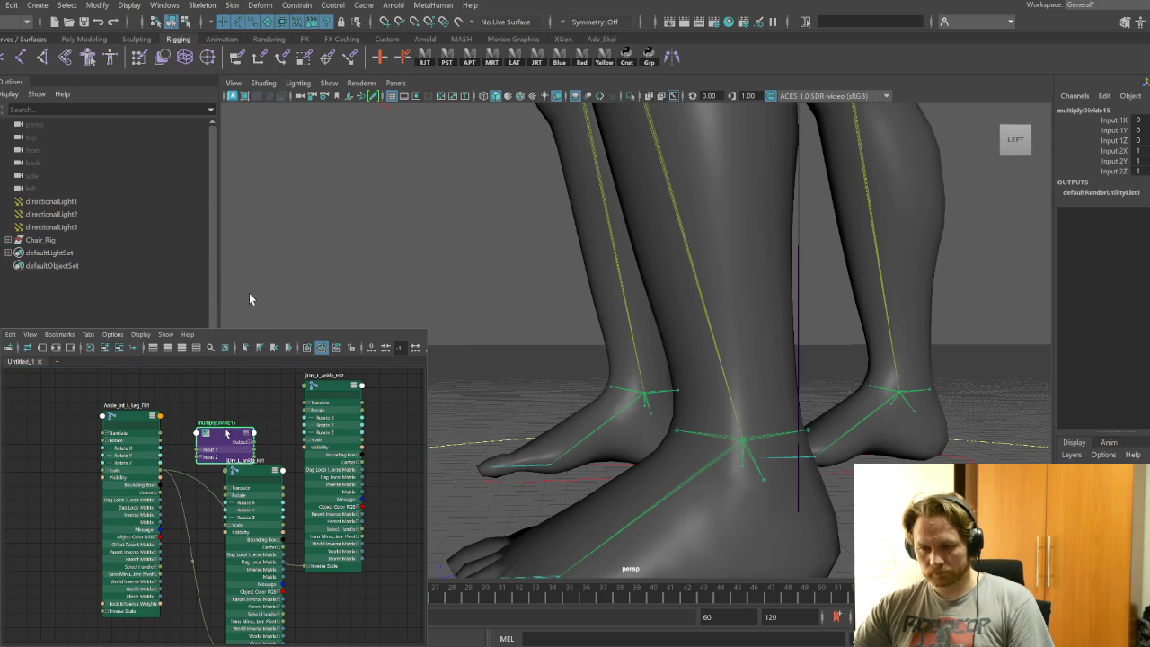
left_click_drag(252, 441, 236, 410)
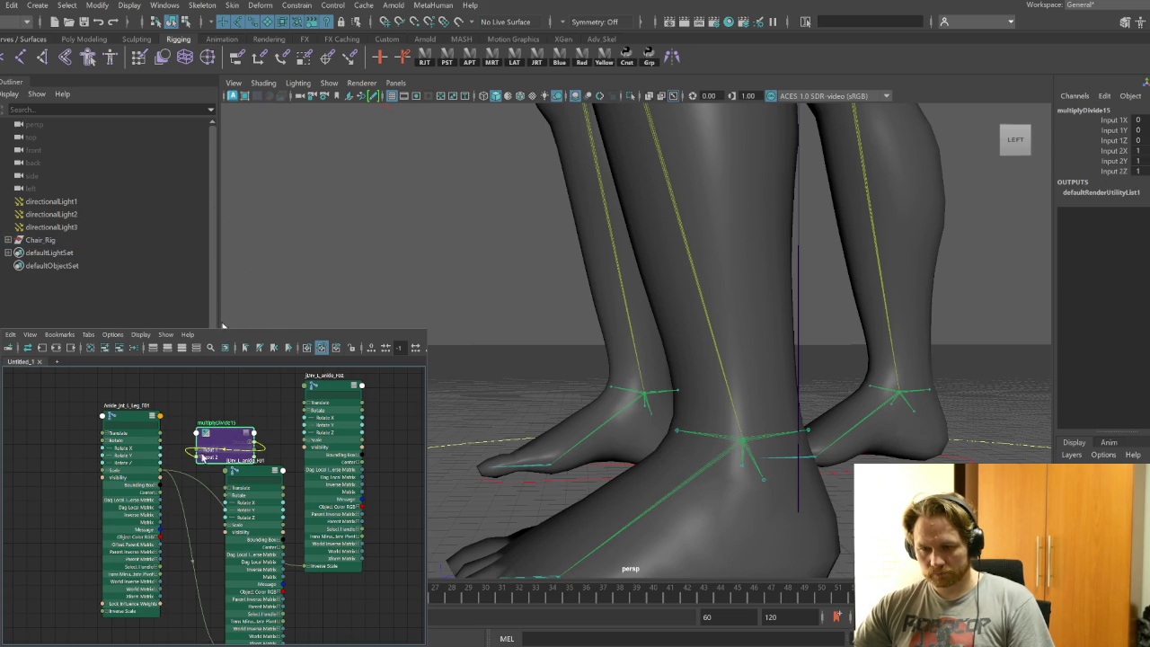
left_click(247, 442)
left_click(201, 474)
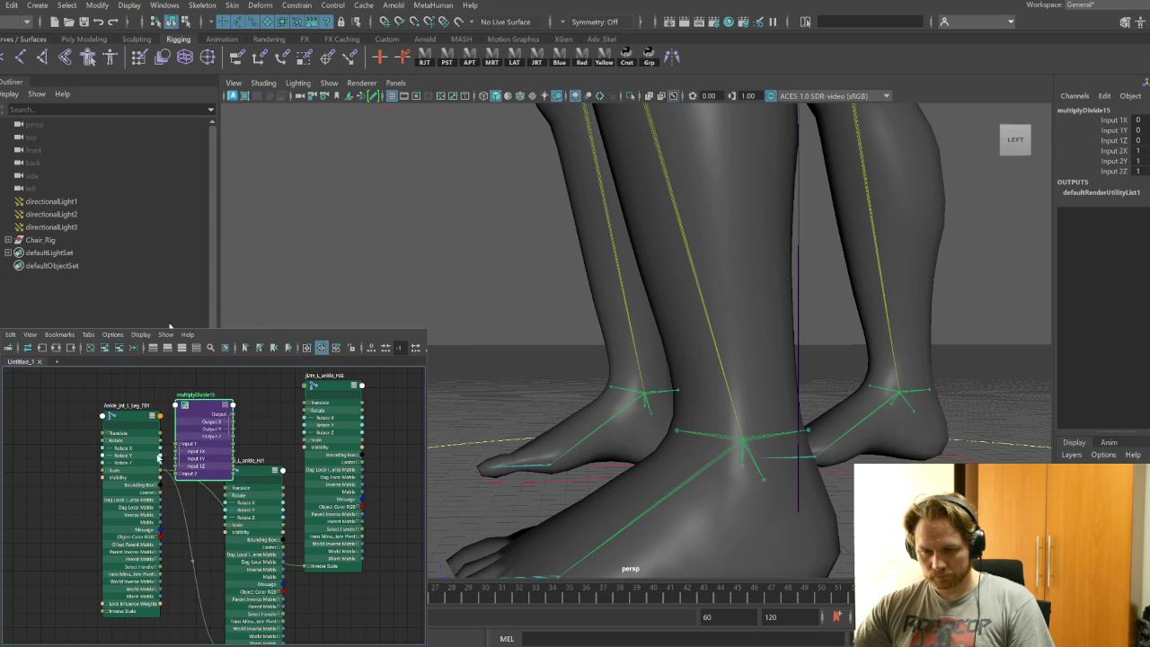
left_click_drag(129, 419, 93, 411)
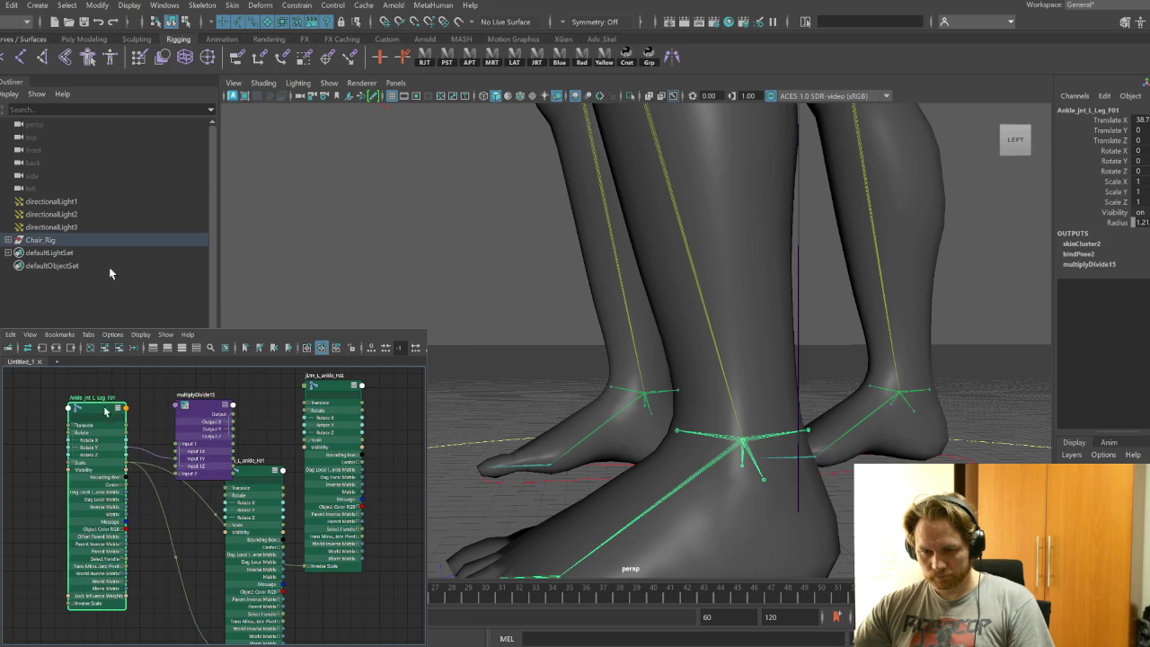
mouse_move(199, 406)
left_mouse_down()
mouse_move(171, 395)
mouse_move(226, 509)
left_mouse_up()
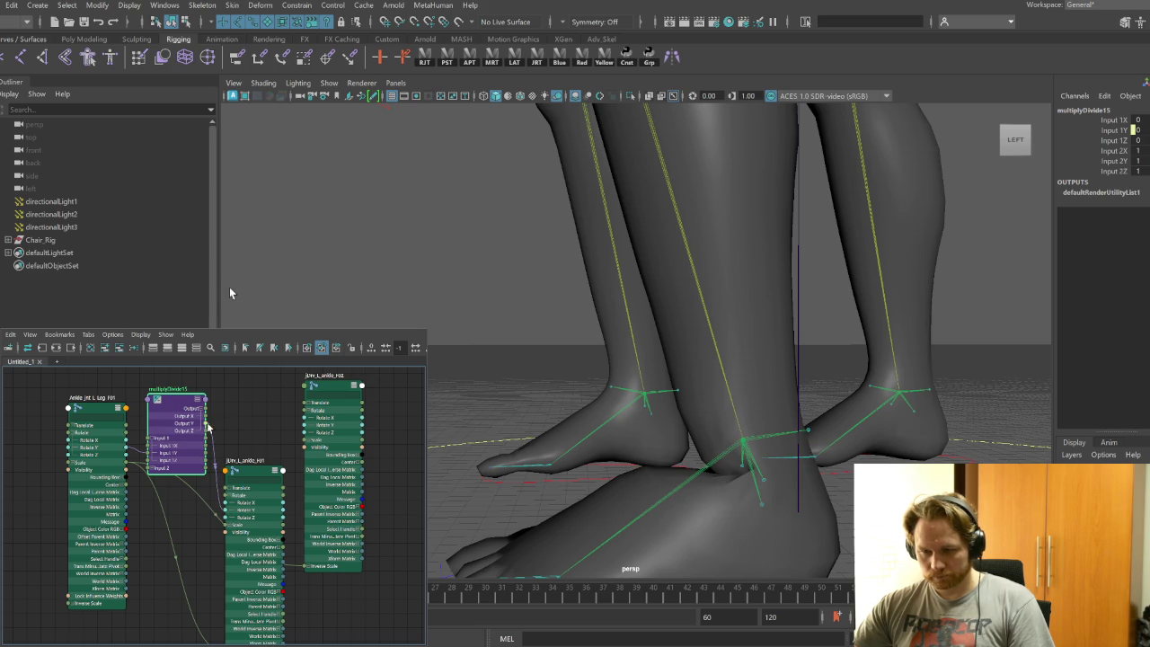
left_click_drag(207, 424, 305, 432)
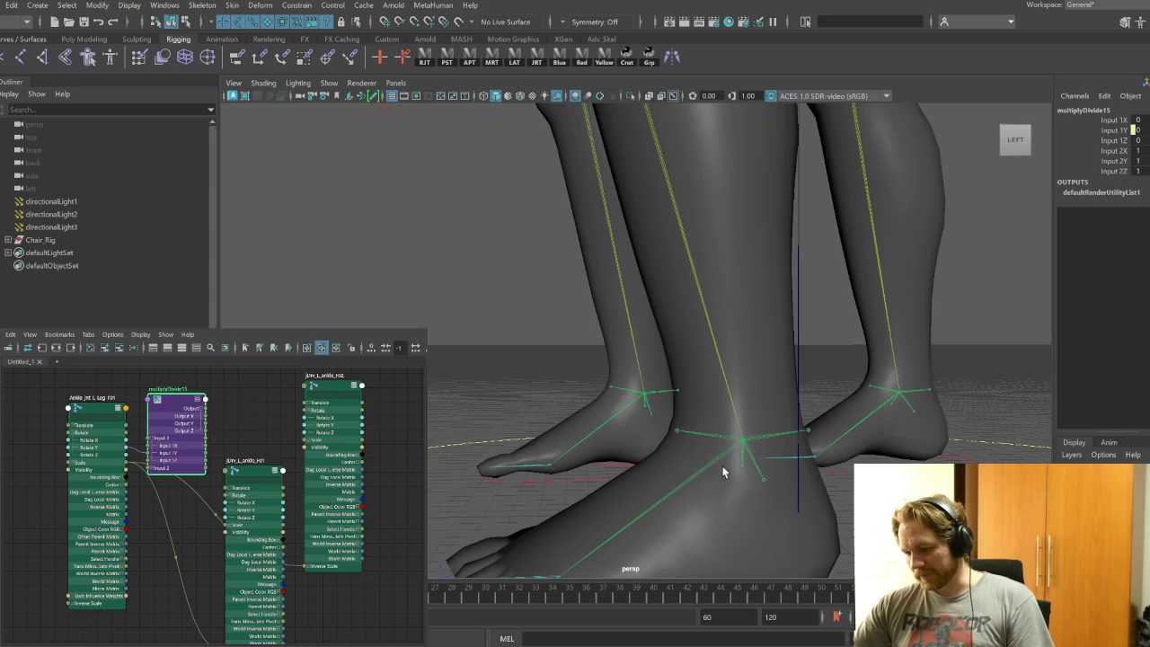
left_click(708, 435)
left_click(774, 439)
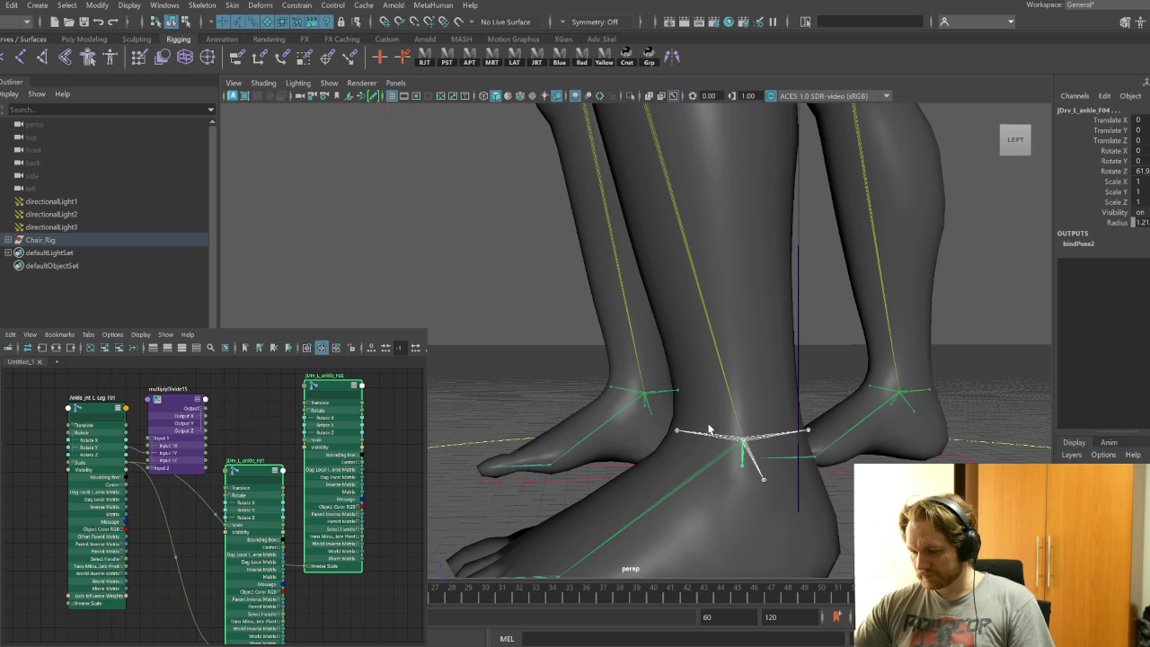
left_click(643, 406)
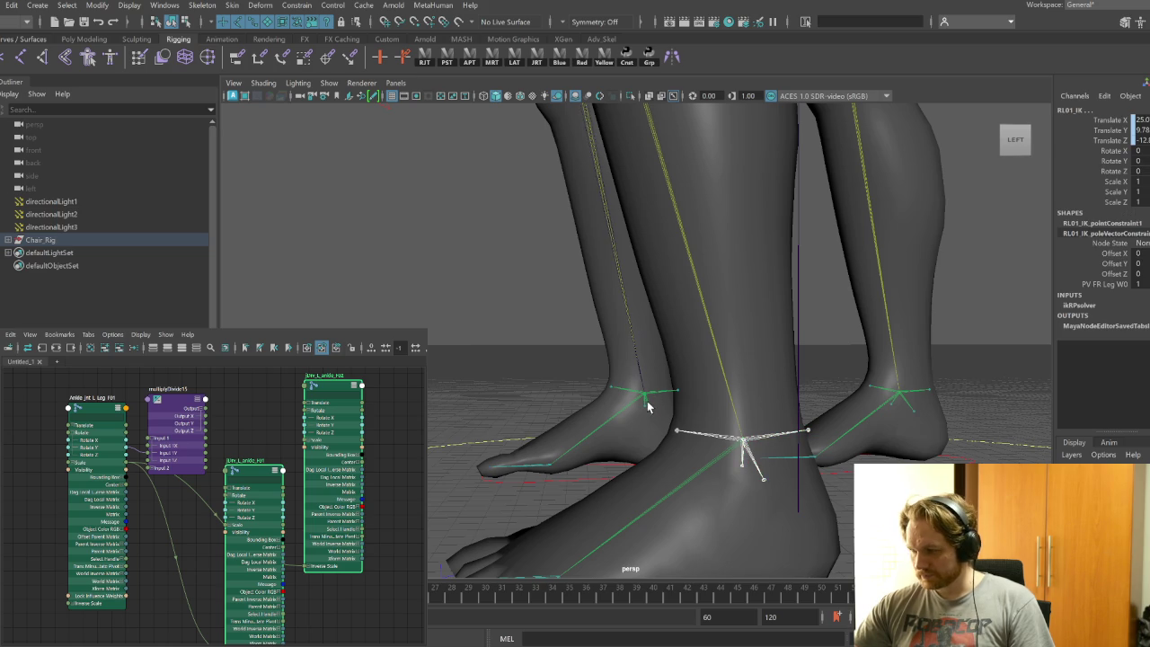
left_click(653, 395)
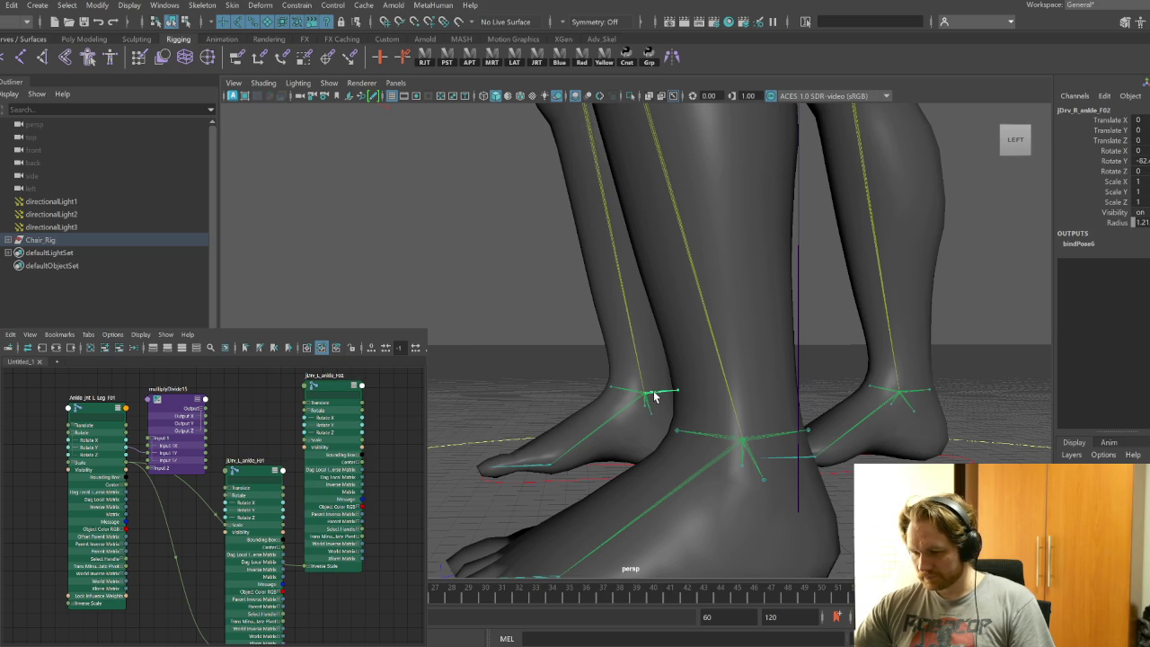
key("ctrl+z")
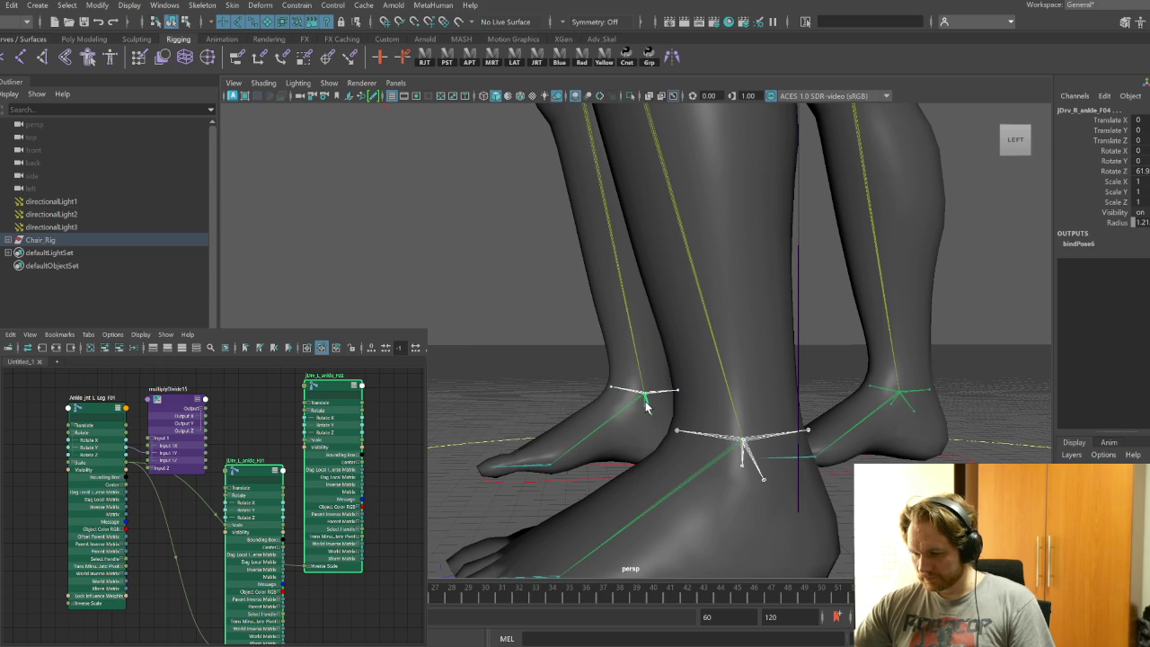
left_click_drag(634, 418, 643, 418, "alt")
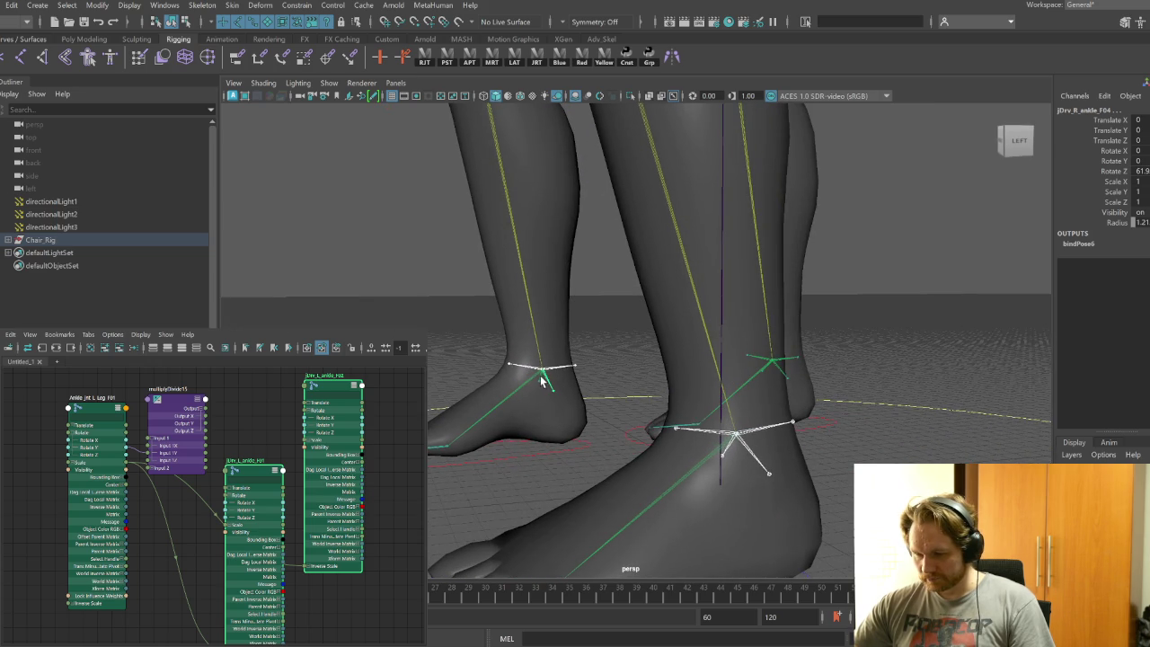
left_click_drag(543, 379, 819, 393, "alt")
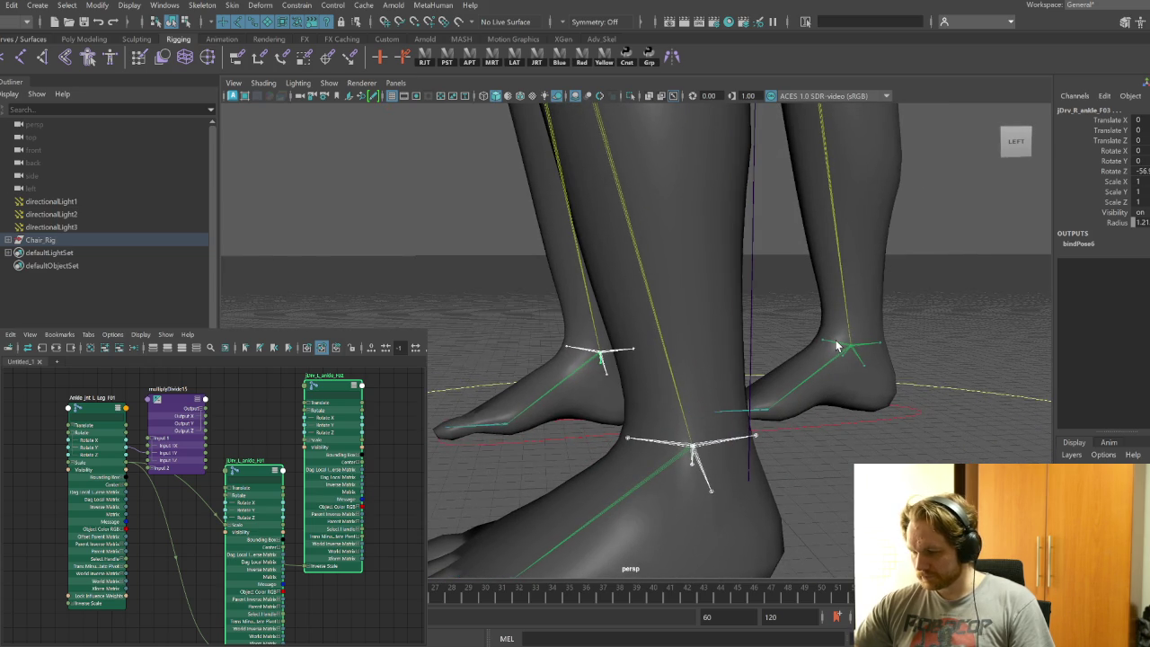
mouse_move(860, 355)
left_mouse_down("alt")
mouse_move(832, 398)
mouse_move(876, 407)
left_mouse_up("alt")
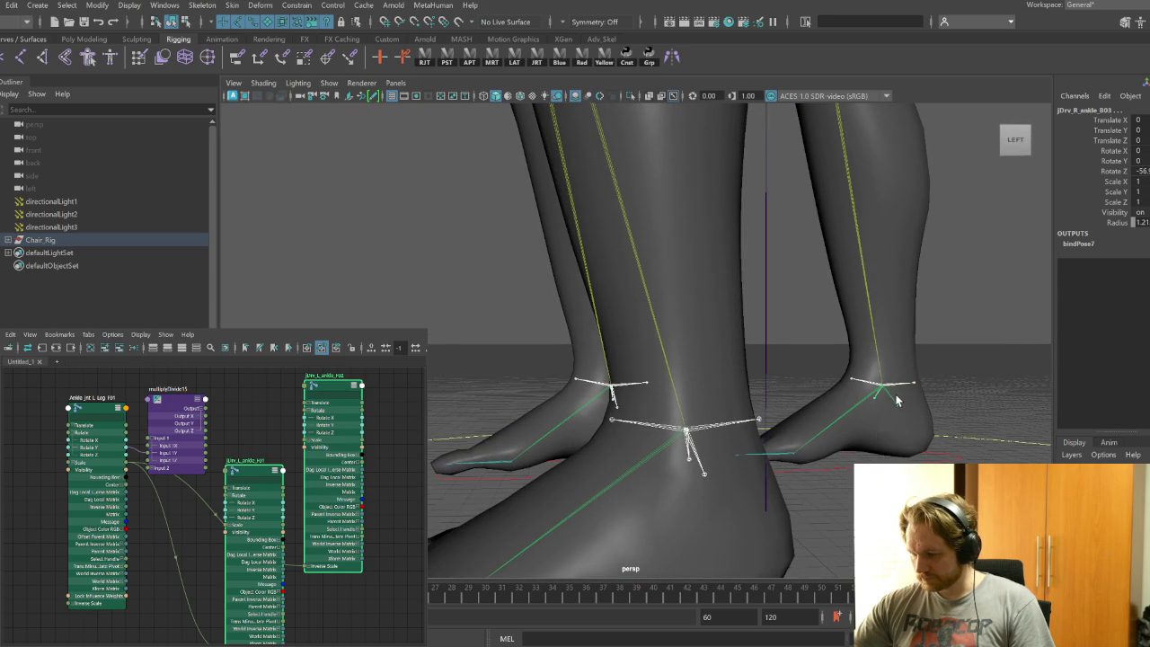
mouse_move(928, 453)
left_mouse_down("alt")
mouse_move(898, 437)
mouse_move(660, 424)
left_mouse_up("alt")
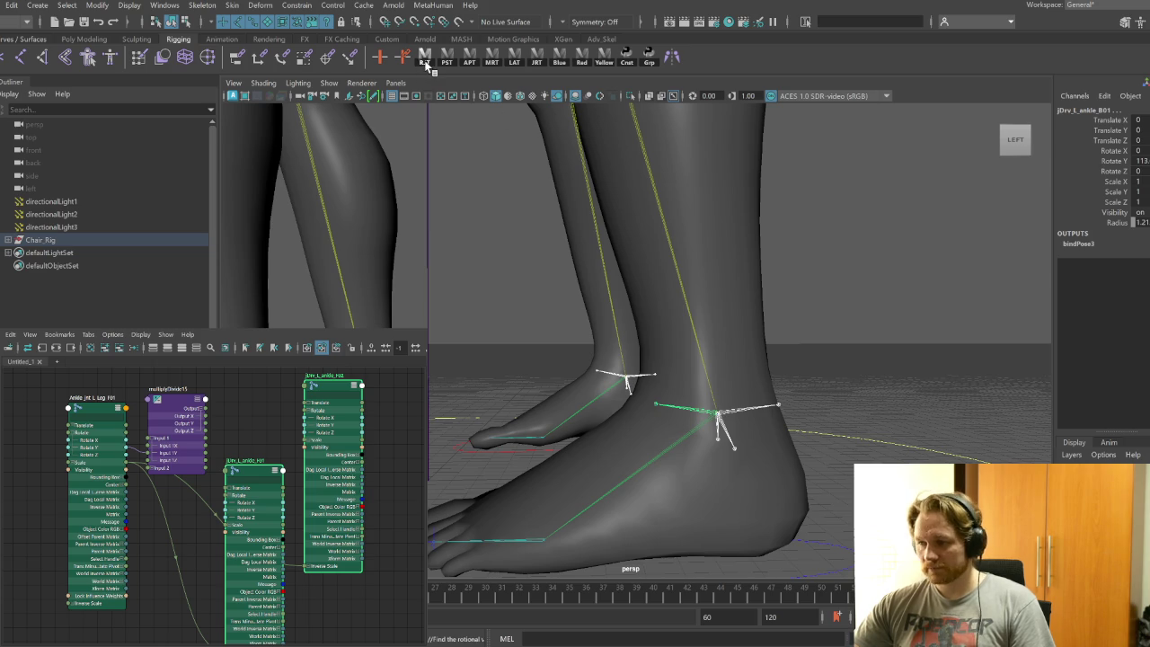
mouse_move(733, 404)
left_mouse_down("alt")
mouse_move(827, 439)
mouse_move(791, 438)
mouse_move(805, 453)
left_mouse_up("alt")
left_click(253, 289)
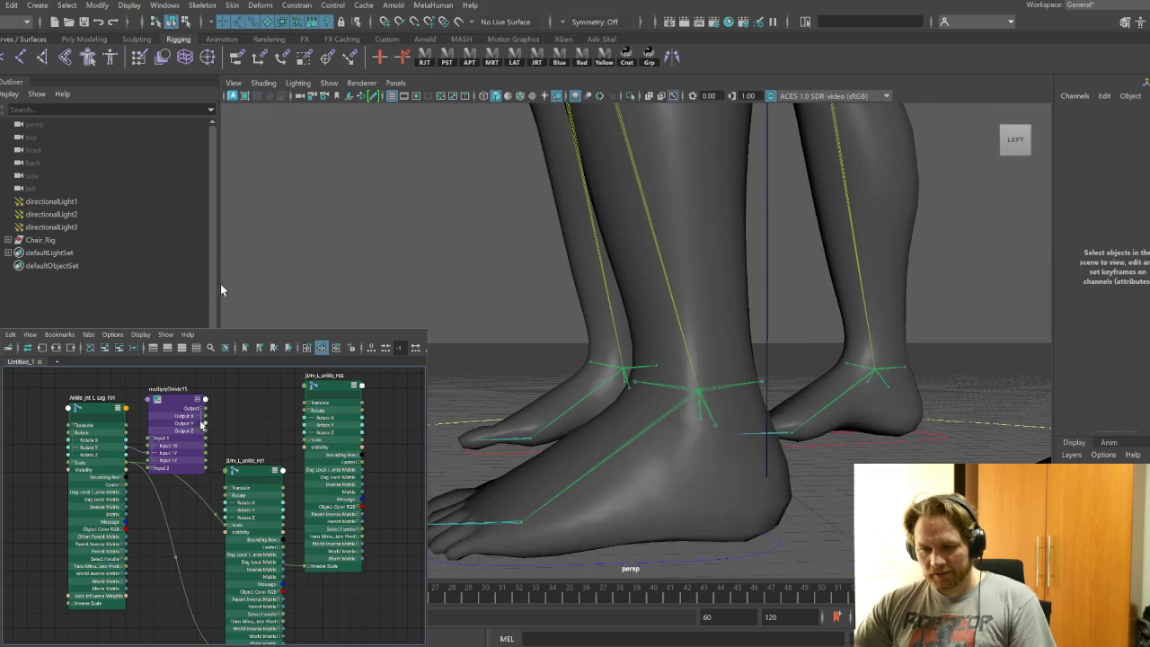
Connect multiplyDivide15 Output Y to the left ankle's Rotate X with Input 2Y -0.5
left_click_drag(206, 423, 232, 516)
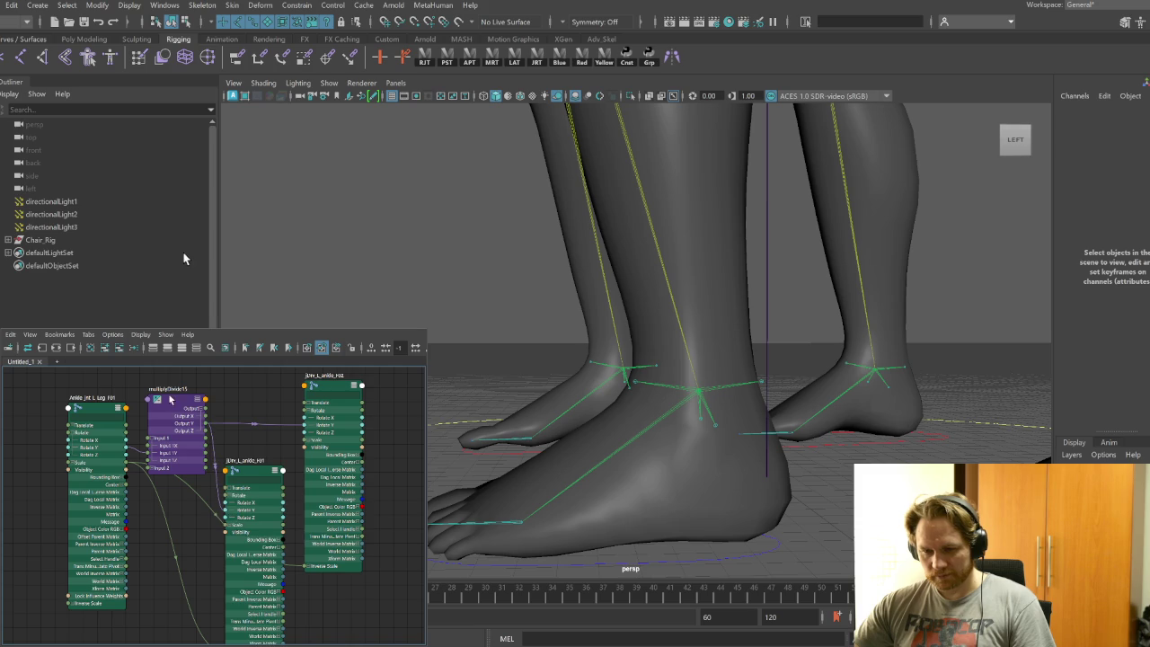
left_click(178, 403)
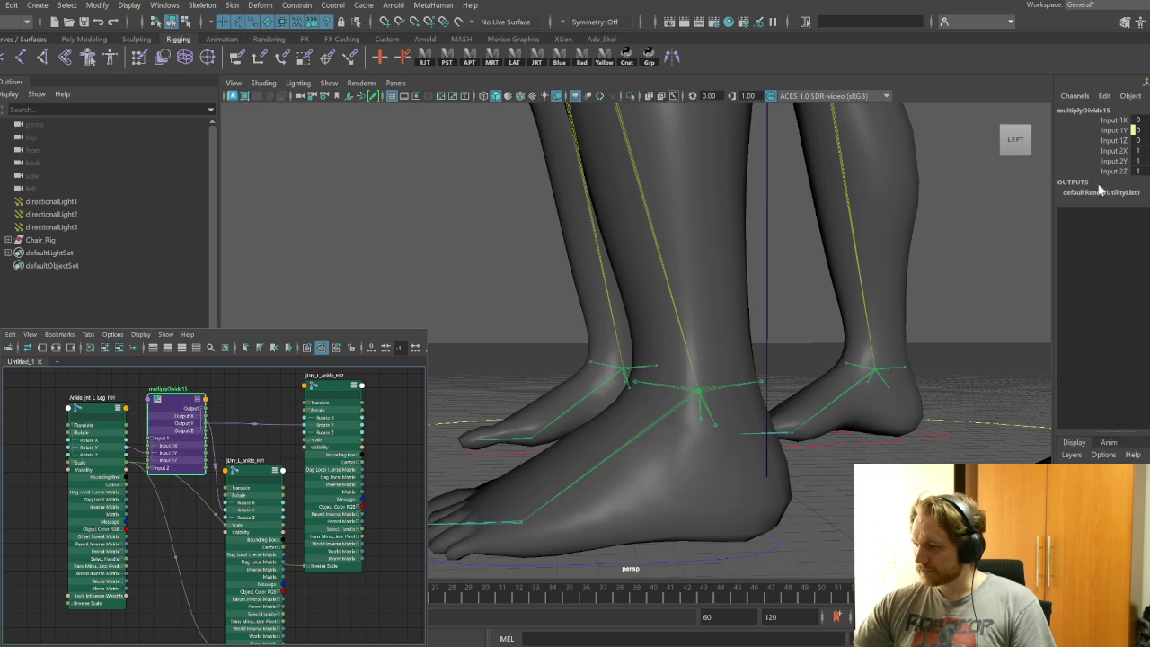
left_click(1138, 161)
type("0.5")
key("Return")
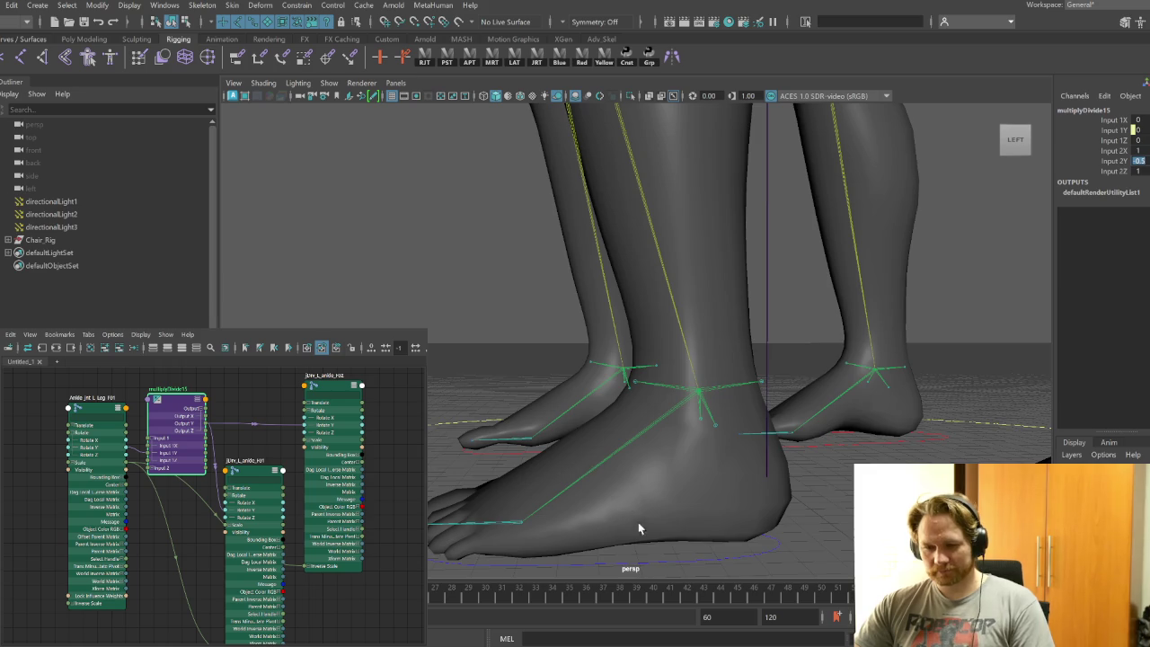
Reframe the feet and show the viewport in wireframe
middle_click_drag(624, 493, 702, 518, "alt")
left_click_drag(701, 518, 730, 504, "alt")
key("4")
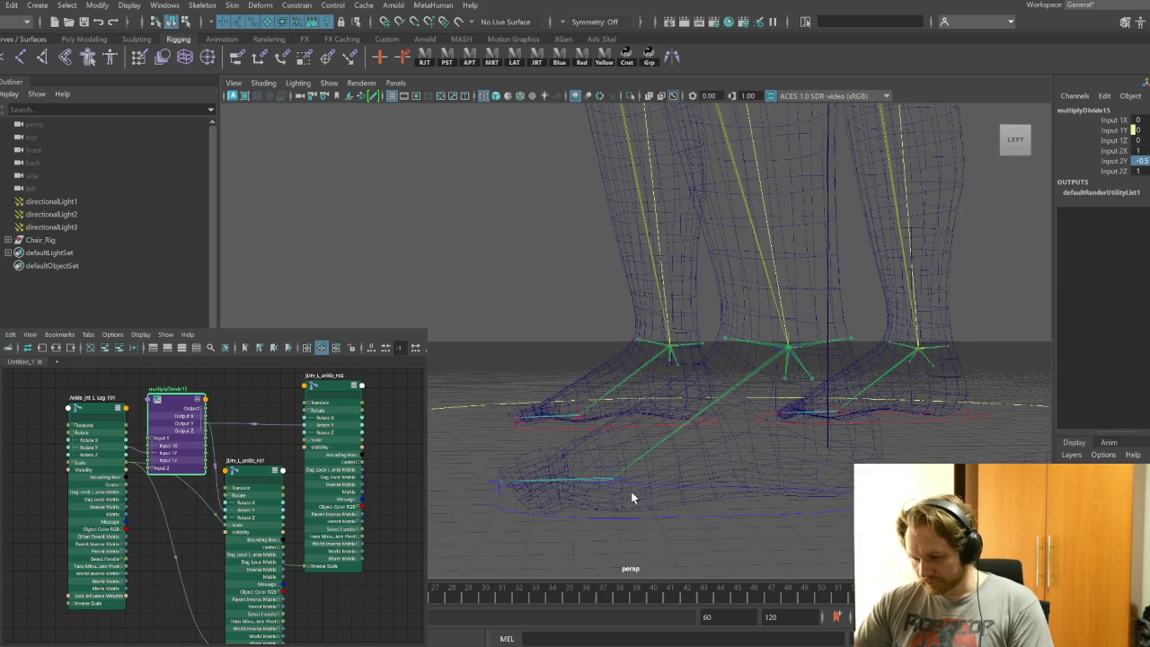
left_click(609, 489)
left_click(611, 490)
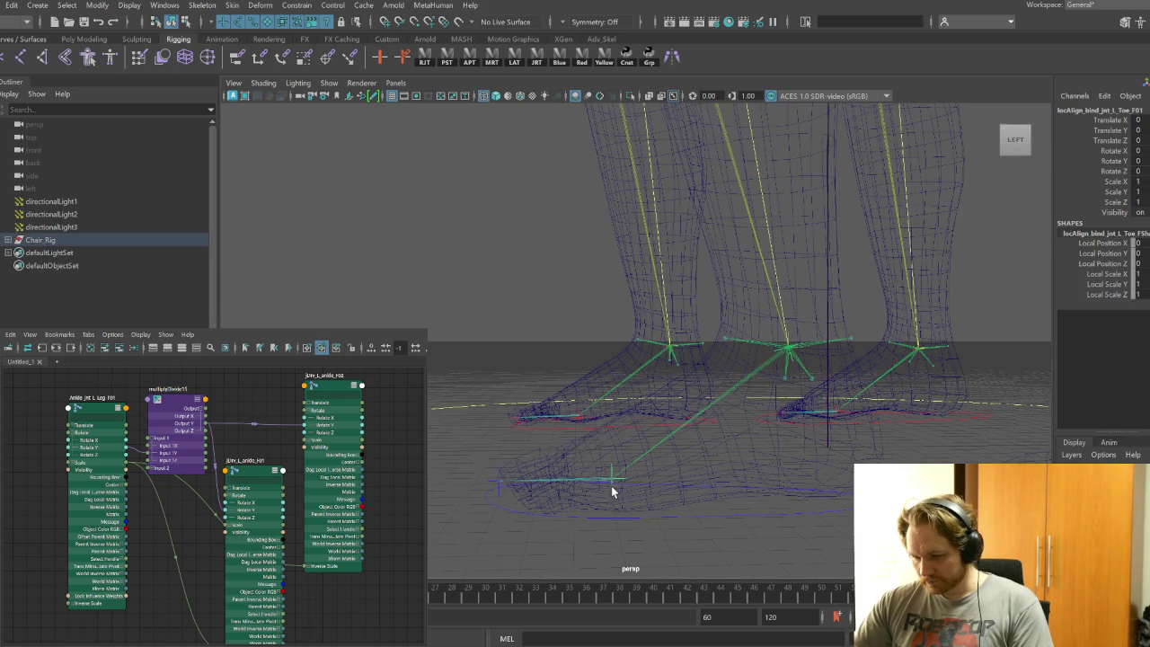
key("e")
mouse_move(653, 449)
left_mouse_down()
mouse_move(602, 410)
mouse_move(667, 462)
mouse_move(596, 404)
left_mouse_up()
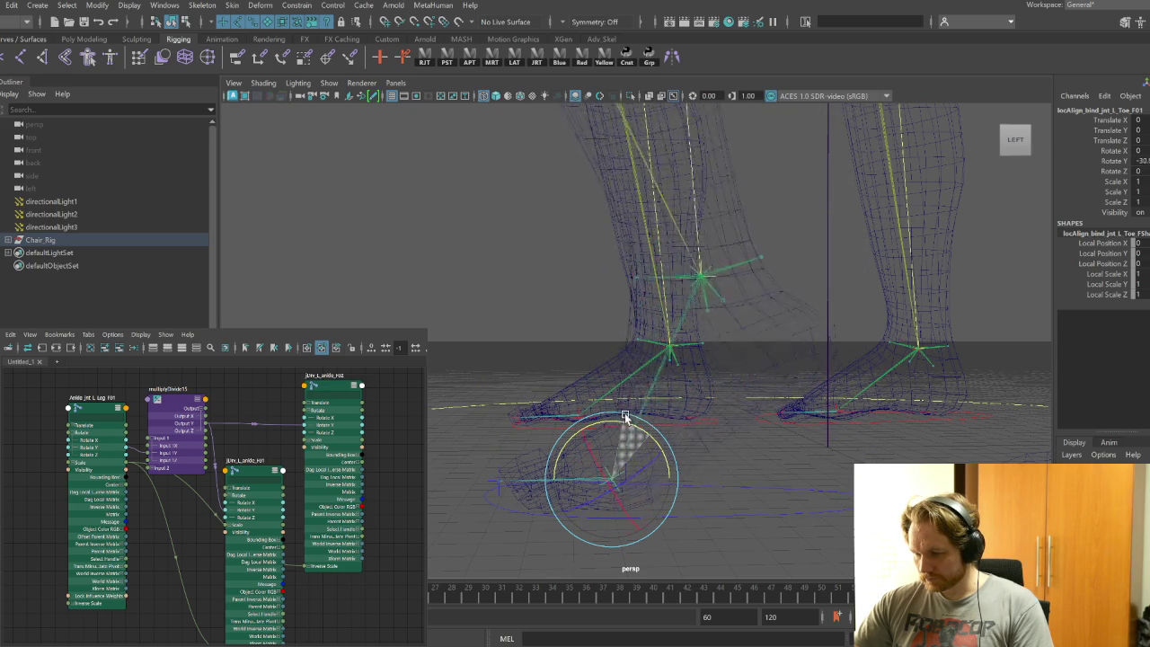
mouse_move(596, 404)
left_mouse_down()
mouse_move(678, 445)
mouse_move(599, 398)
left_mouse_up()
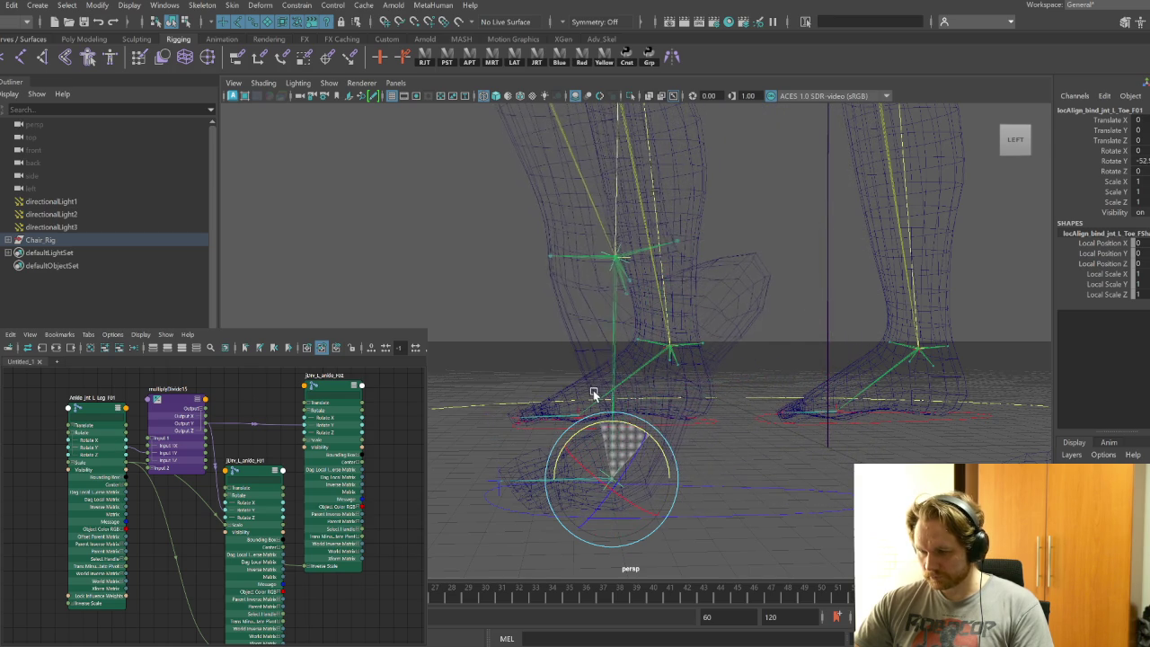
left_click(732, 512)
mouse_move(654, 458)
left_mouse_down()
mouse_move(632, 438)
mouse_move(674, 481)
mouse_move(647, 458)
mouse_move(668, 470)
left_mouse_up()
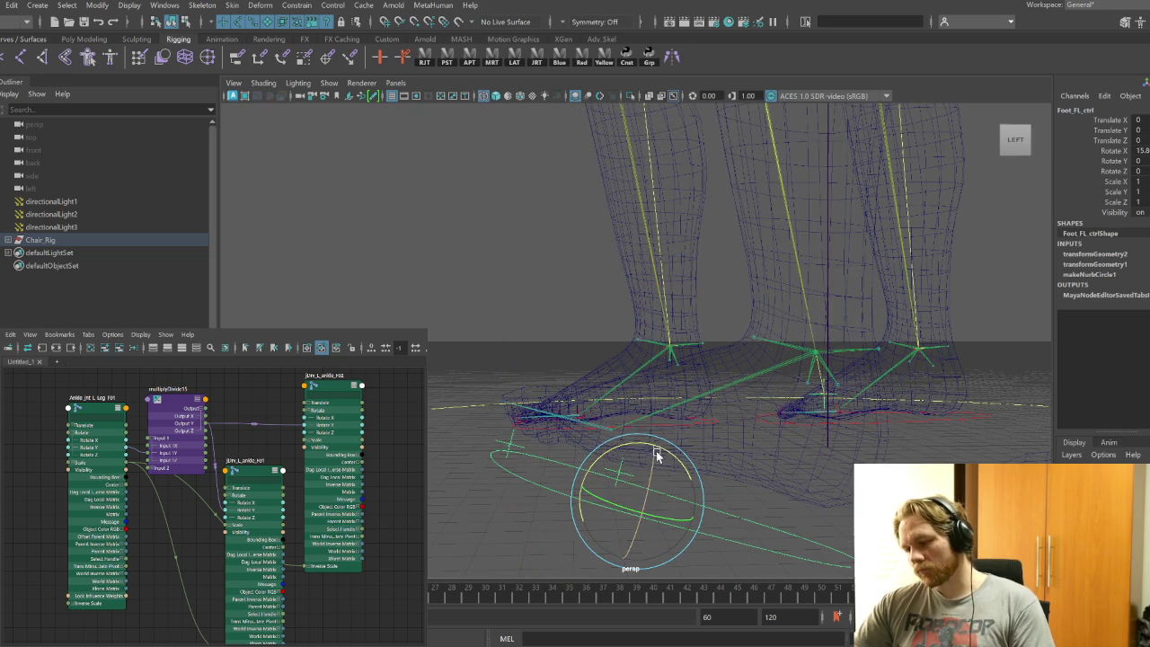
key("q")
left_click(715, 396)
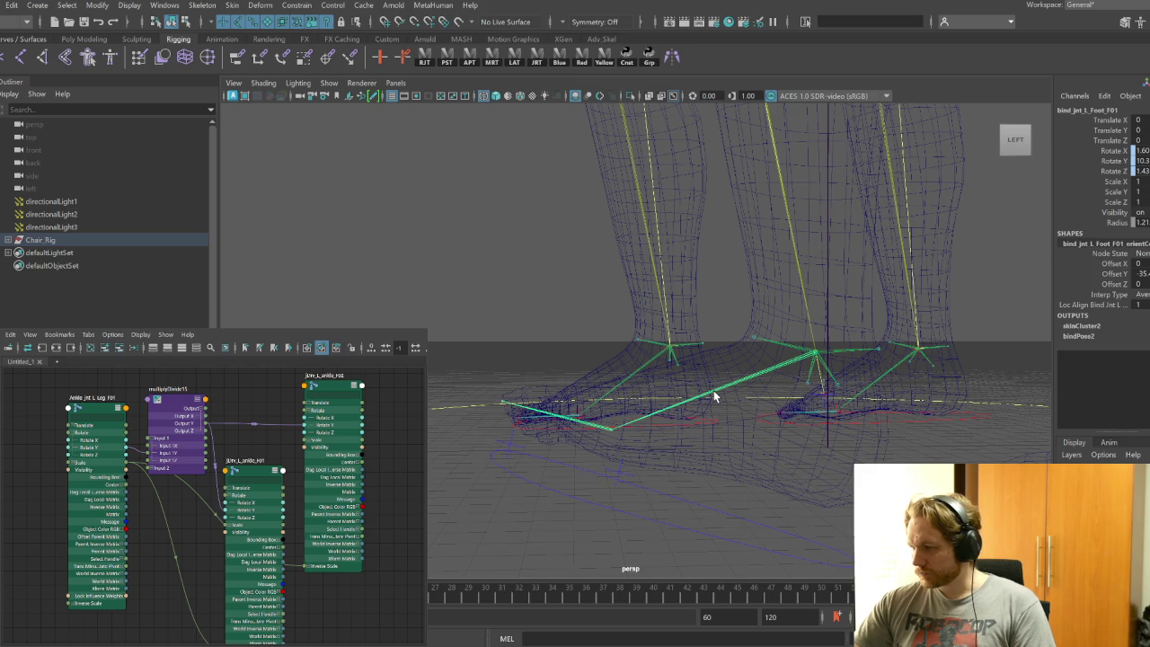
left_click(707, 516)
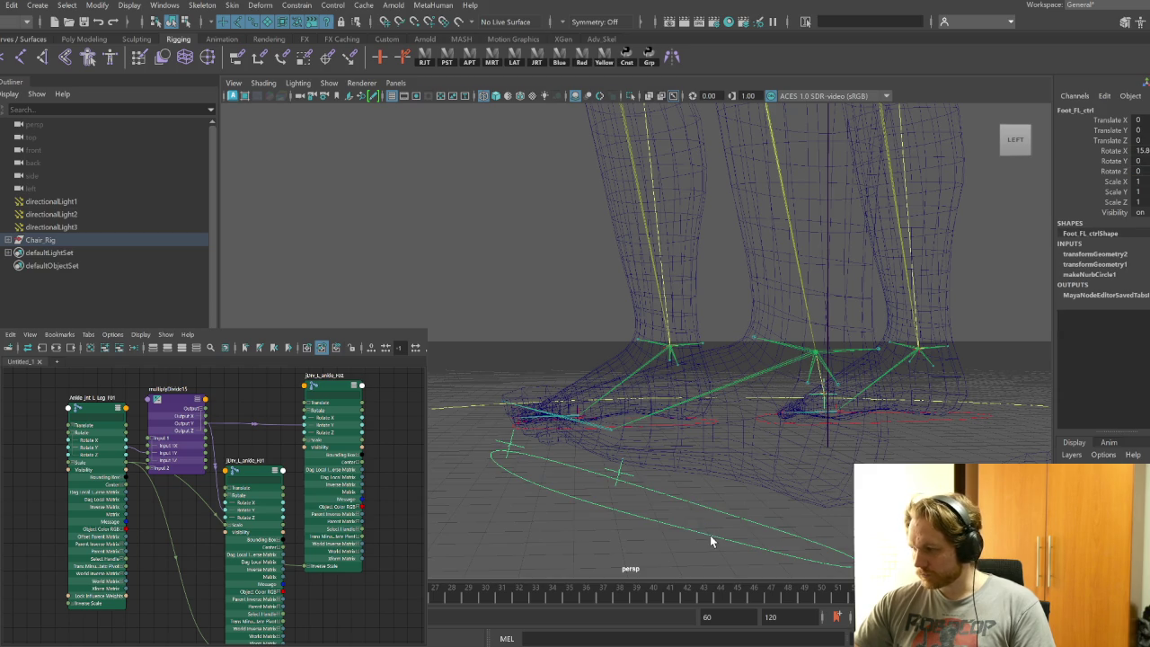
key("e")
left_click_drag(675, 460, 683, 474)
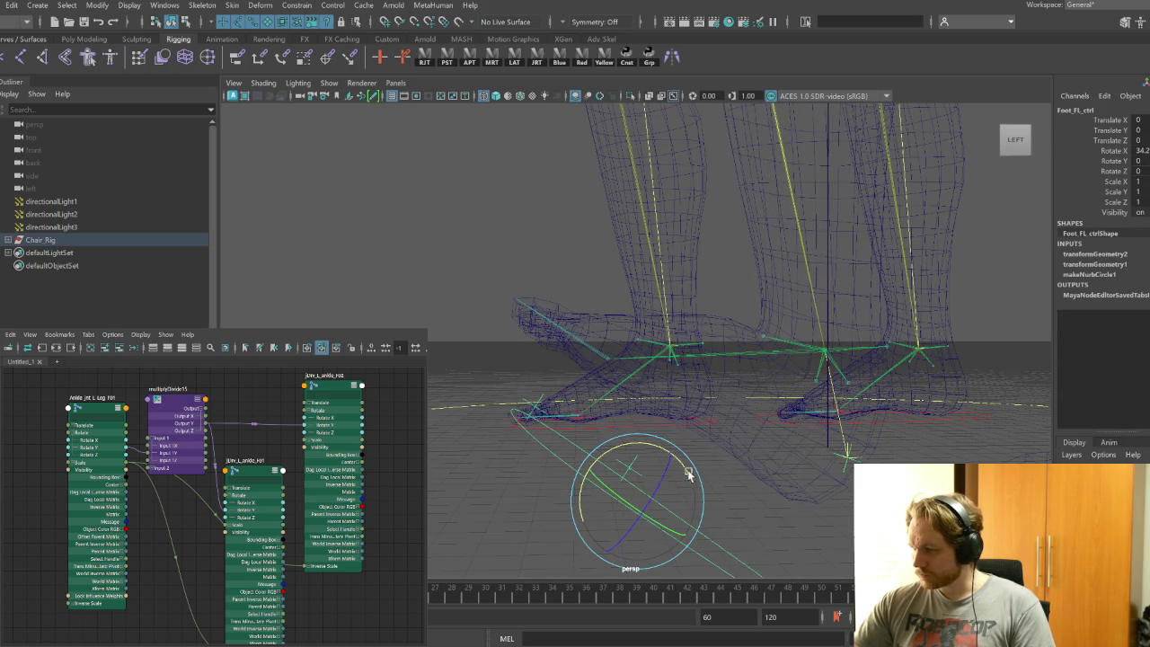
left_click(748, 356)
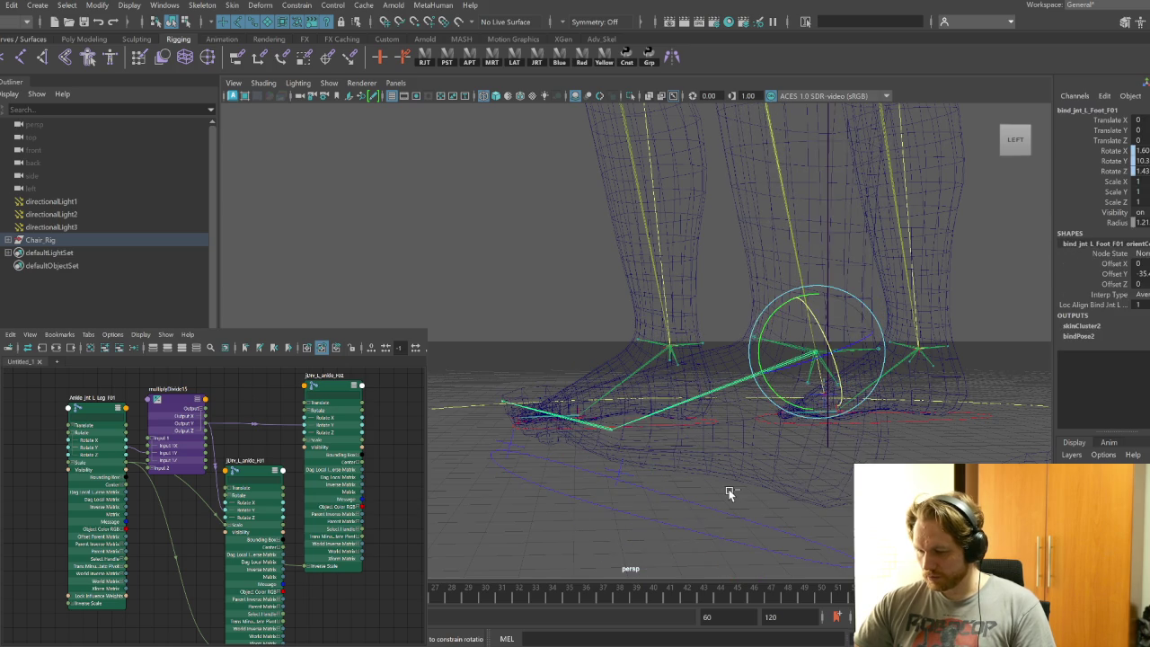
key("ctrl+z")
mouse_move(662, 513)
left_mouse_down()
mouse_move(636, 504)
mouse_move(701, 505)
mouse_move(819, 475)
left_mouse_up()
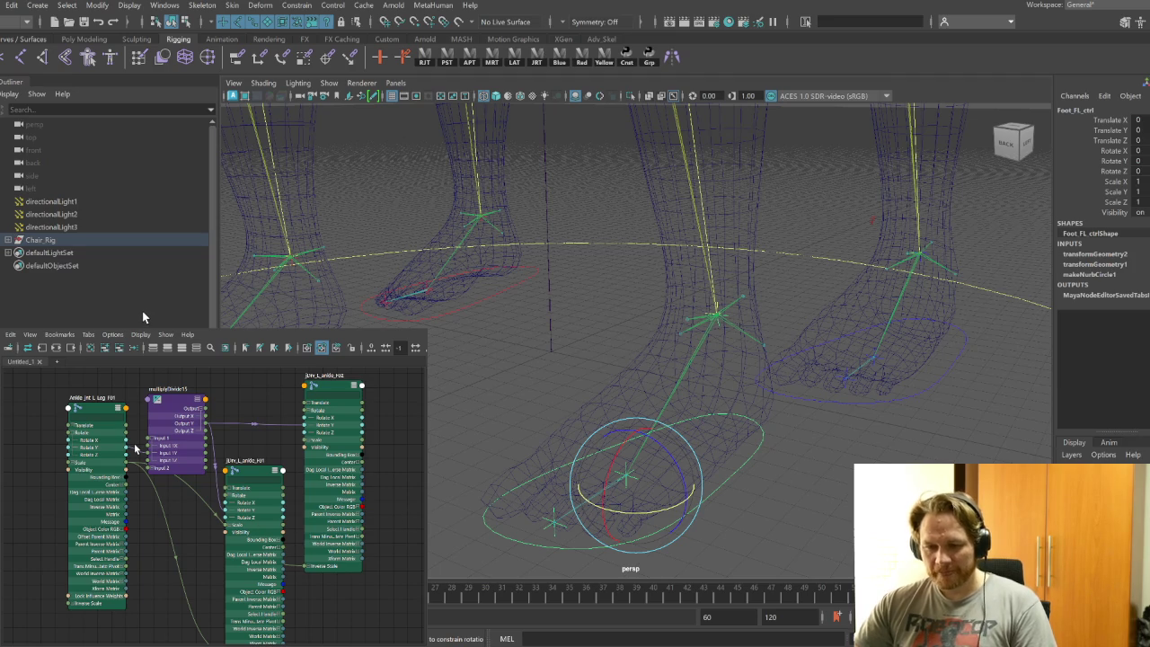
left_click(147, 482)
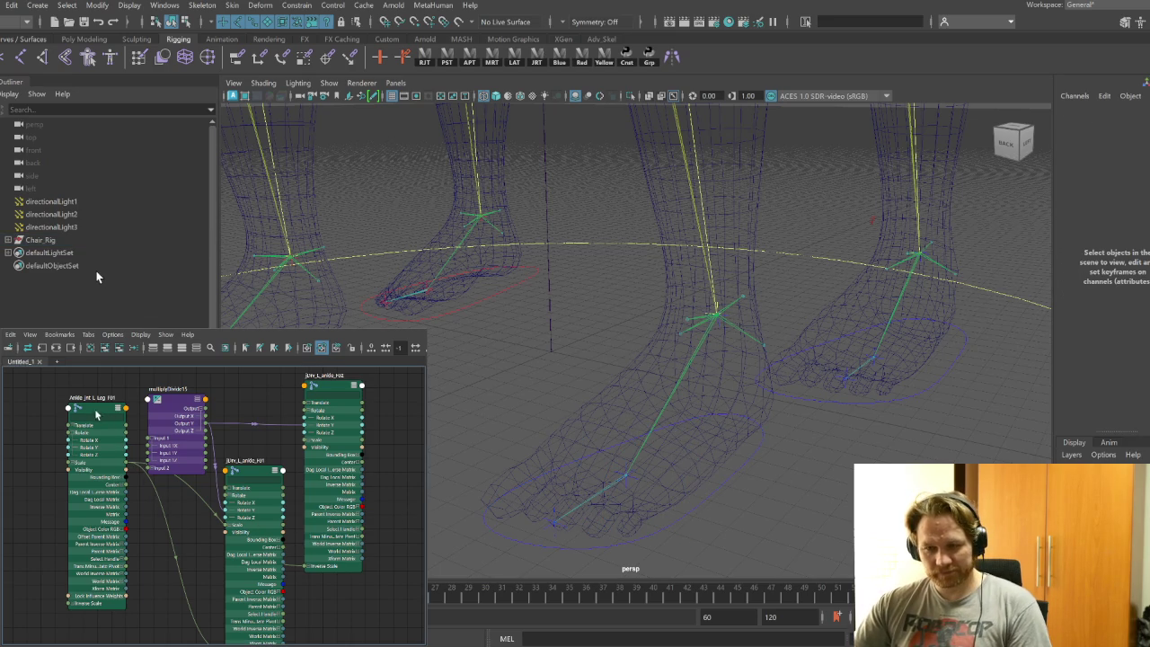
Select bind_jnt_L_Foot_F01 and load it into a tidied, zoomed-in node graph
left_click_drag(97, 449, 77, 519)
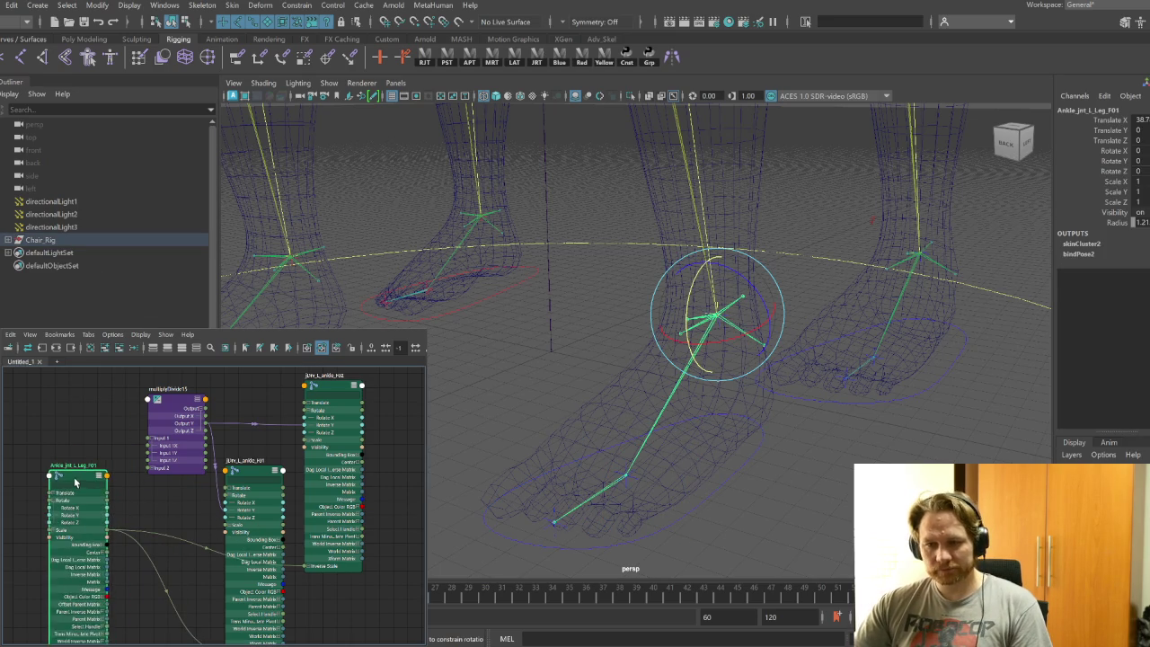
left_click(671, 401)
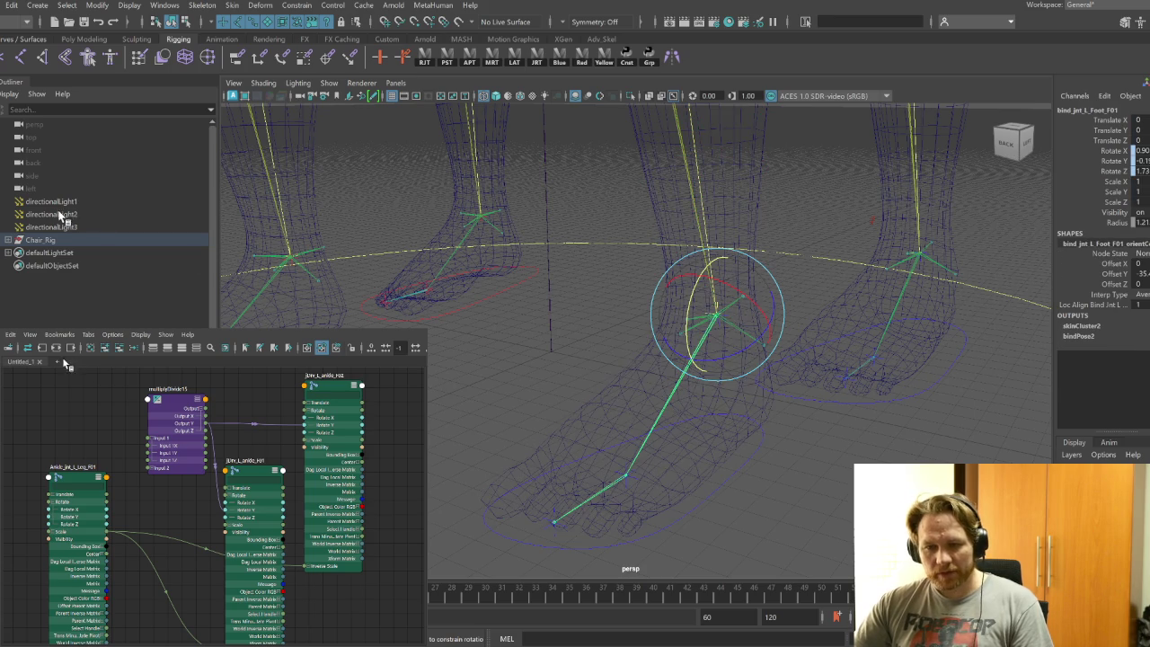
left_click(105, 349)
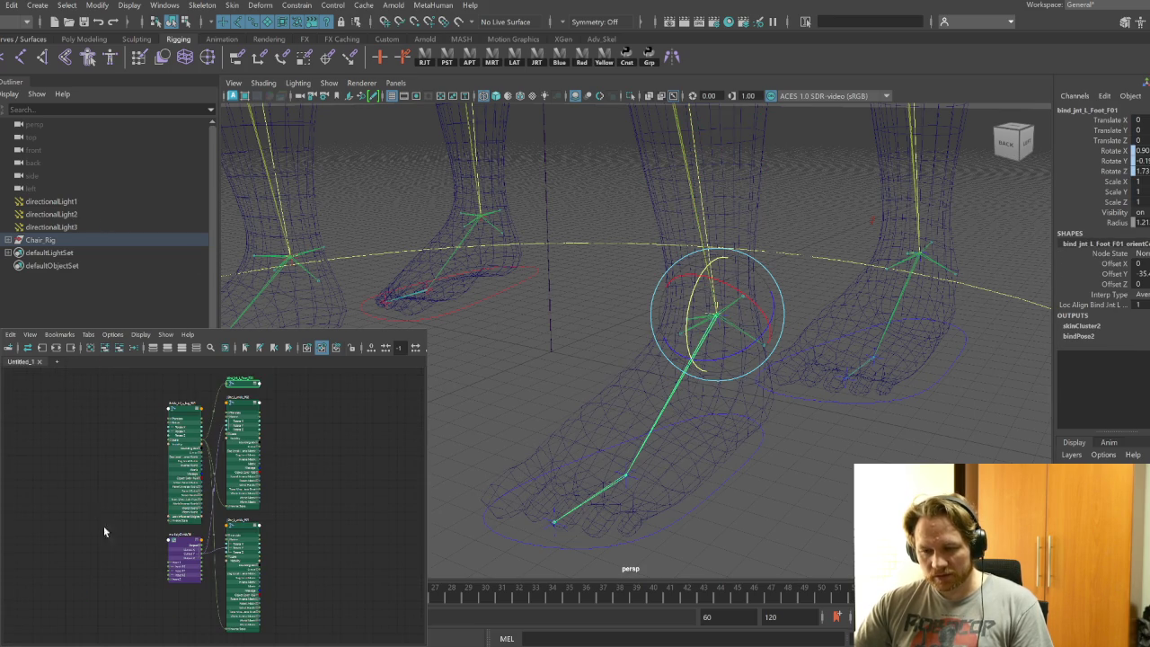
middle_click_drag(298, 488, 336, 506, "alt")
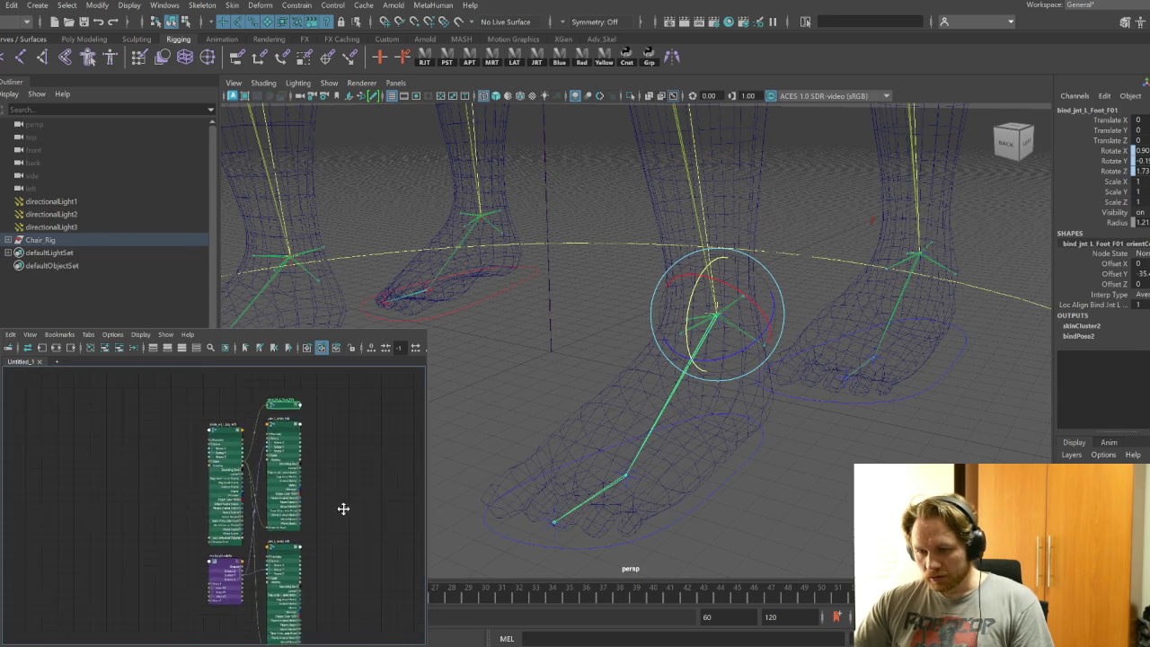
right_click_drag(336, 506, 354, 508, "alt")
middle_click_drag(374, 556, 366, 563, "alt")
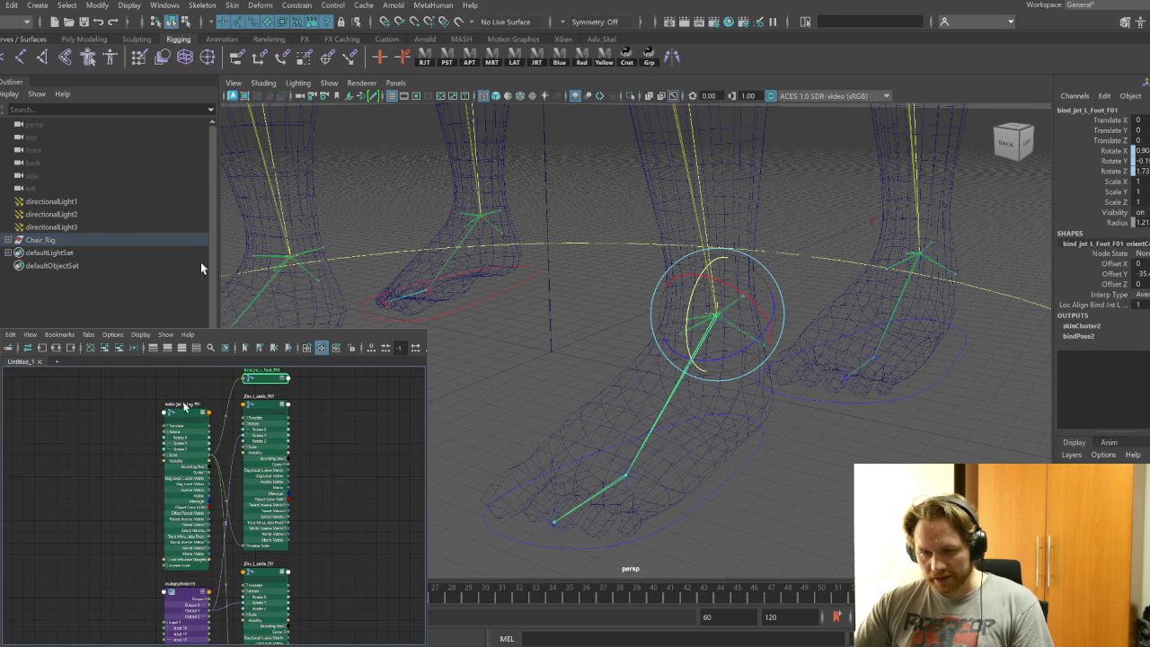
Place the foot joint beside the ankle node and wire its Rotate into multiplyDivide15
left_click_drag(184, 406, 83, 404)
mouse_move(265, 378)
left_mouse_down()
mouse_move(206, 464)
mouse_move(155, 427)
left_mouse_up()
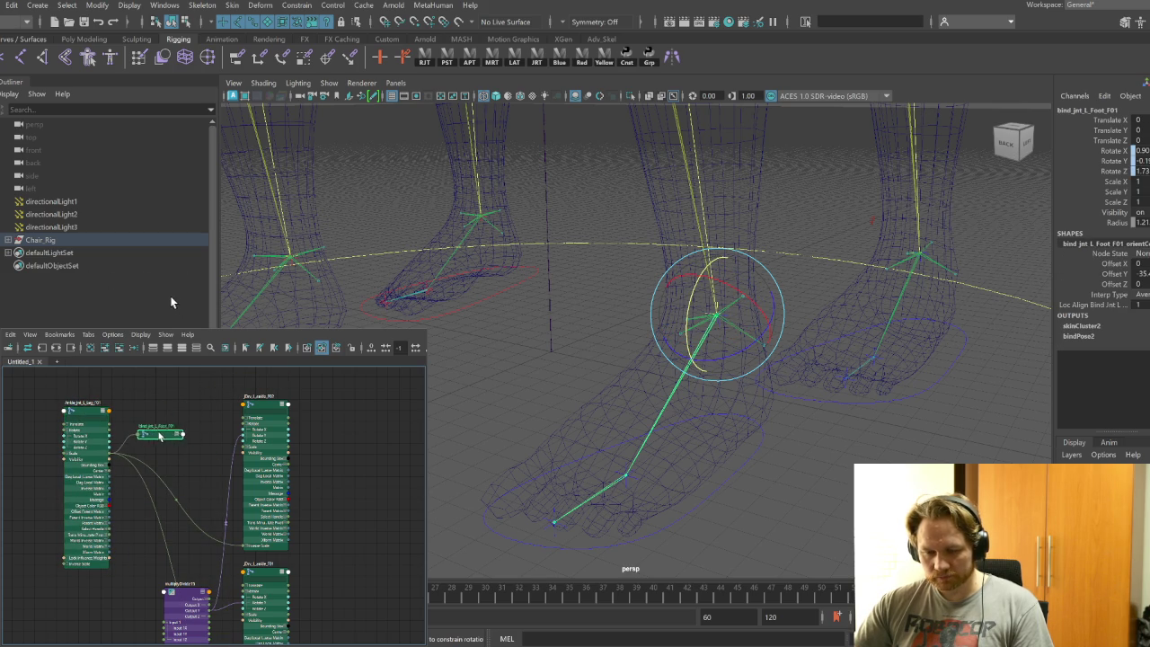
left_click(197, 350)
left_click(137, 443)
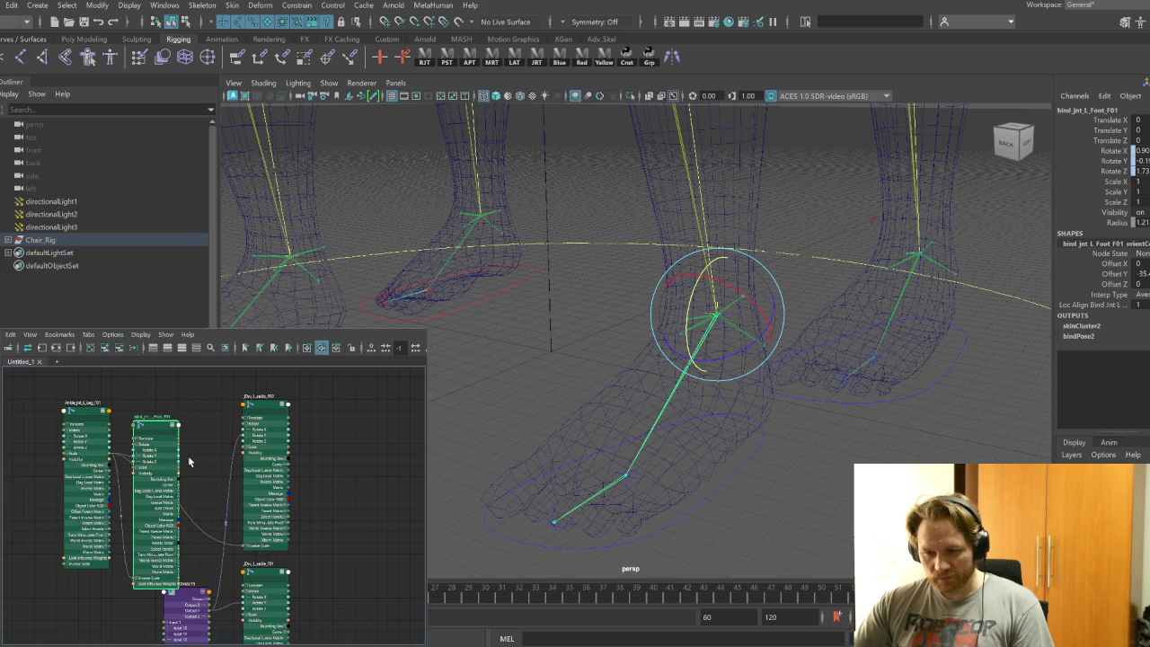
left_click_drag(178, 473, 167, 635)
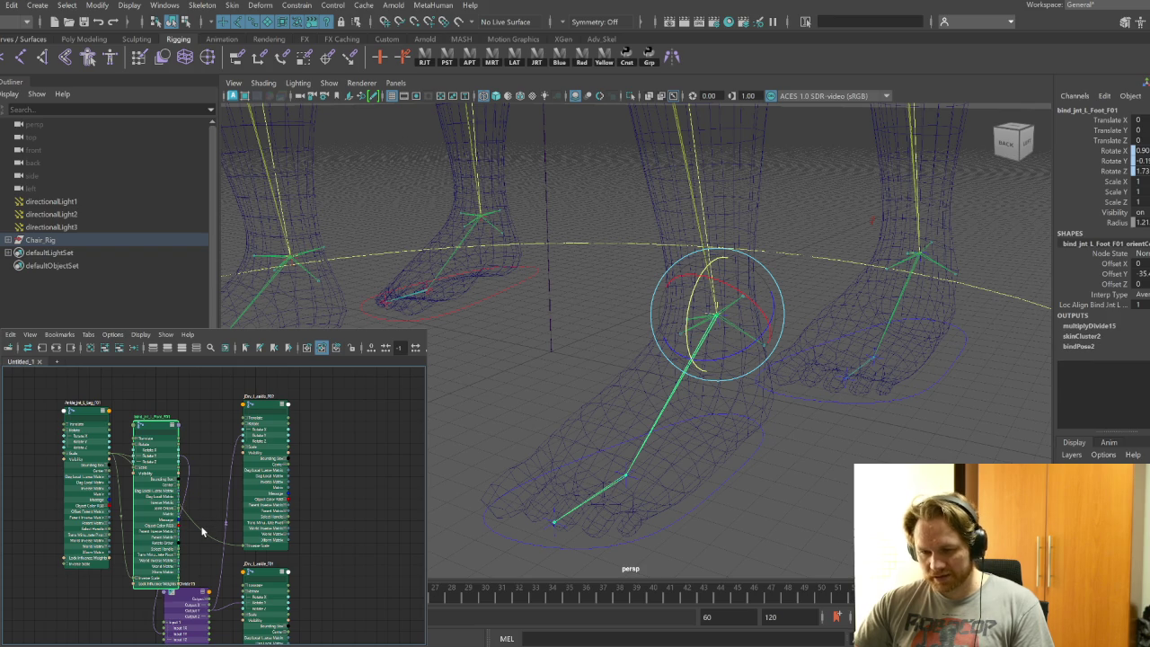
Tilt Foot_FL_ctrl to Rotate X -45 to test the connection
left_click(741, 474)
mouse_move(740, 474)
left_mouse_down("alt")
mouse_move(743, 498)
mouse_move(724, 504)
left_mouse_up("alt")
left_click(724, 506)
left_click_drag(629, 503, 557, 458)
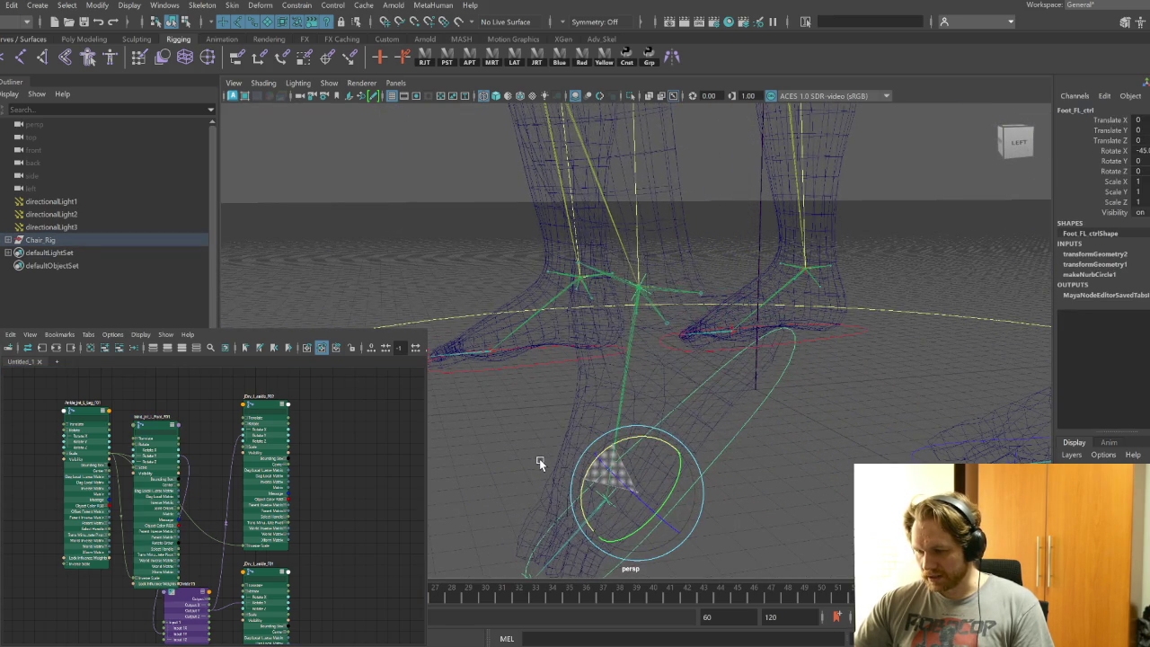
Roll Foot_FL_ctrl forward and back onto the heel, then return it to Rotate X 0
mouse_move(557, 458)
left_mouse_down()
mouse_move(604, 460)
mouse_move(653, 425)
mouse_move(792, 473)
left_mouse_up()
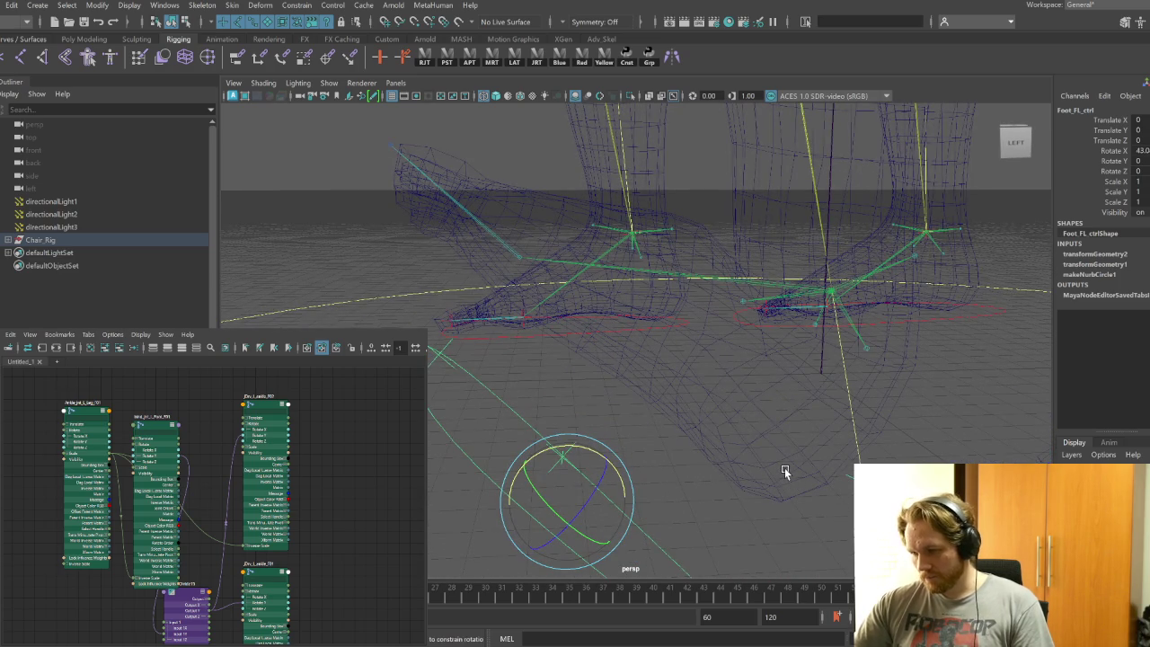
mouse_move(772, 474)
left_mouse_down("alt")
mouse_move(720, 484)
mouse_move(697, 466)
left_mouse_up("alt")
key("w")
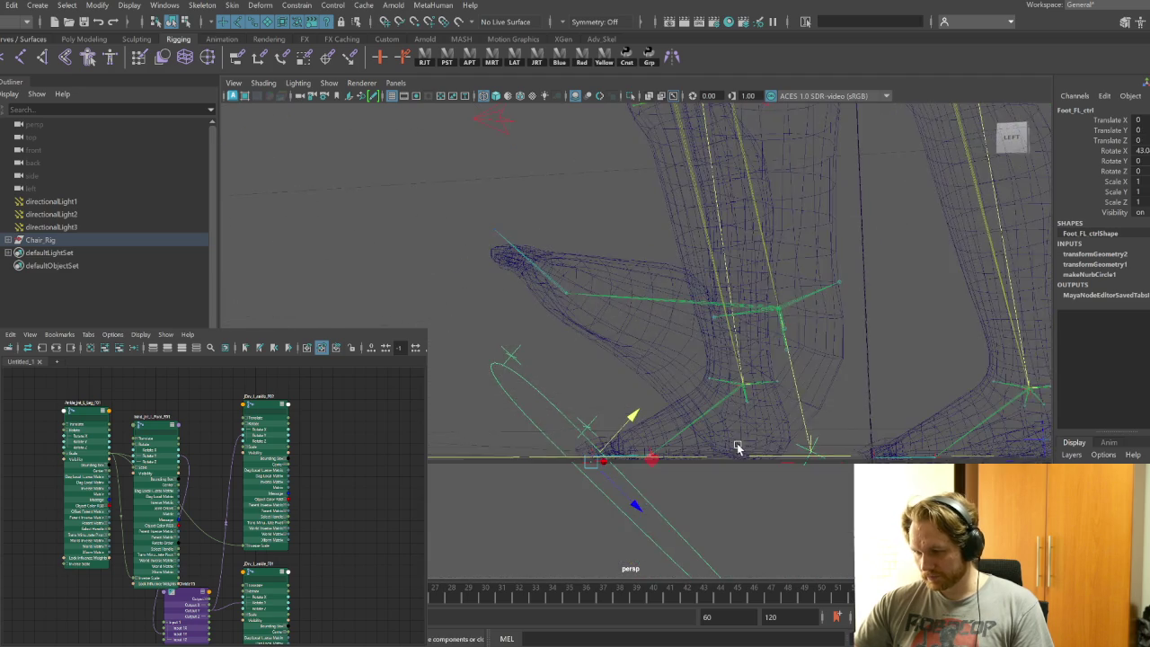
left_click_drag(794, 438, 737, 478, "alt")
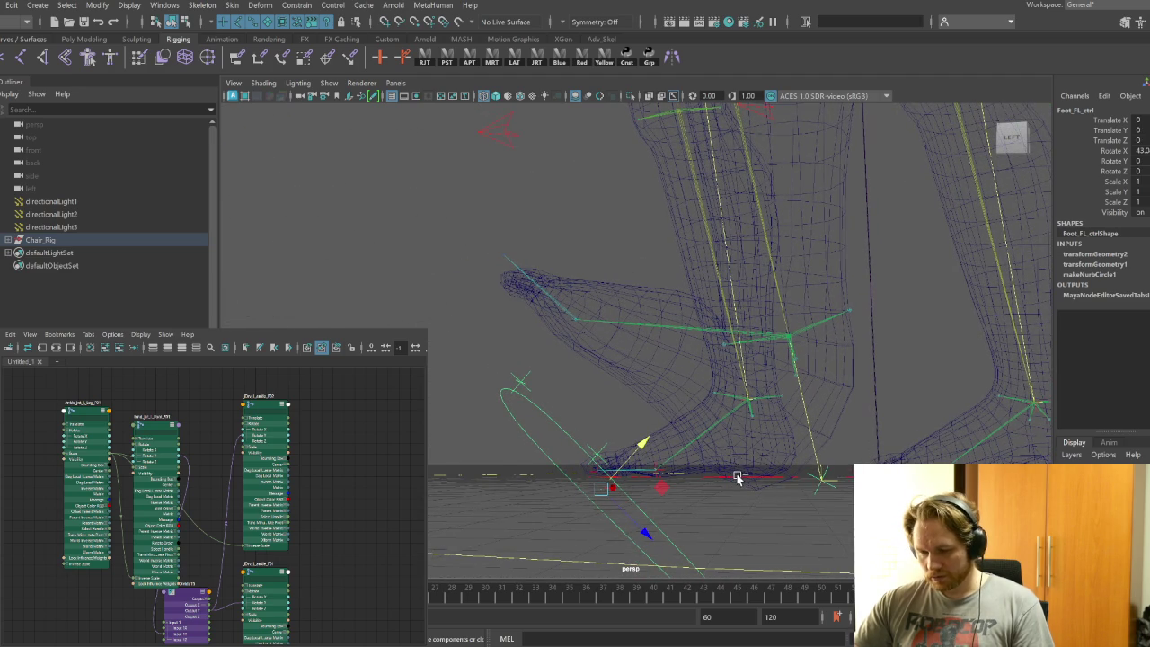
key("ctrl+z")
key("e")
mouse_move(721, 506)
left_mouse_down("alt")
mouse_move(611, 427)
mouse_move(658, 483)
mouse_move(604, 428)
left_mouse_up("alt")
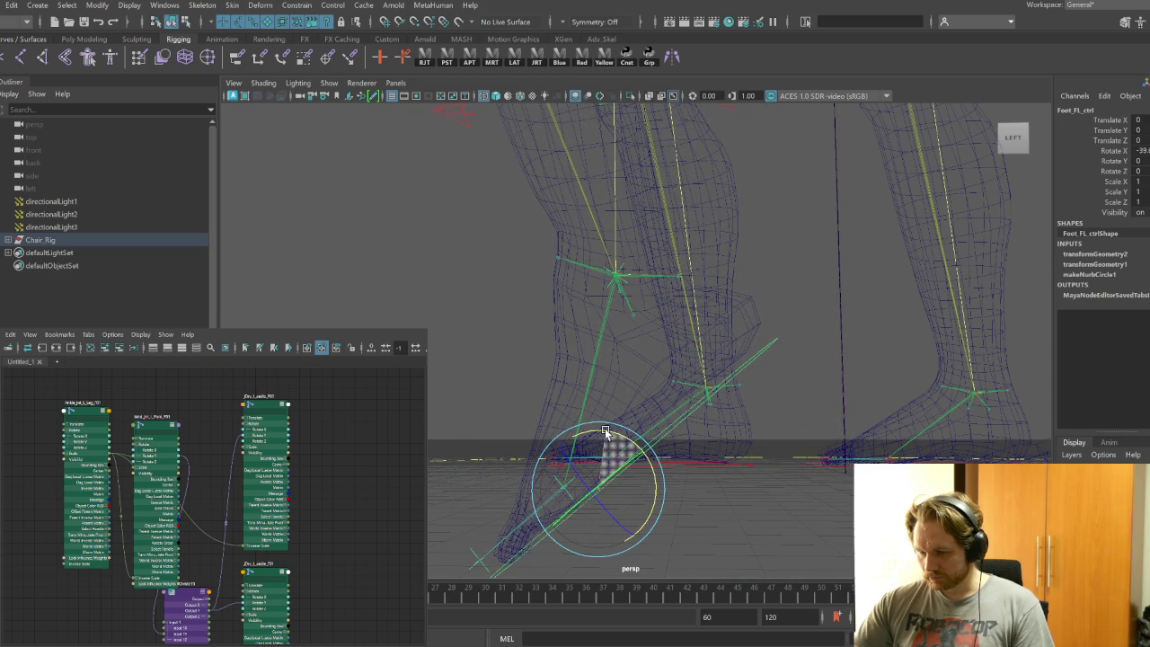
left_click_drag(605, 428, 604, 428)
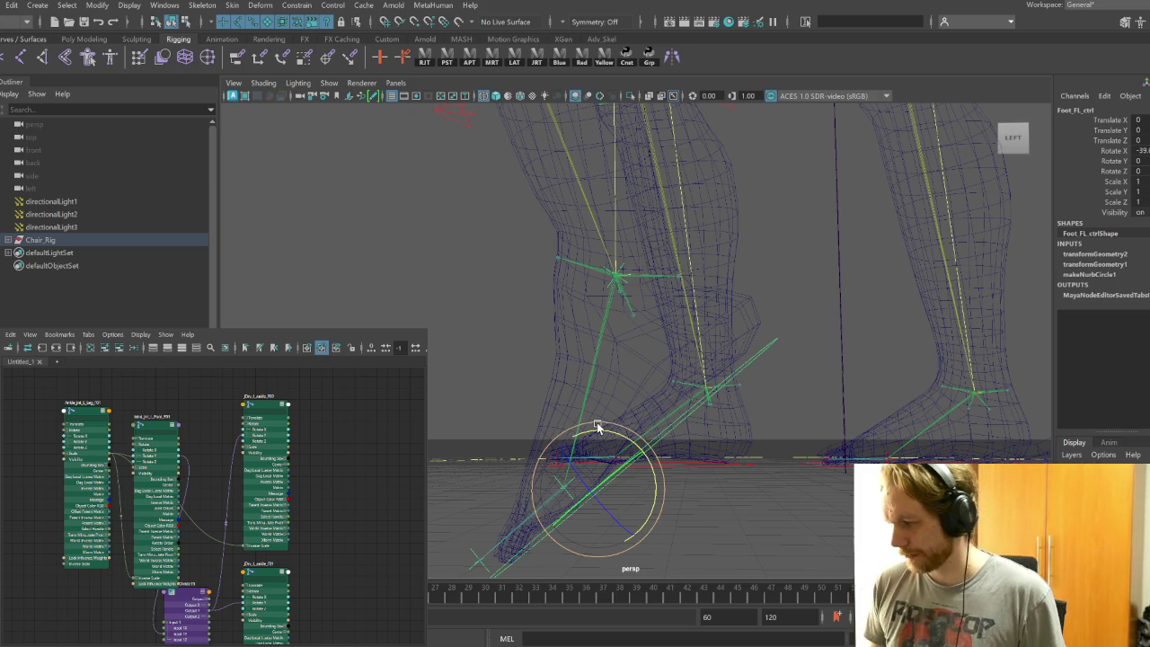
key("ctrl+z")
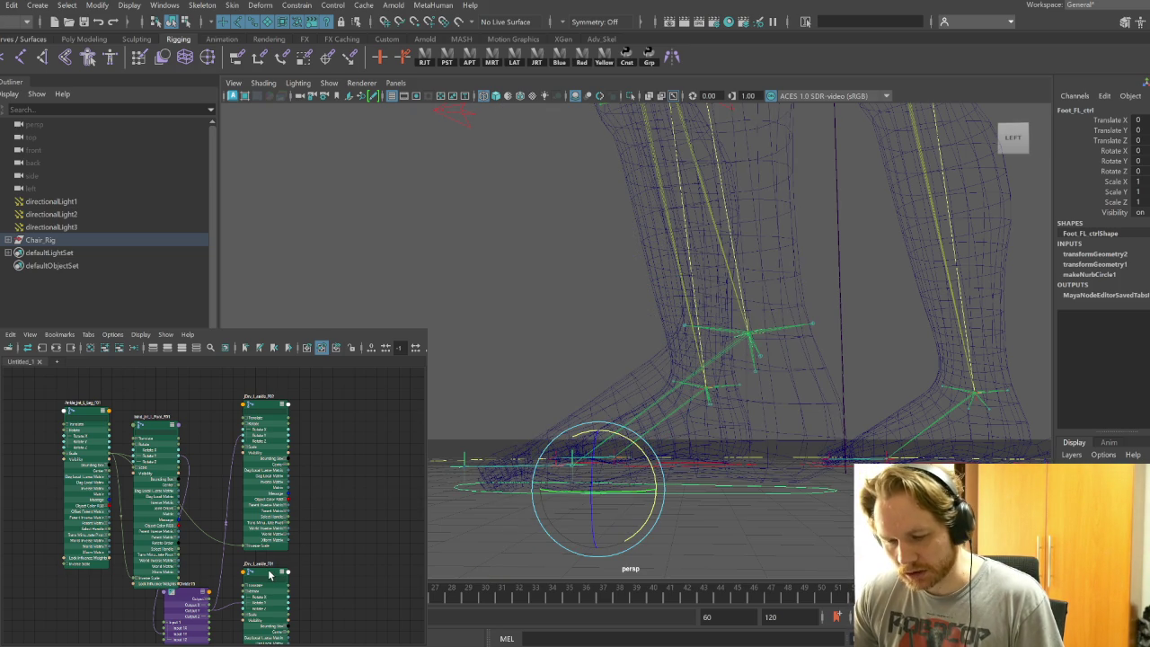
Arrange the ankle and foot joint nodes with multiplyDivide15 beside them in the Node Editor
left_click_drag(94, 414, 62, 446)
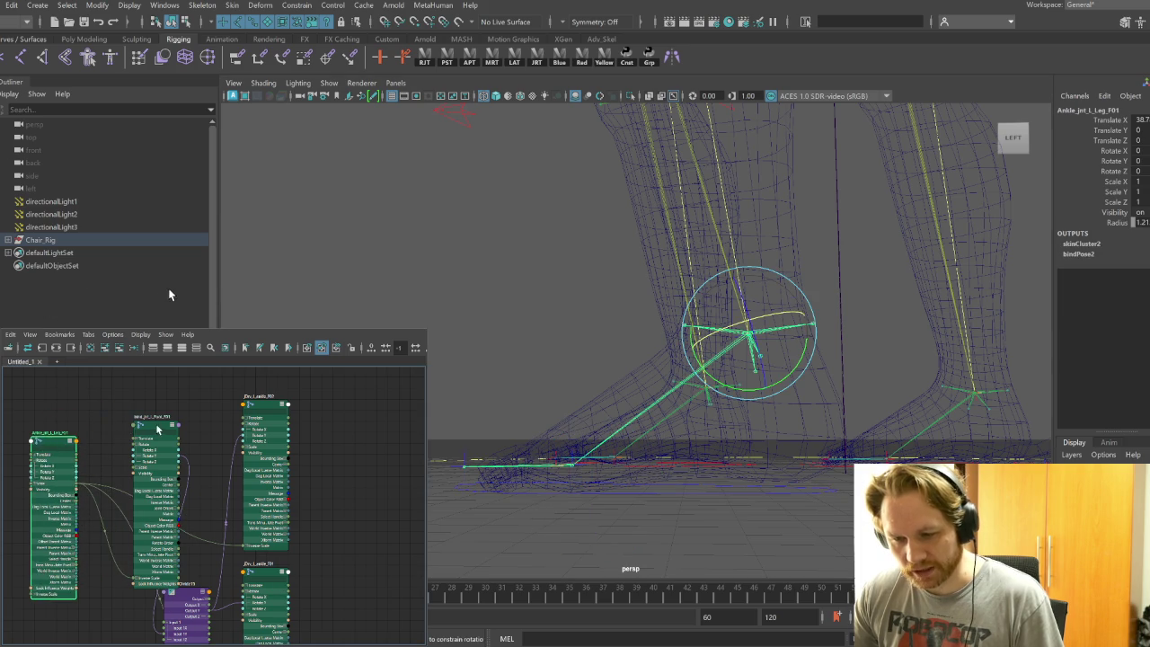
left_click_drag(157, 430, 132, 395)
middle_click_drag(216, 580, 223, 546, "alt")
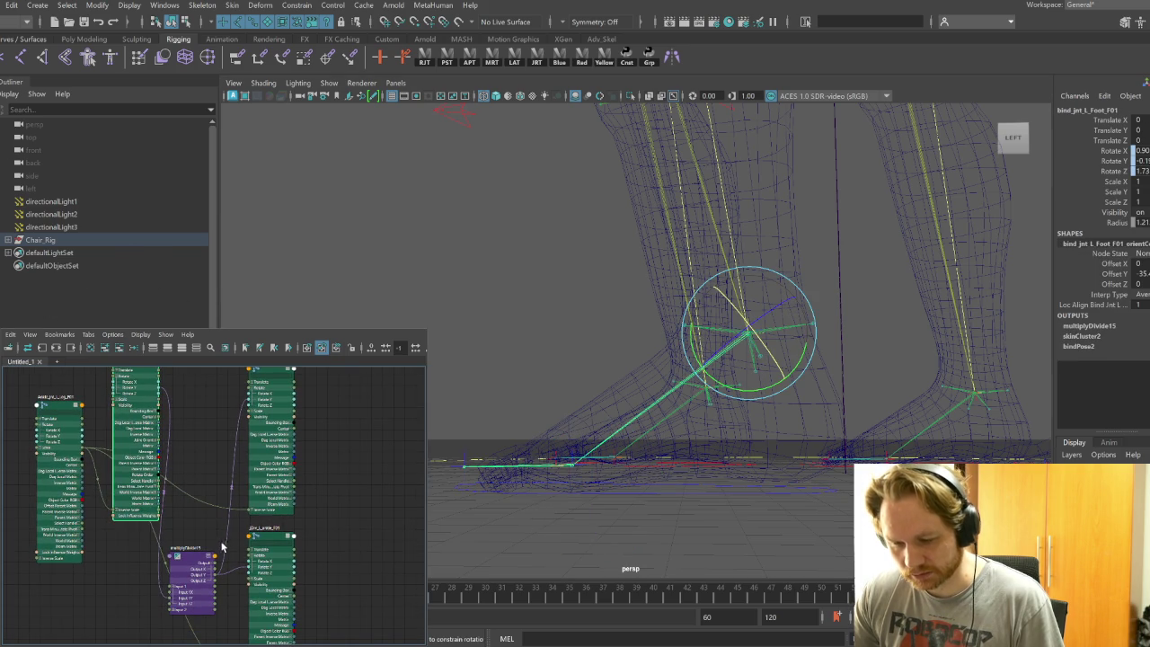
left_click_drag(195, 561, 192, 464)
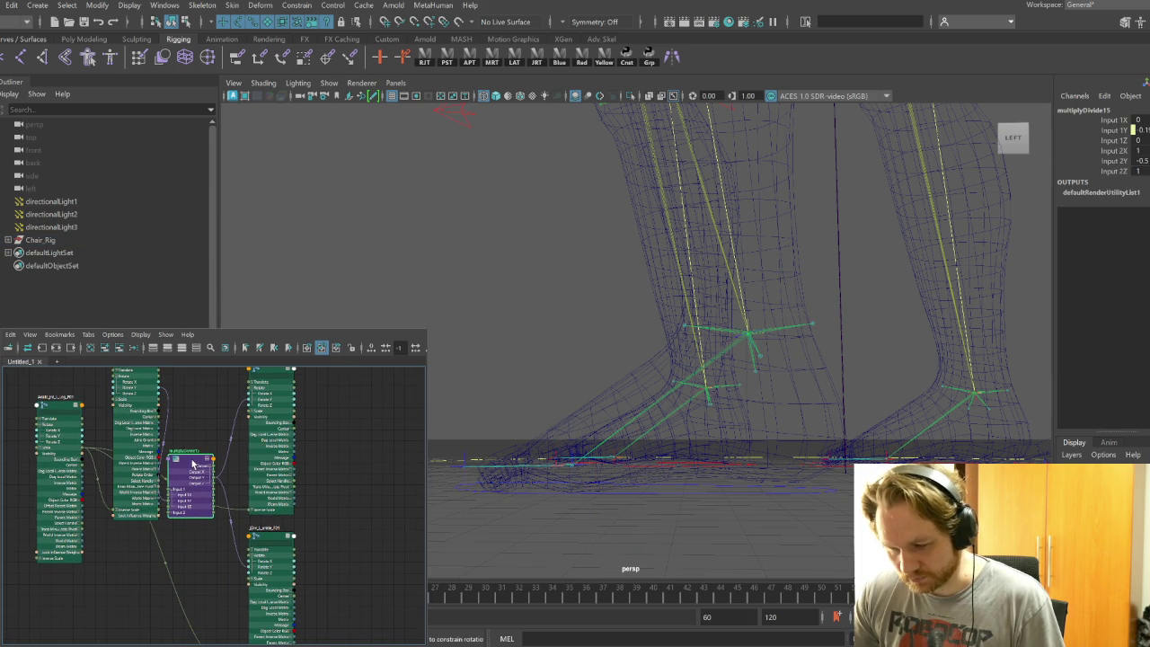
left_click(273, 542)
middle_click_drag(315, 483, 340, 514, "alt")
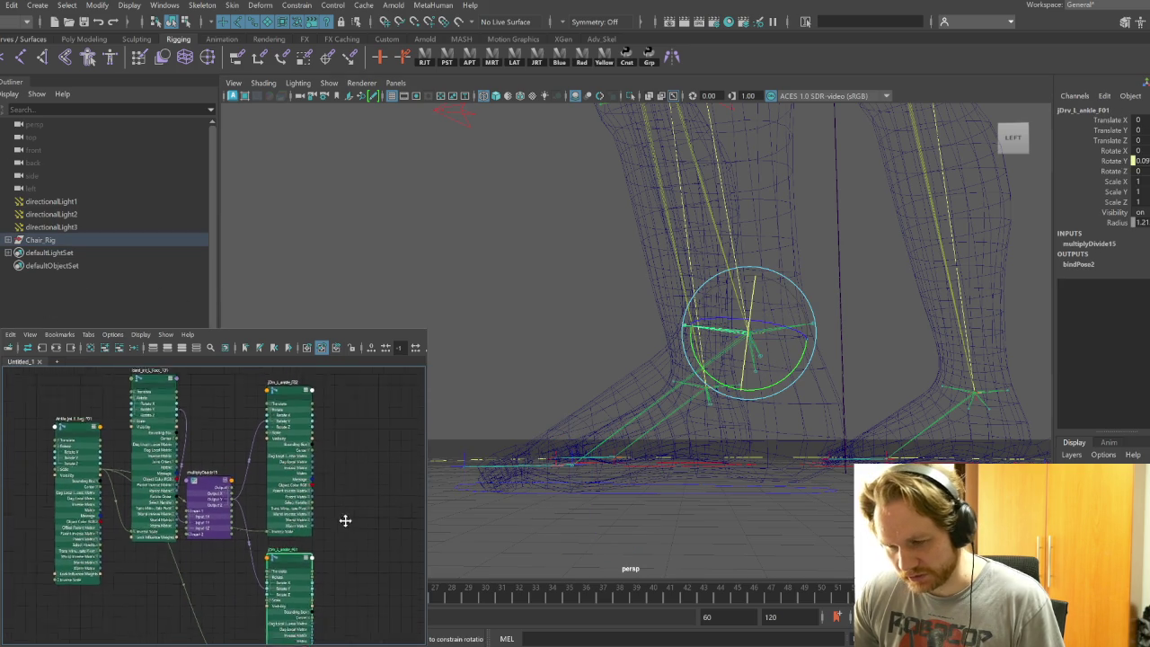
Set multiplyDivide15's Input 2Y to 0.5
left_click(261, 482)
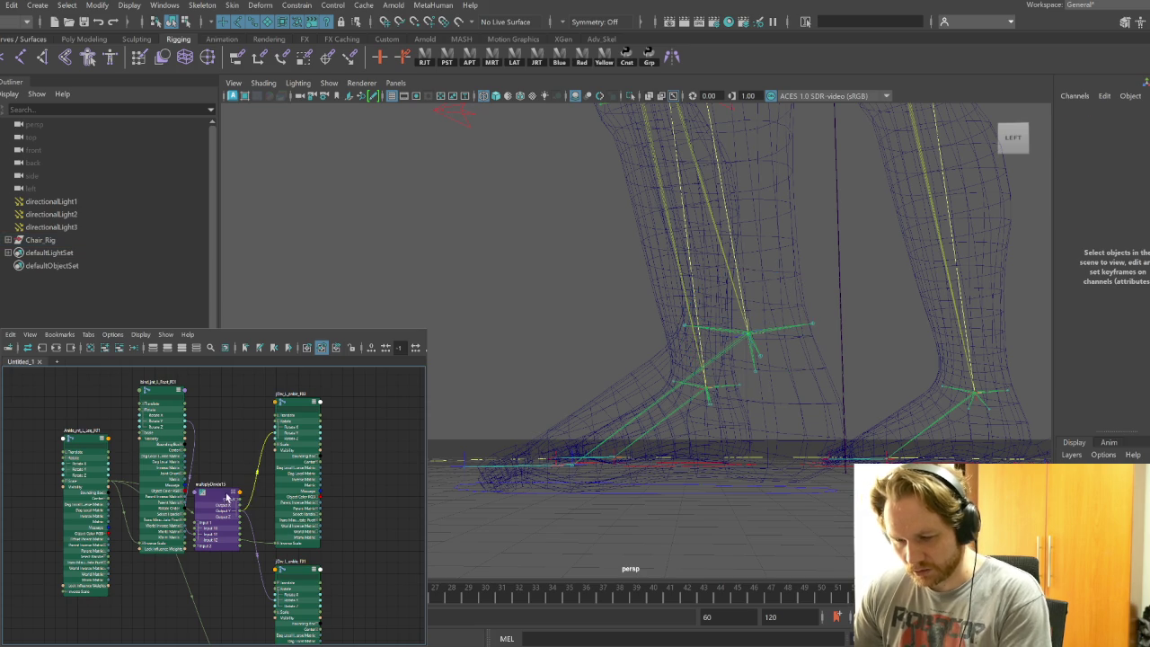
left_click(232, 499)
double_click(1137, 161)
type("0.5")
key("Return")
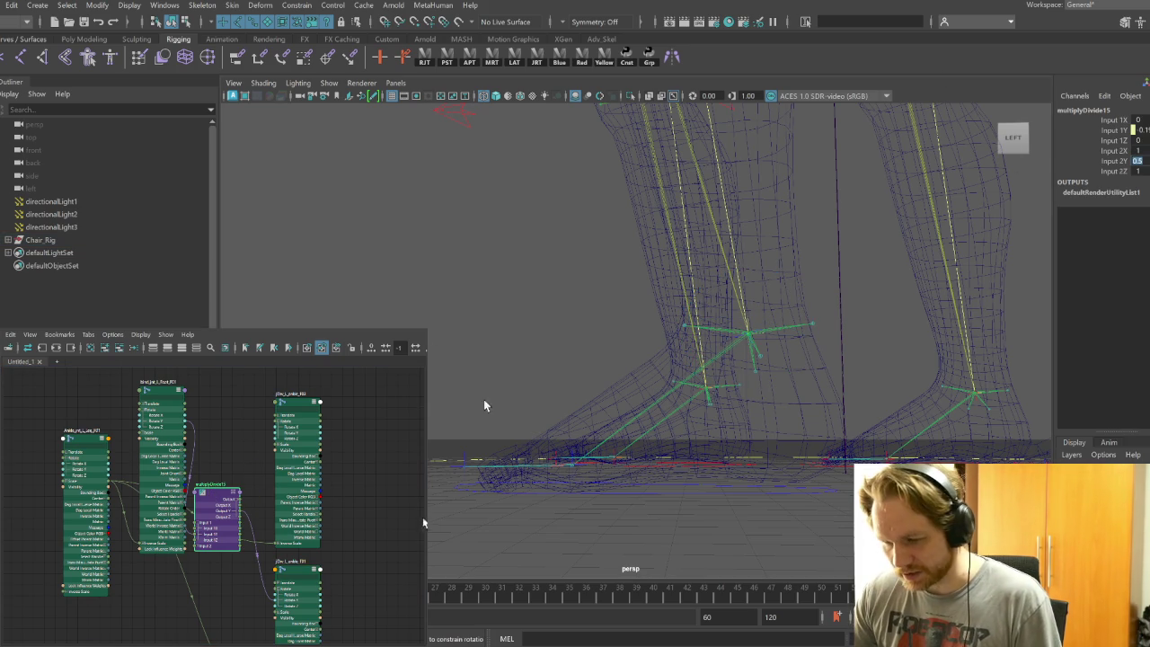
Rotate the toe locator to check the twist
left_click_drag(658, 374, 607, 342, "alt")
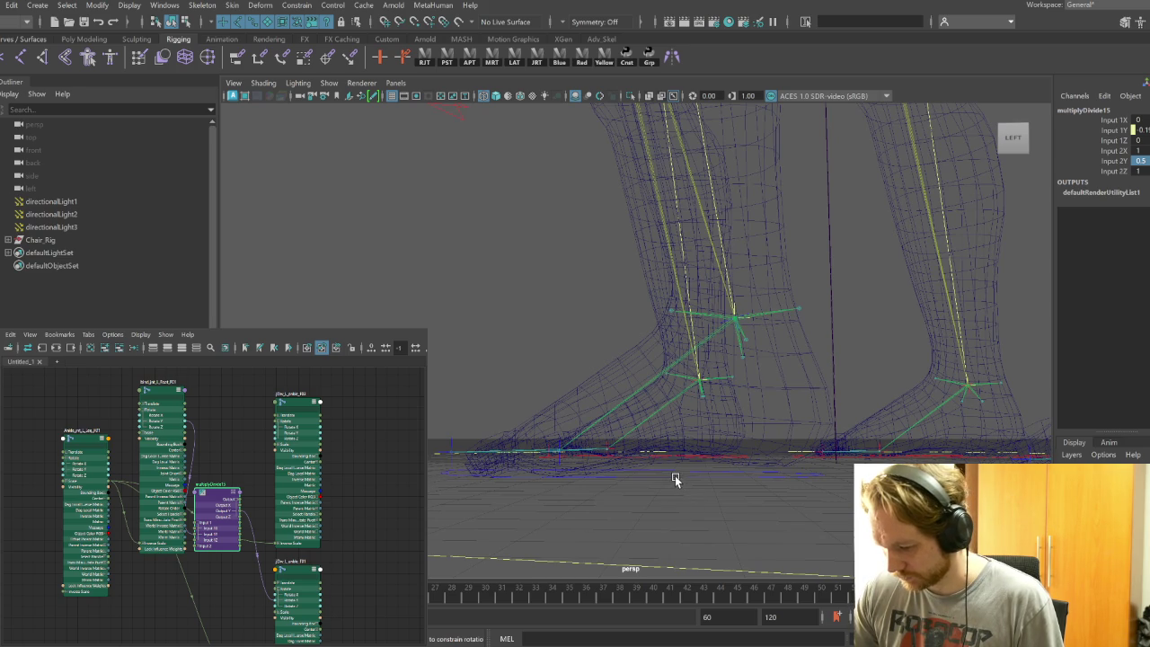
left_click(558, 464)
mouse_move(595, 406)
left_mouse_down()
mouse_move(570, 386)
mouse_move(636, 437)
mouse_move(585, 404)
mouse_move(554, 410)
mouse_move(621, 438)
mouse_move(461, 438)
left_mouse_up()
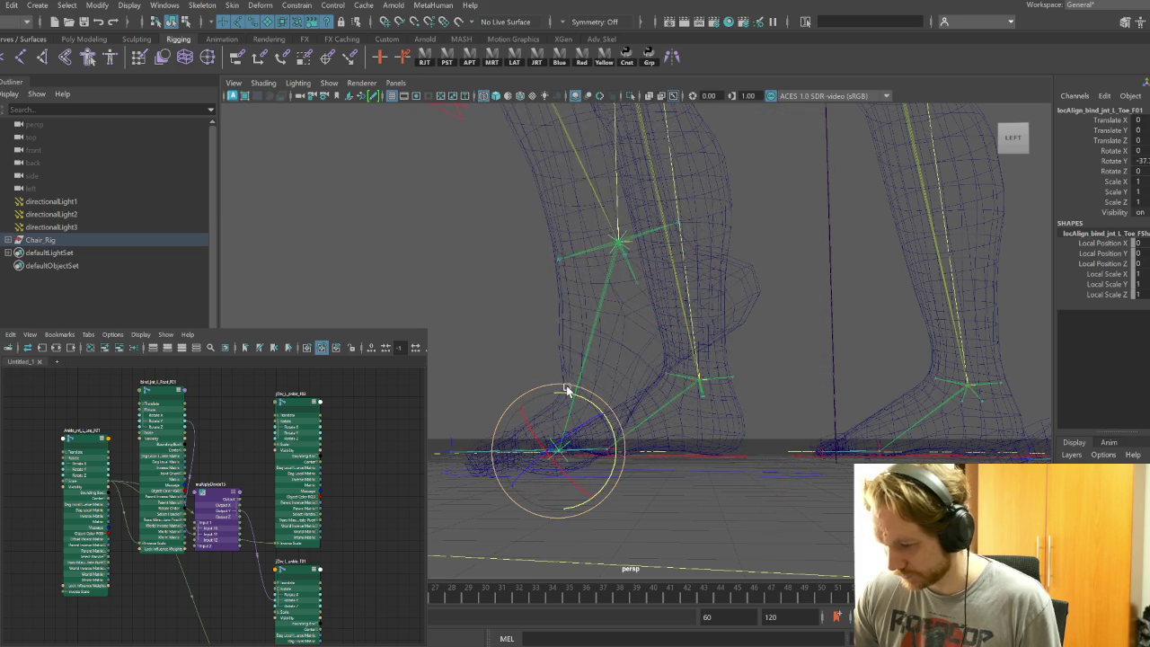
Create a multiplyDivide16 node and place it next to the driver nodes
key("Tab")
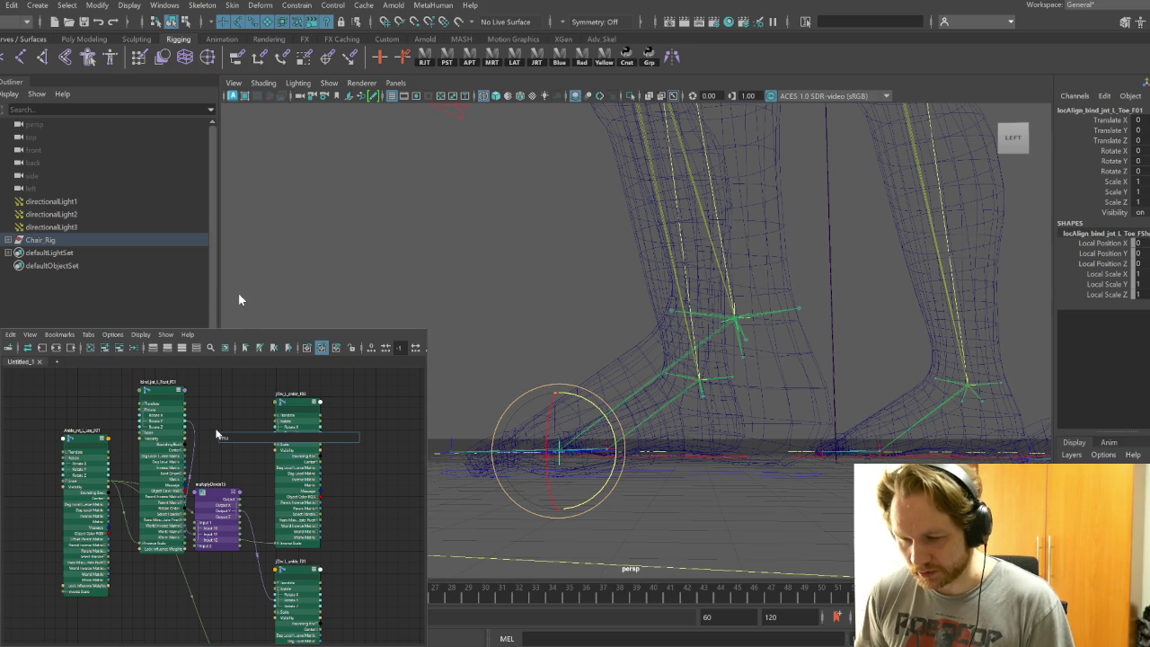
type("ltip")
key("Return")
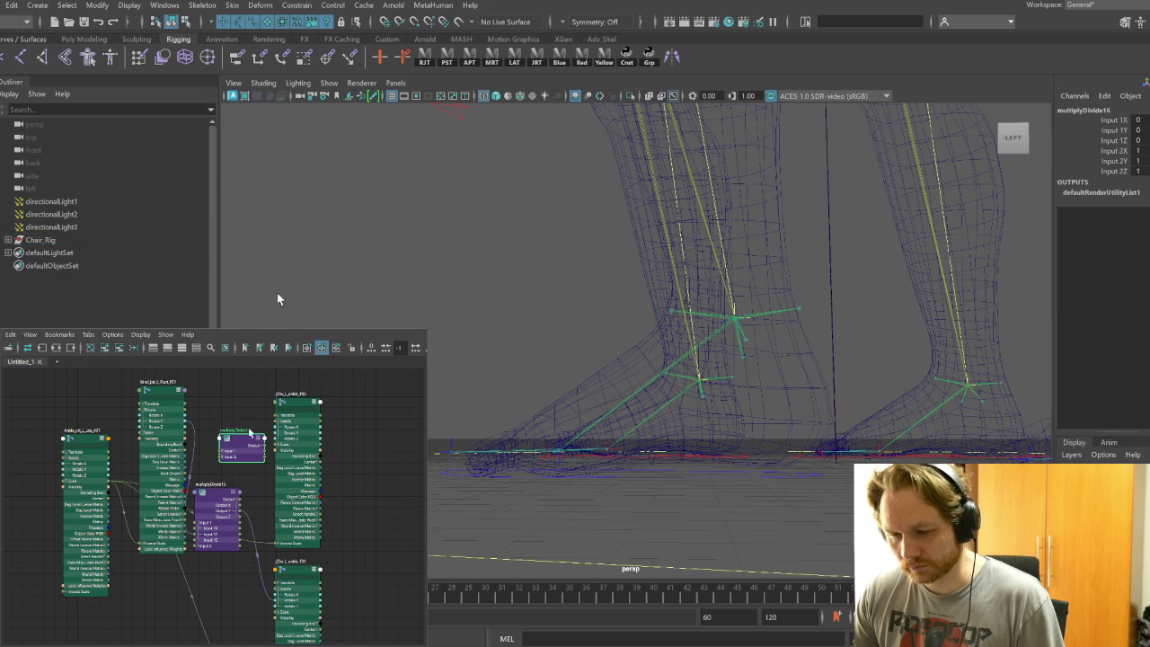
key("3")
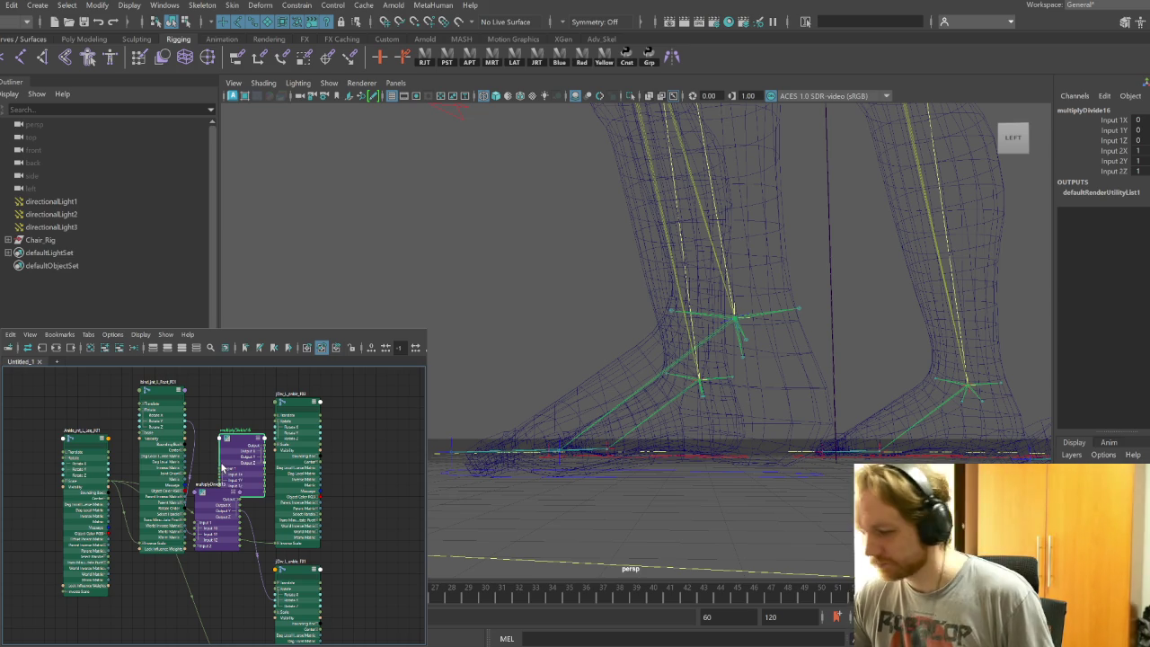
mouse_move(241, 440)
left_mouse_down()
mouse_move(229, 404)
mouse_move(274, 435)
mouse_move(201, 418)
mouse_move(212, 447)
left_mouse_up()
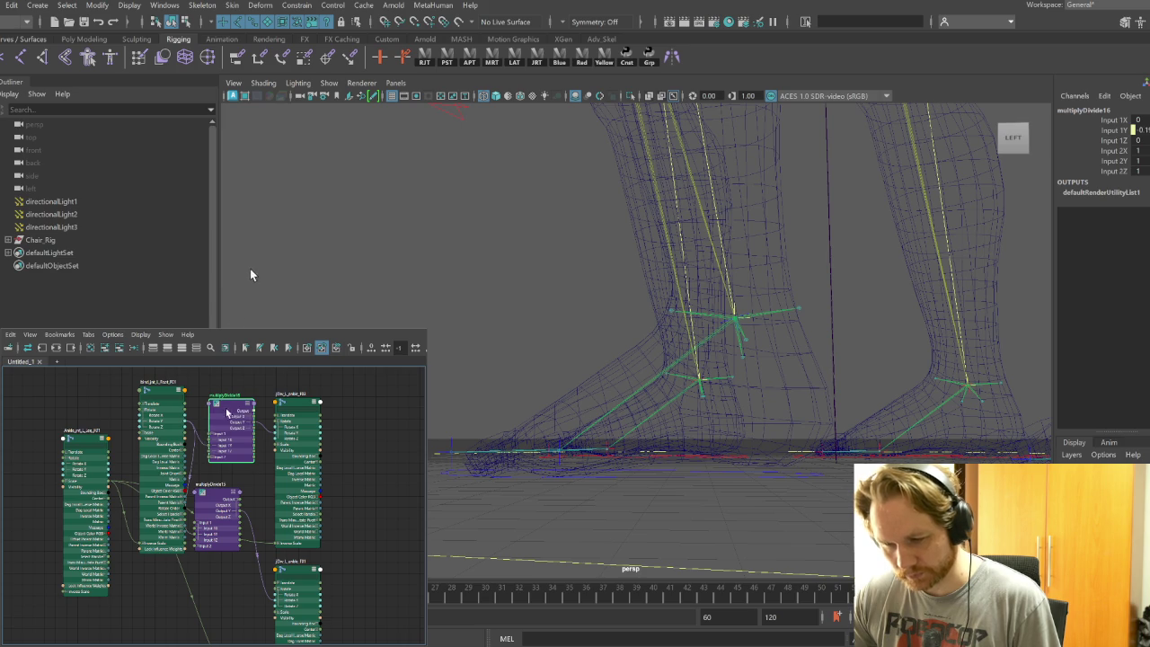
Set multiplyDivide16's Input 2Y to -0.35
left_click(1137, 161)
type("-0.35")
key("Return")
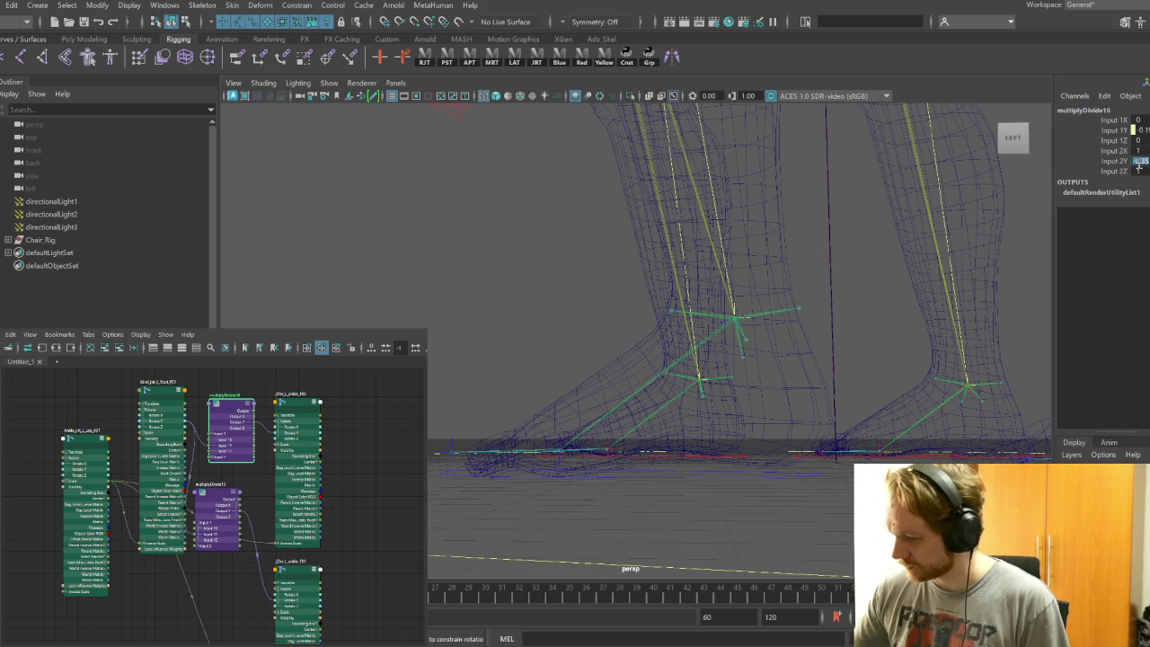
left_click(584, 448)
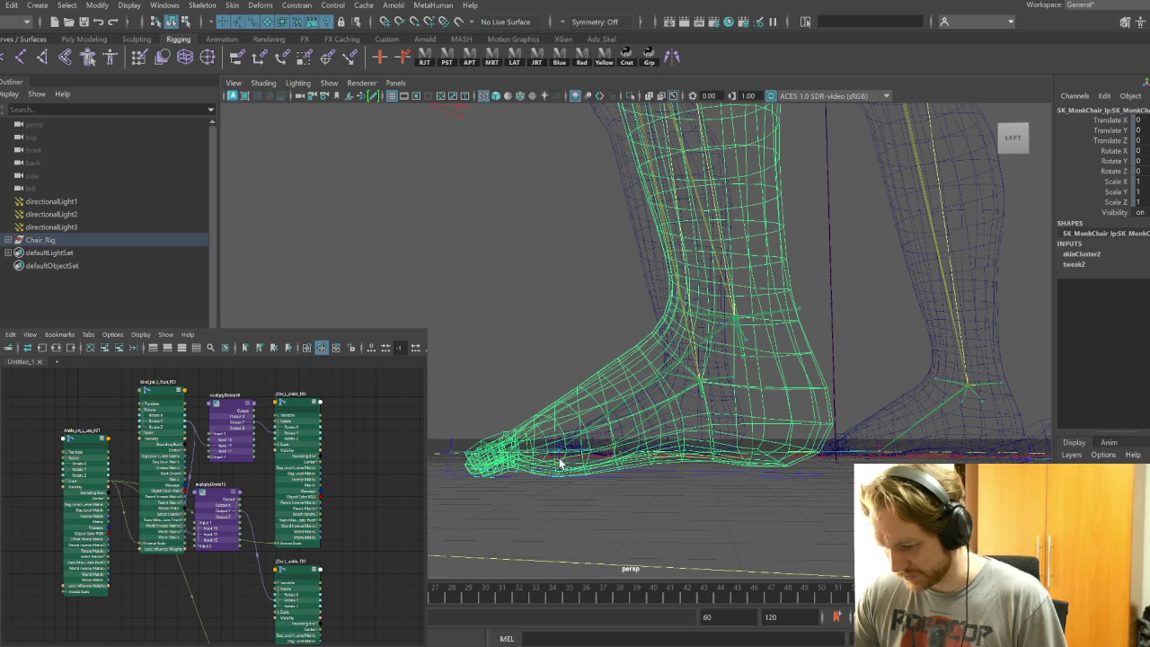
Rotate the toe locator back and forth to test the toe twist
left_click(556, 442)
key("e")
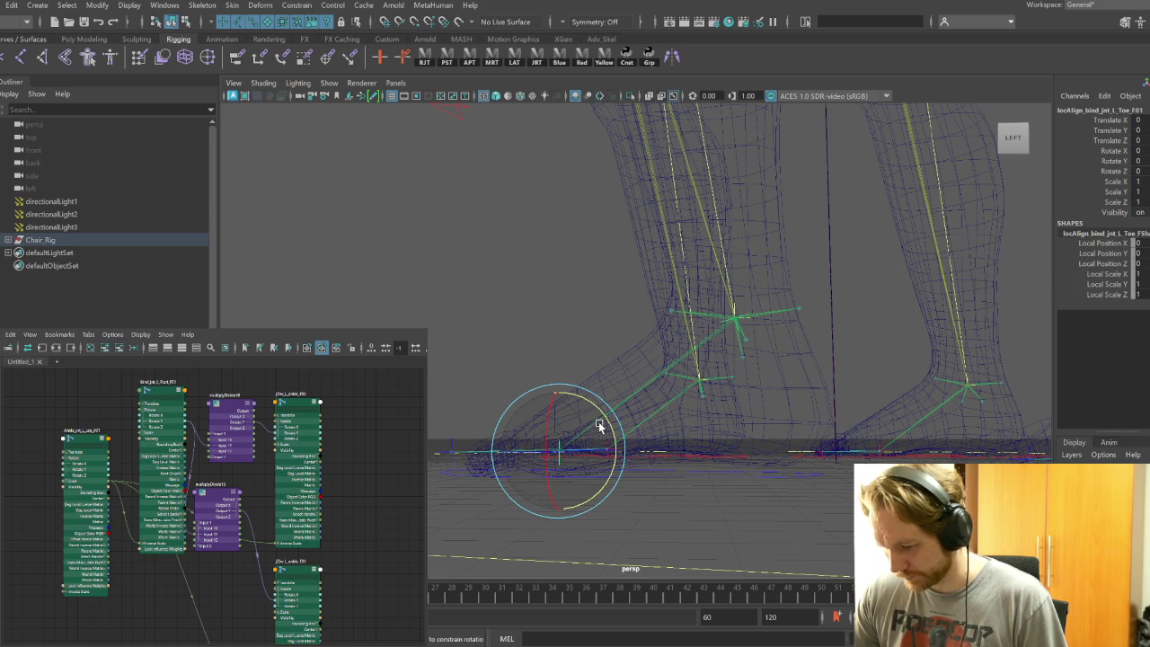
left_click(601, 406)
key("ctrl+z")
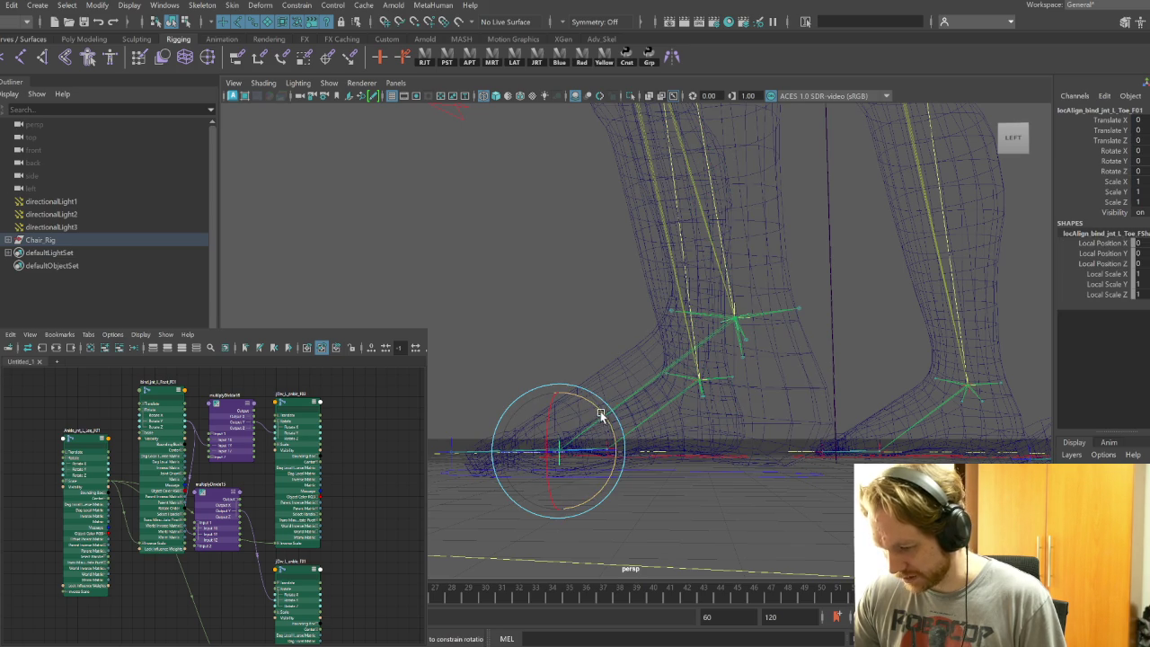
mouse_move(597, 404)
left_mouse_down()
mouse_move(548, 374)
mouse_move(683, 401)
mouse_move(736, 395)
left_mouse_up()
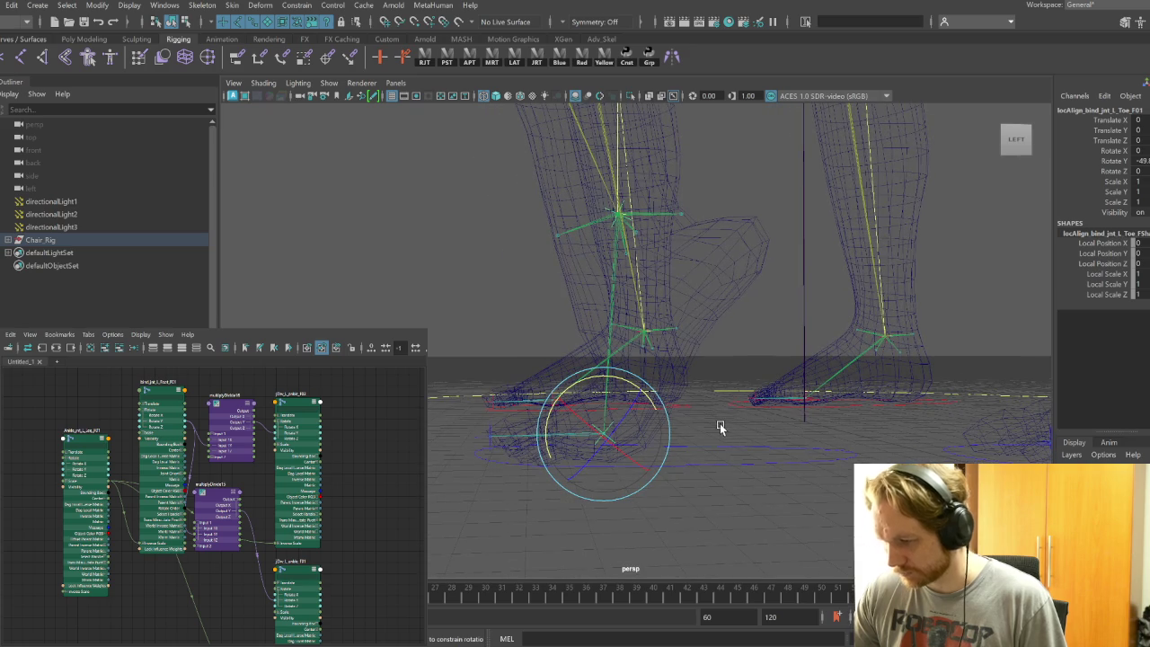
mouse_move(618, 380)
left_mouse_down()
mouse_move(741, 439)
mouse_move(764, 479)
left_mouse_up()
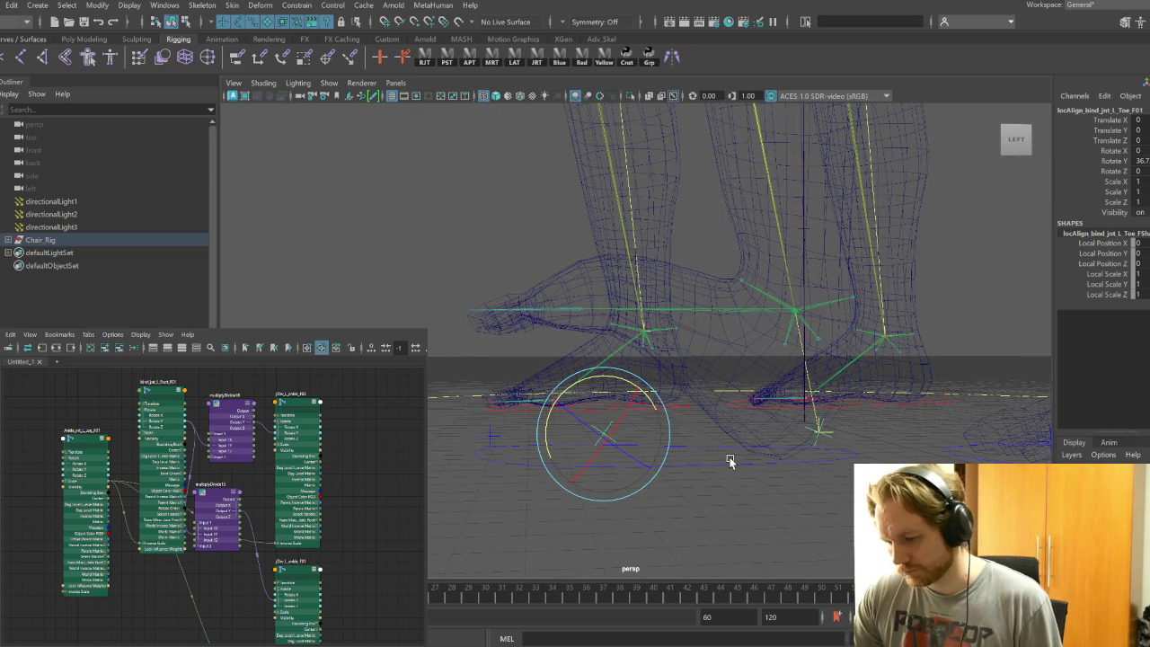
Set multiplyDivide16's Input 2Y to 0.35
left_click(232, 409)
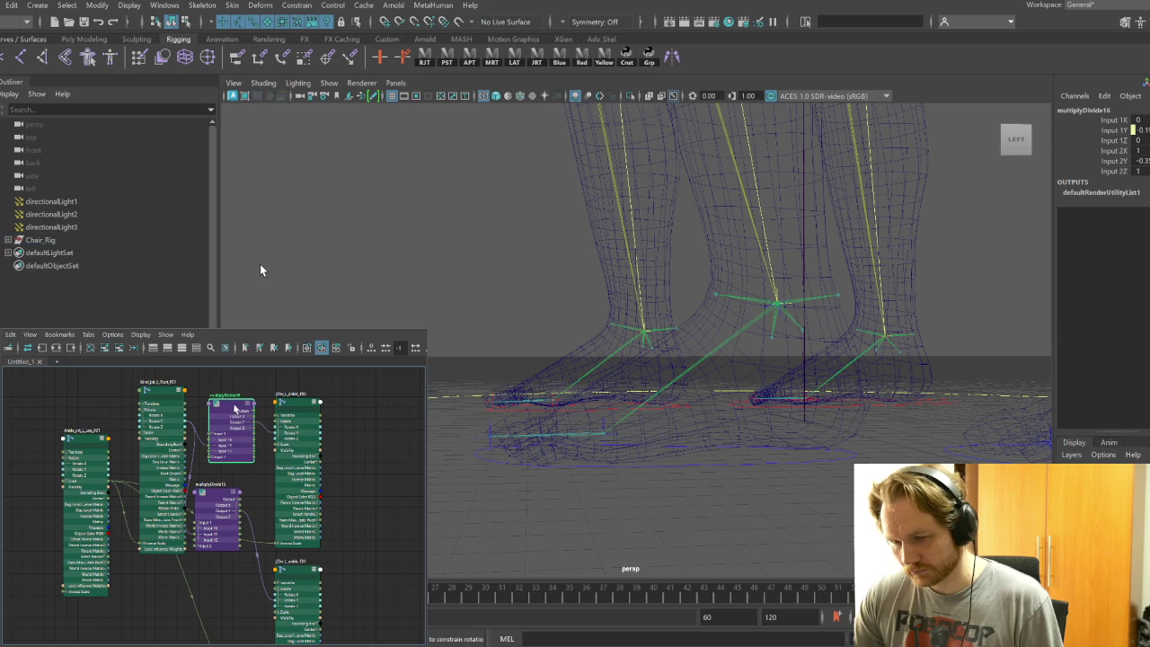
left_click(1137, 160)
type("35")
key("Return")
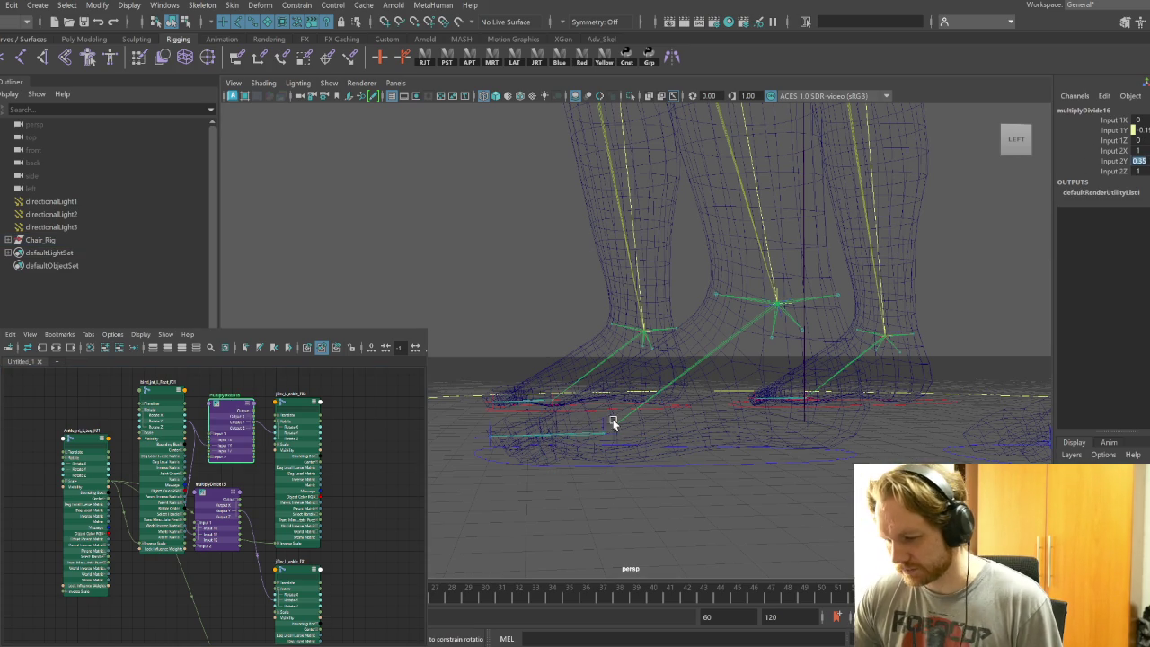
Roll the foot control forward and back, reset it, then twist the toe locator again
left_click(696, 460)
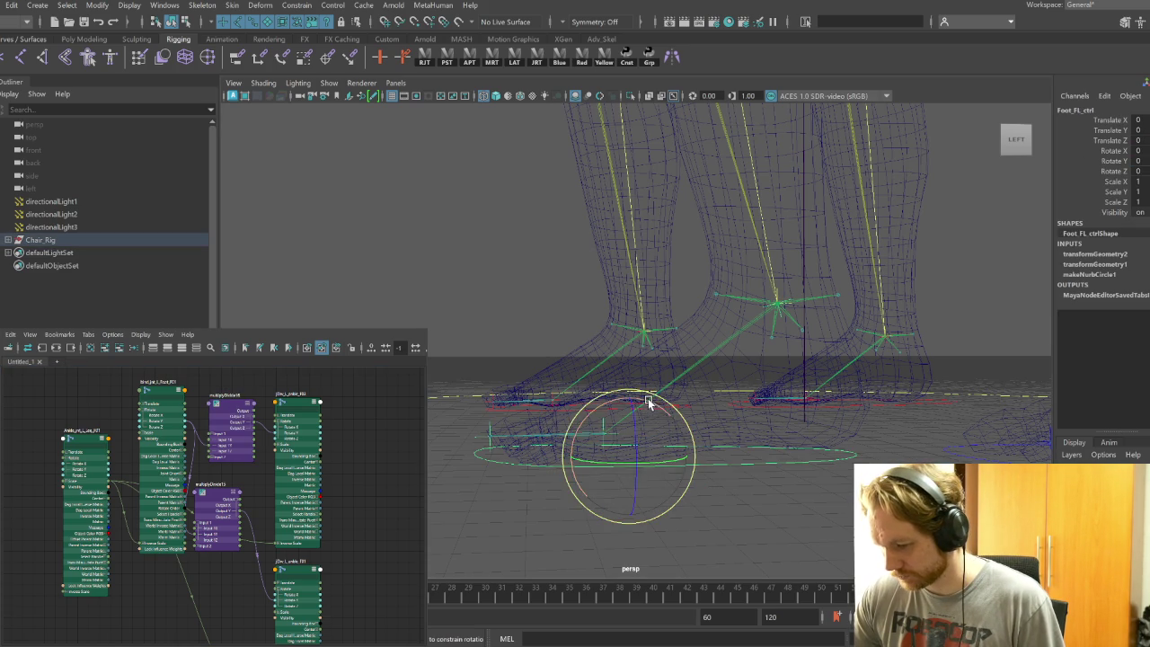
left_click_drag(647, 398, 680, 415)
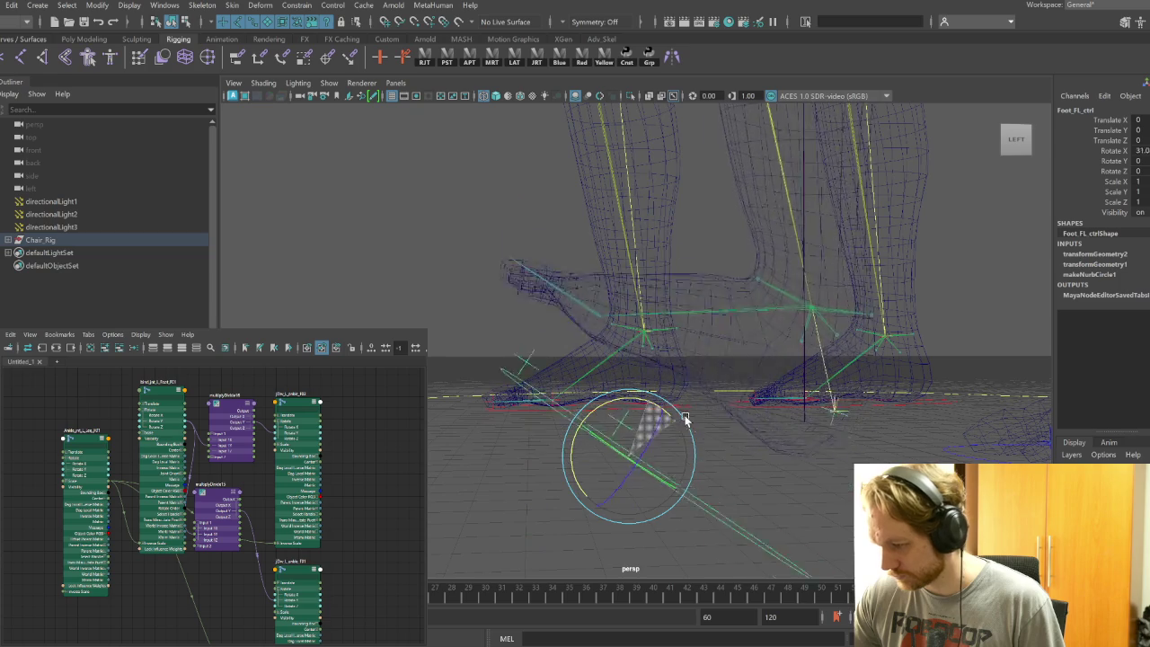
left_click_drag(680, 416, 590, 370)
key("ctrl+z")
left_click(602, 441)
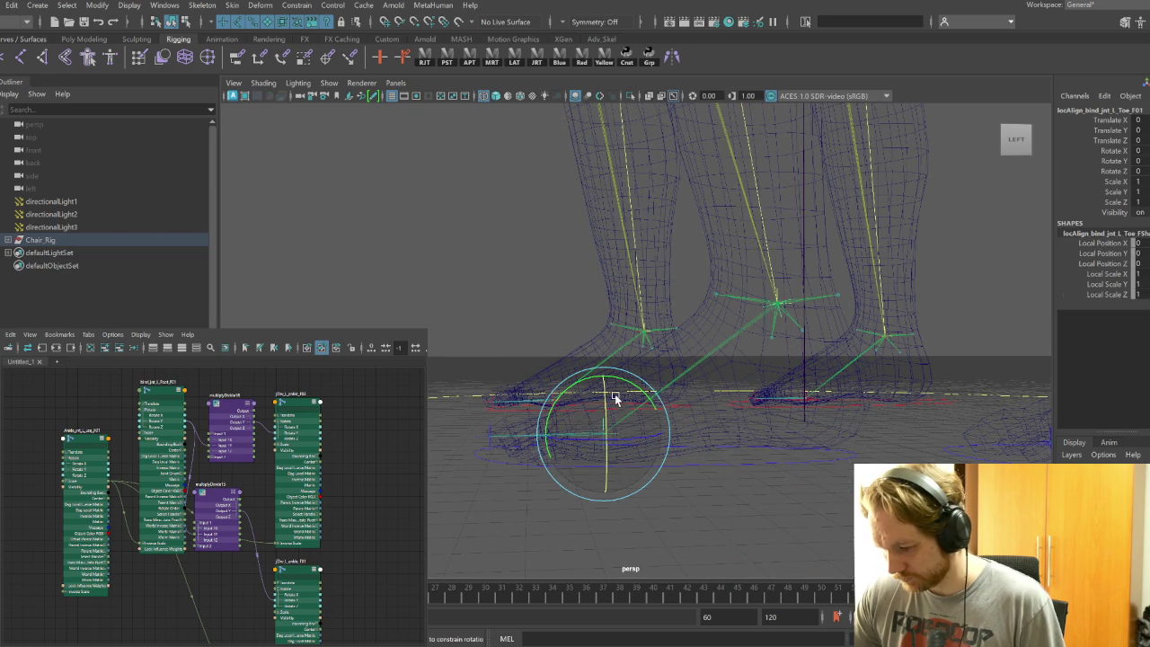
mouse_move(618, 381)
left_mouse_down()
mouse_move(510, 340)
mouse_move(624, 401)
mouse_move(644, 422)
mouse_move(541, 357)
mouse_move(593, 381)
mouse_move(638, 442)
mouse_move(619, 395)
mouse_move(544, 347)
left_mouse_up()
Set multiplyDivide16's Input 2Y to 0.5
left_click(241, 408)
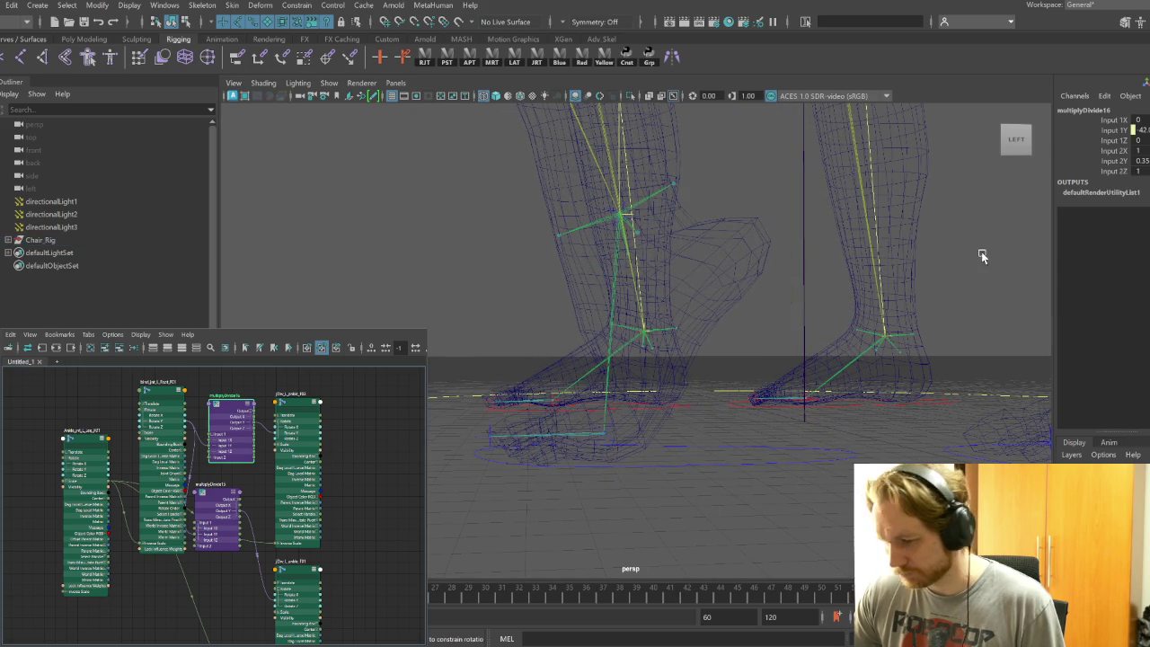
type("0.5")
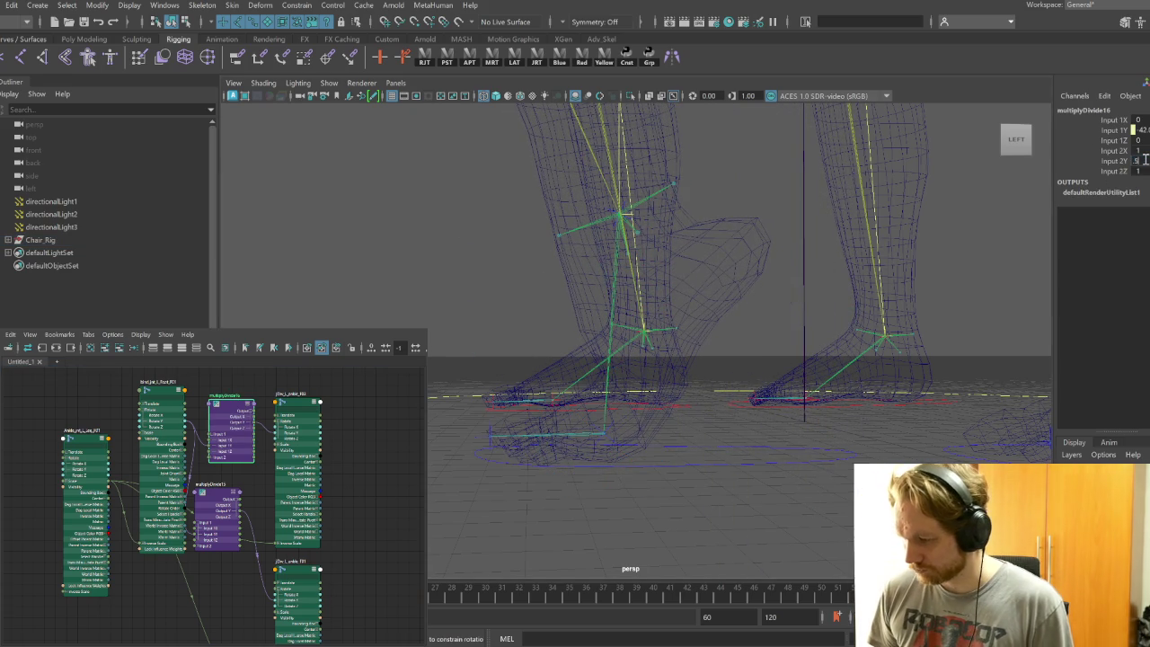
key("Return")
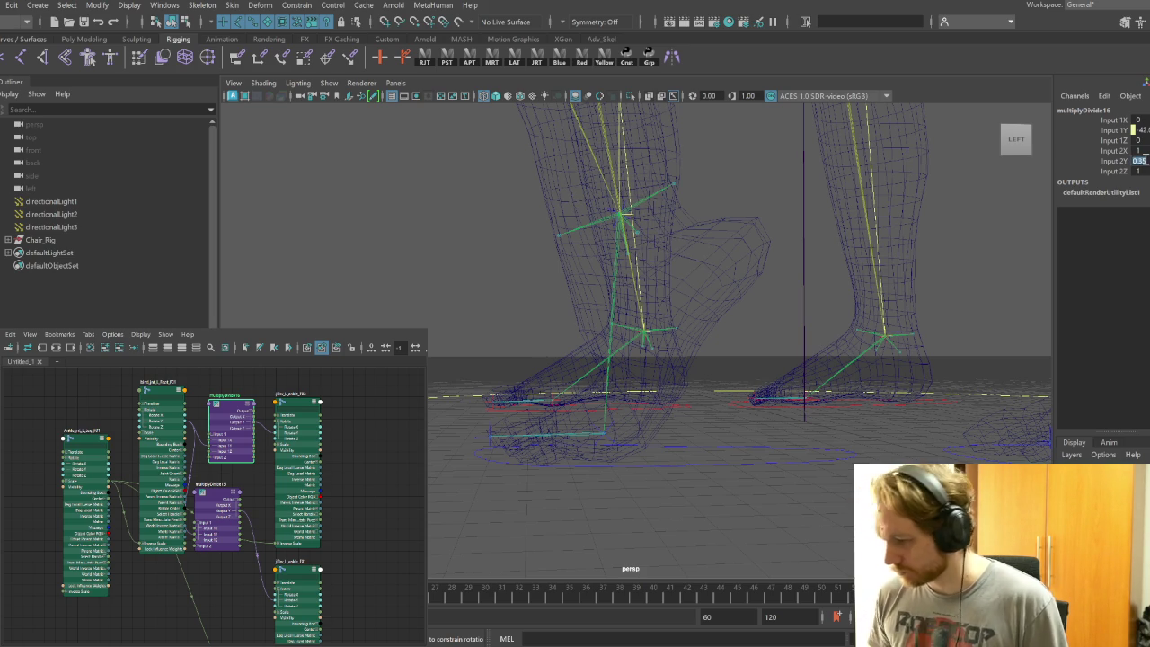
Reset the toe locator's Rotate Y to 0
left_click(610, 440)
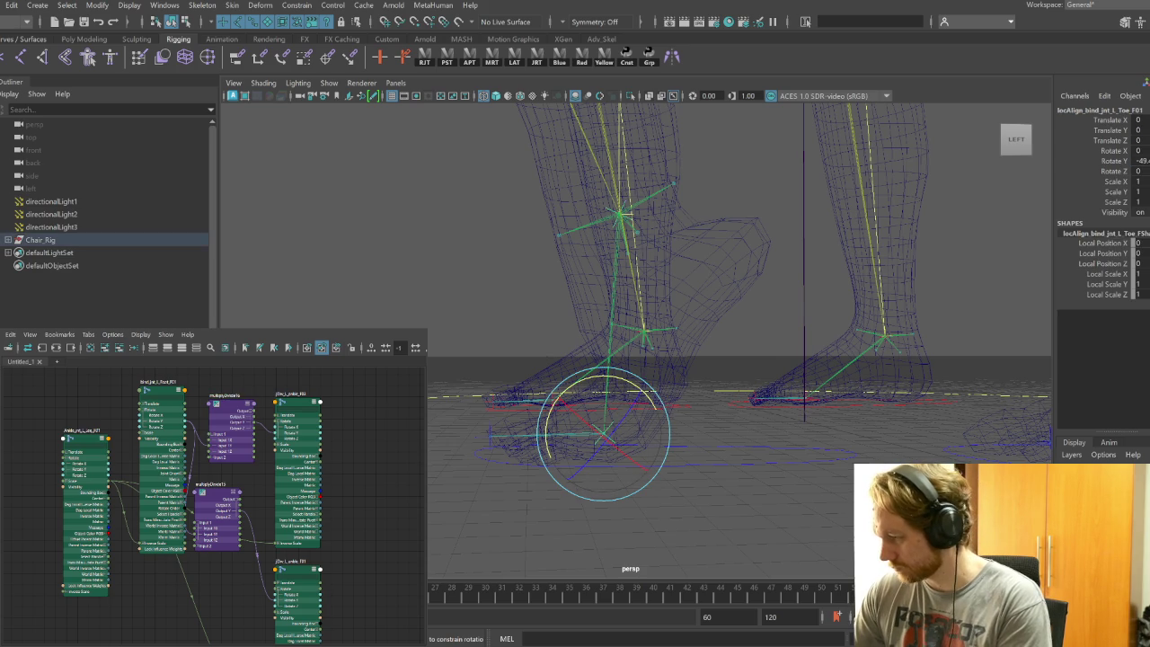
left_click(1139, 161)
type("0")
key("Return")
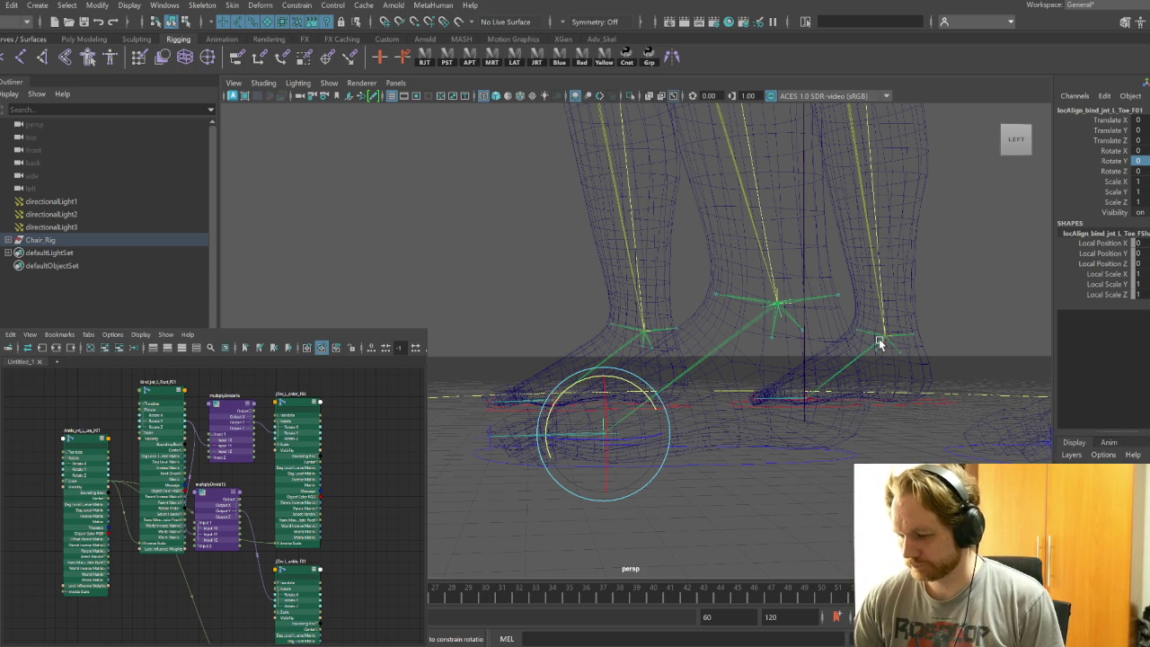
Move Foot_FL_ctrl's pivot from the middle of the foot to the heel
mouse_move(822, 438)
left_mouse_down("alt")
mouse_move(808, 495)
mouse_move(827, 500)
left_mouse_up("alt")
left_click(716, 436)
mouse_move(717, 436)
left_mouse_down("alt")
mouse_move(741, 468)
mouse_move(662, 452)
mouse_move(680, 451)
mouse_move(648, 441)
mouse_move(732, 423)
mouse_move(627, 377)
mouse_move(647, 371)
mouse_move(820, 478)
left_mouse_up("alt")
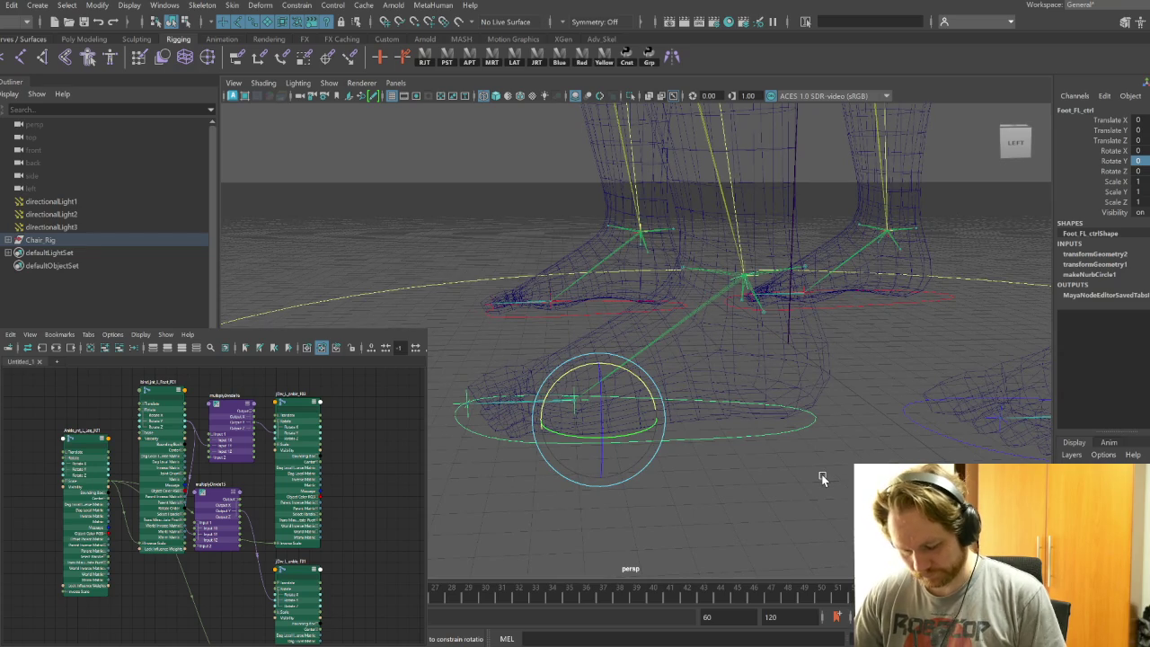
key("w")
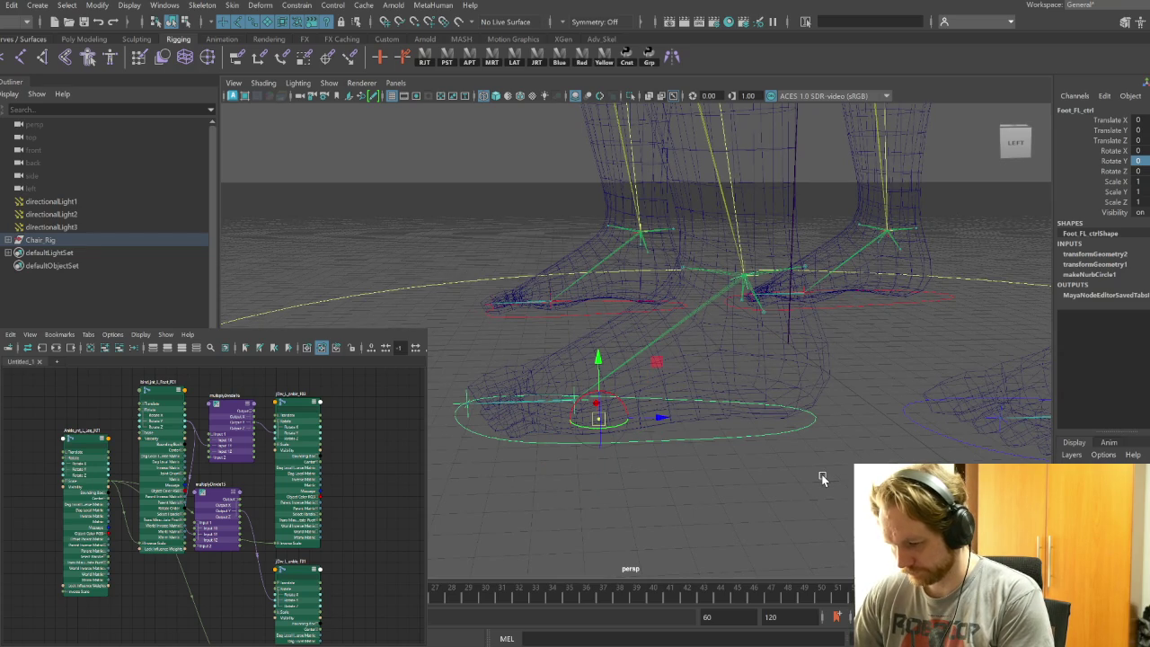
left_click_drag(660, 419, 859, 404)
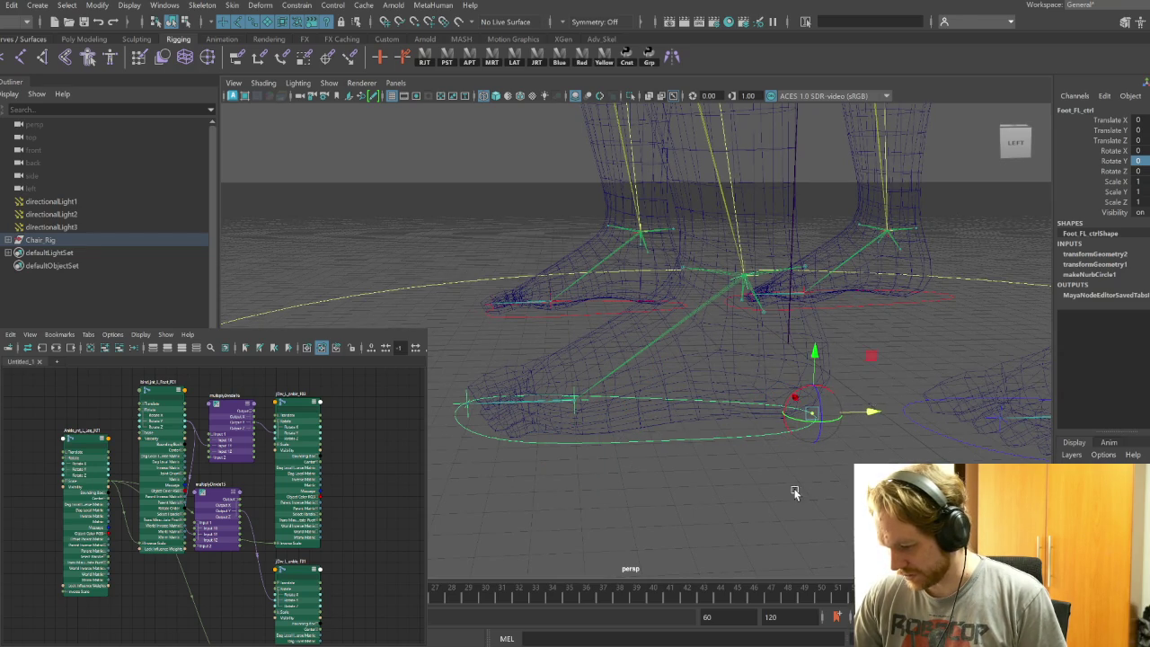
Tilt the foot around the heel pivot to test it, then undo the tilt
left_click_drag(813, 472, 777, 488, "alt")
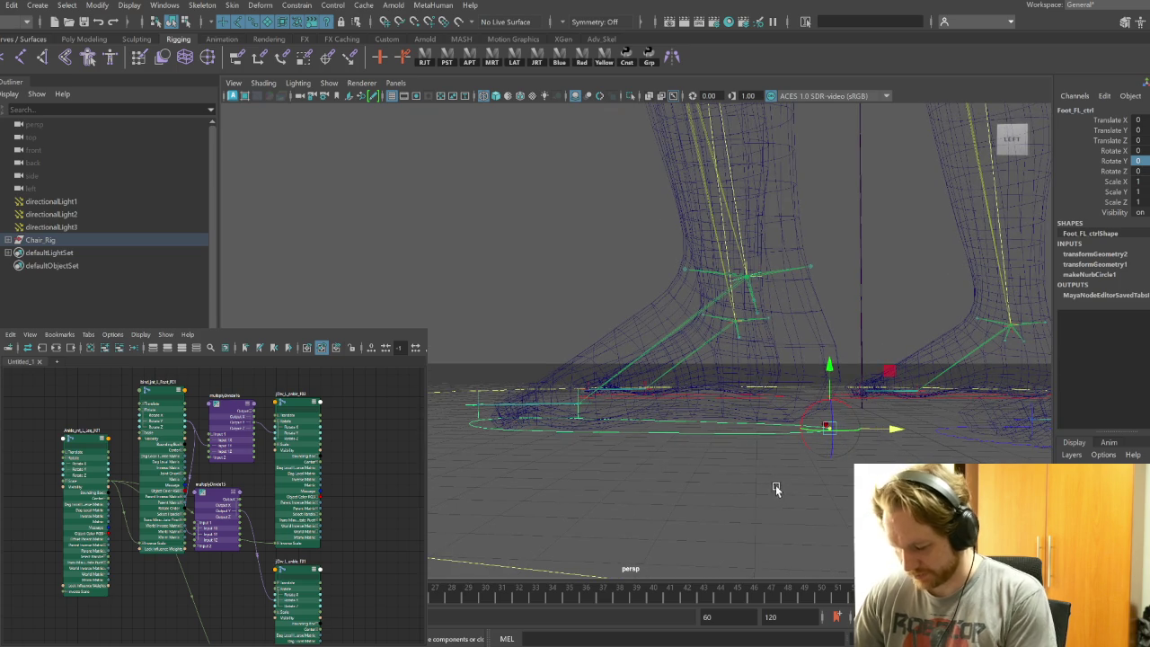
key("e")
mouse_move(815, 380)
left_mouse_down()
mouse_move(831, 379)
mouse_move(770, 375)
mouse_move(821, 380)
mouse_move(857, 400)
mouse_move(813, 386)
mouse_move(837, 404)
mouse_move(778, 457)
mouse_move(681, 530)
mouse_move(662, 513)
mouse_move(768, 494)
left_mouse_up()
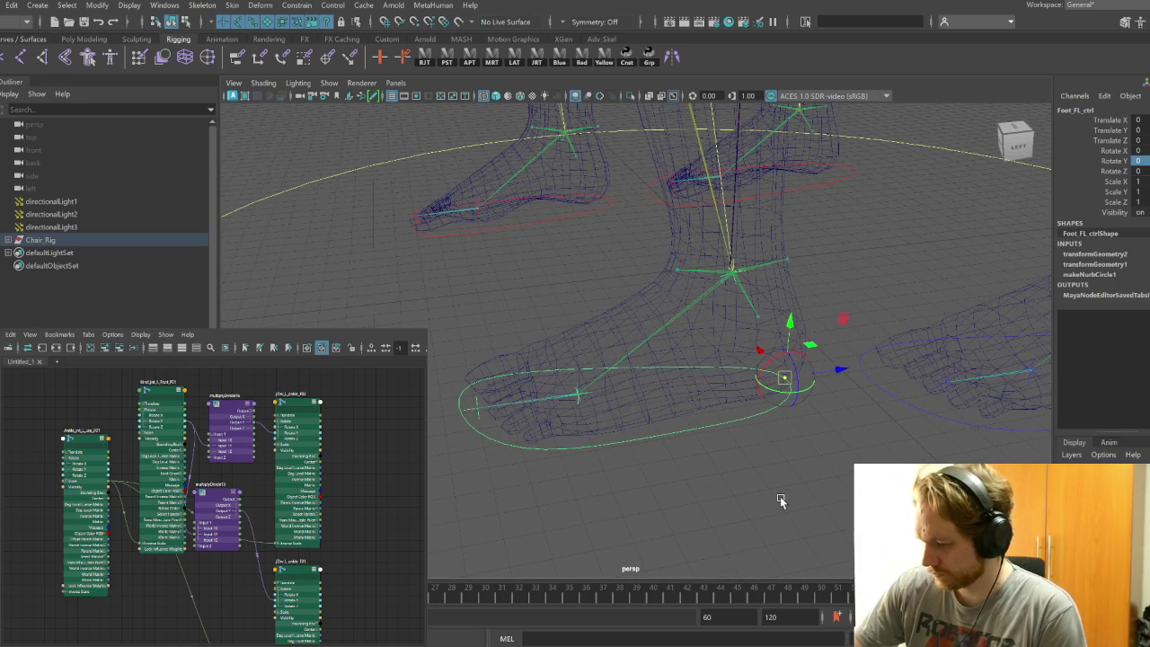
key("ctrl+z")
Put Foot_FL_ctrl's pivot back at the heel and inspect the foot from several angles
key("e")
left_click_drag(781, 501, 705, 505, "alt")
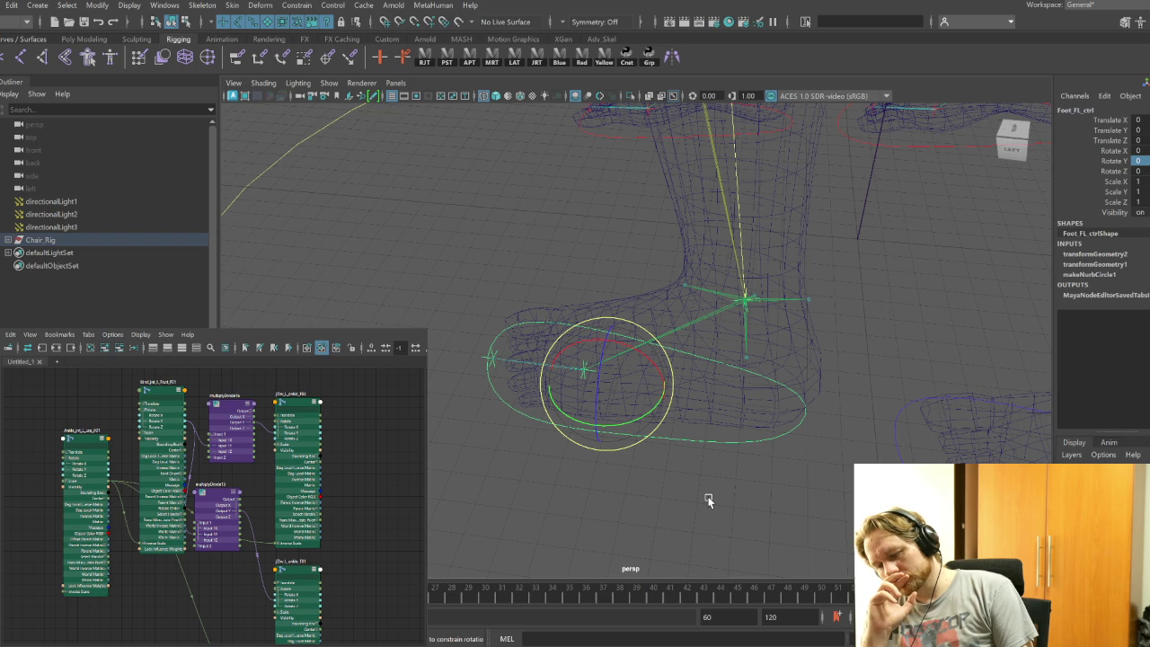
key("ctrl+z")
key("ctrl+z")
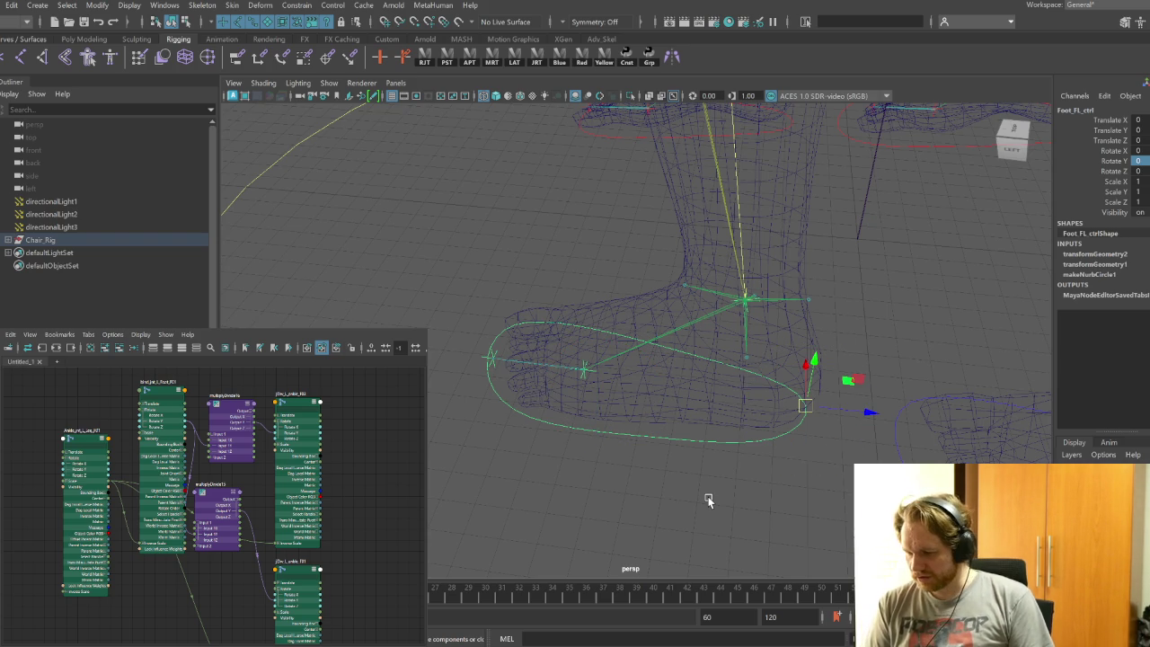
mouse_move(701, 500)
left_mouse_down("alt")
mouse_move(737, 504)
mouse_move(732, 495)
mouse_move(735, 521)
mouse_move(695, 385)
mouse_move(662, 495)
mouse_move(688, 457)
mouse_move(795, 429)
mouse_move(847, 429)
mouse_move(847, 450)
mouse_move(926, 455)
mouse_move(817, 470)
mouse_move(841, 471)
mouse_move(901, 432)
mouse_move(840, 426)
mouse_move(704, 367)
mouse_move(684, 369)
left_mouse_up("alt")
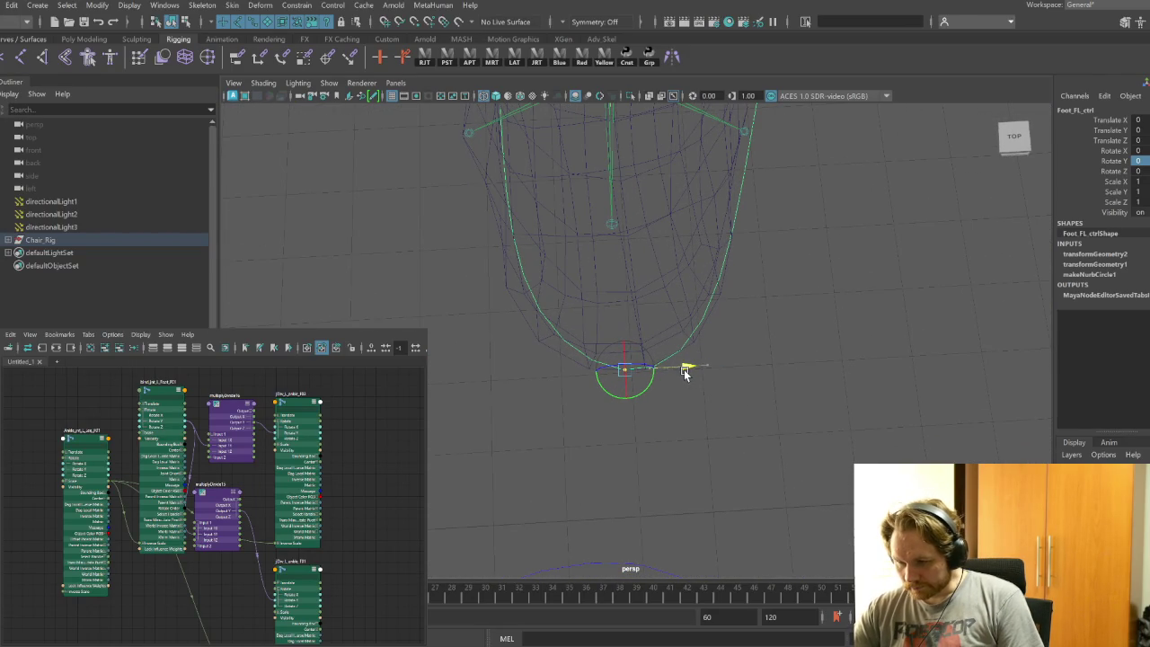
mouse_move(799, 487)
left_mouse_down("alt")
mouse_move(546, 442)
mouse_move(733, 401)
mouse_move(719, 429)
mouse_move(641, 444)
mouse_move(799, 526)
mouse_move(687, 499)
mouse_move(677, 419)
mouse_move(569, 462)
mouse_move(803, 458)
mouse_move(788, 477)
left_mouse_up("alt")
Lift Foot_FL_ctrl to test the foot roll, then undo it back to rest
key("e")
key("w")
mouse_move(757, 342)
left_mouse_down()
mouse_move(721, 283)
mouse_move(749, 416)
mouse_move(847, 413)
mouse_move(879, 390)
left_mouse_up()
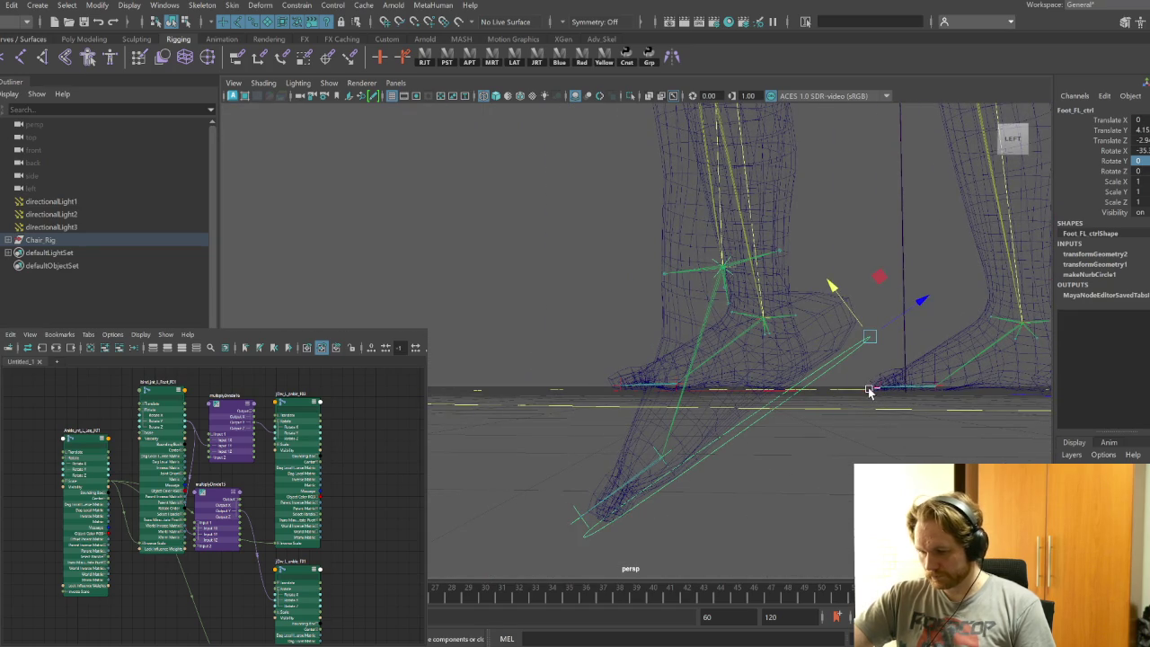
key("ctrl+z")
key("ctrl+z")
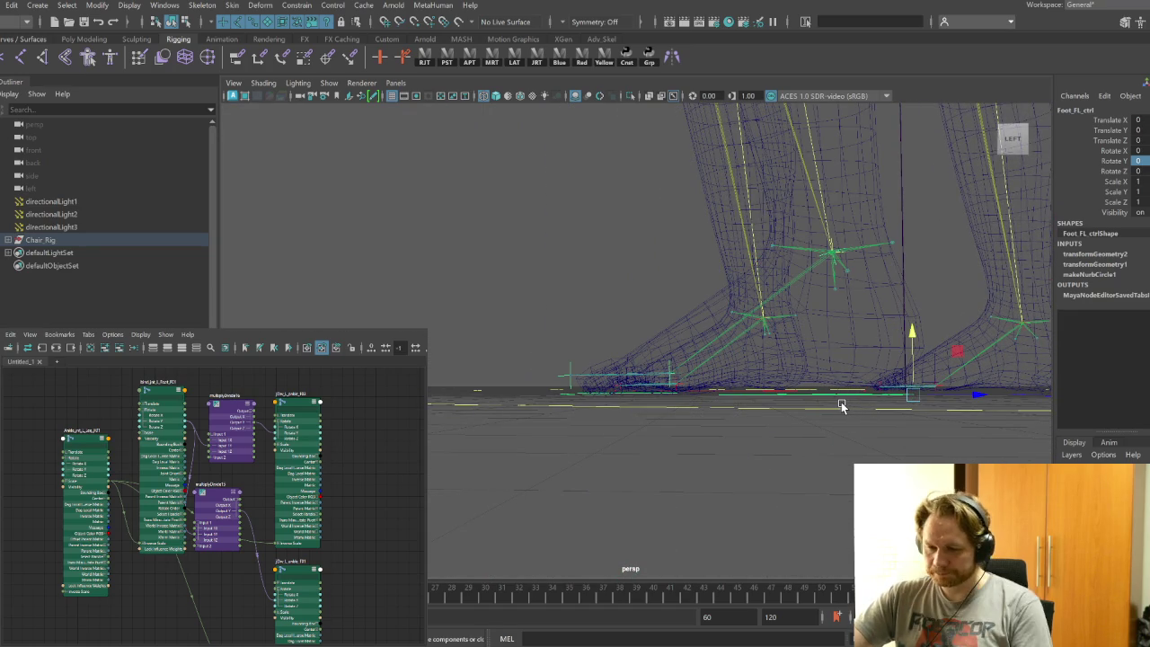
key("ctrl+z")
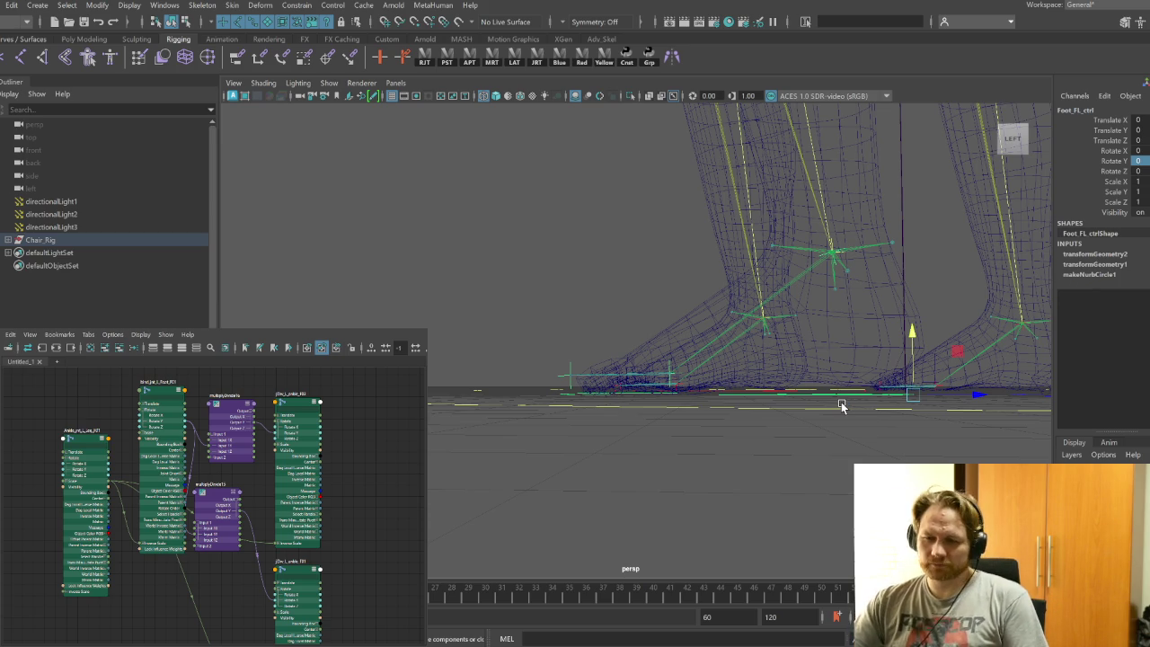
mouse_move(746, 425)
left_mouse_down("alt")
mouse_move(744, 456)
mouse_move(809, 470)
mouse_move(731, 457)
mouse_move(788, 475)
mouse_move(709, 518)
mouse_move(770, 454)
mouse_move(610, 422)
mouse_move(655, 444)
mouse_move(730, 451)
left_mouse_up("alt")
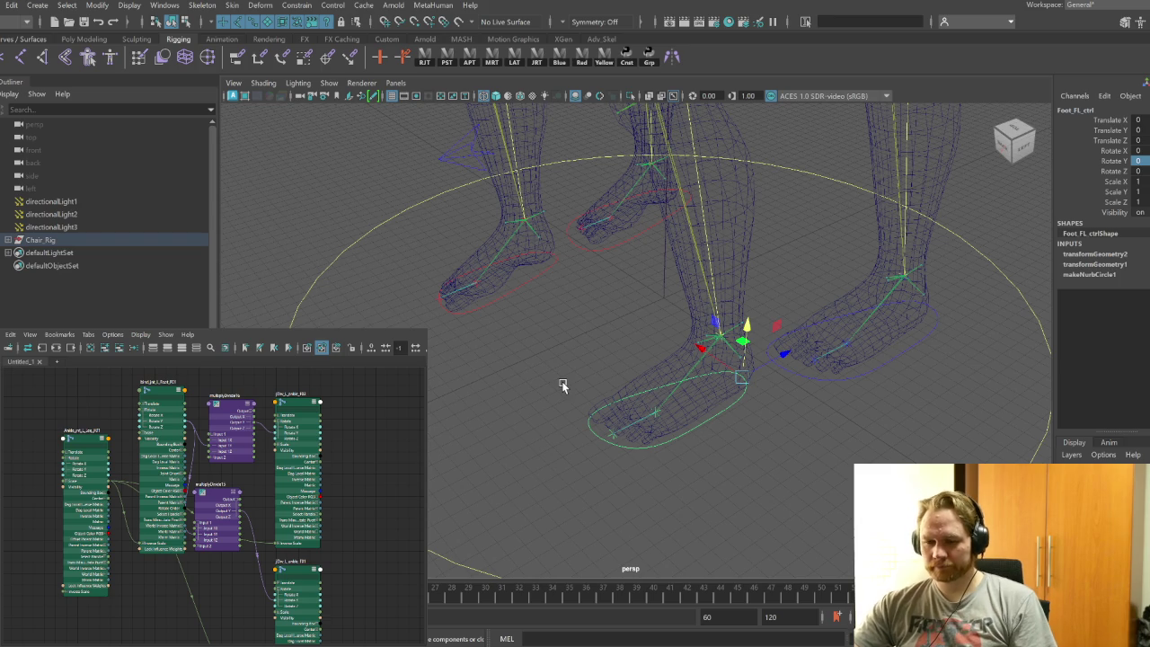
Move Foot_BL_ctrl's pivot back to the heel
mouse_move(852, 525)
left_mouse_down("alt")
mouse_move(670, 464)
mouse_move(716, 467)
mouse_move(577, 466)
left_mouse_up("alt")
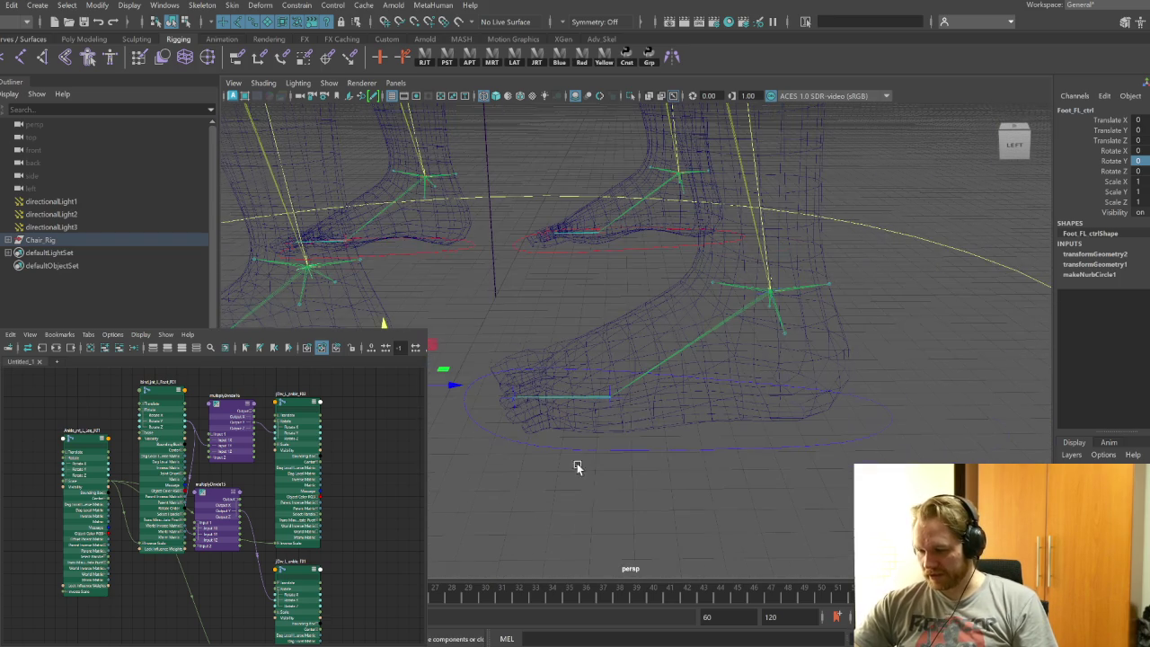
left_click(709, 444)
left_click_drag(698, 410, 777, 426)
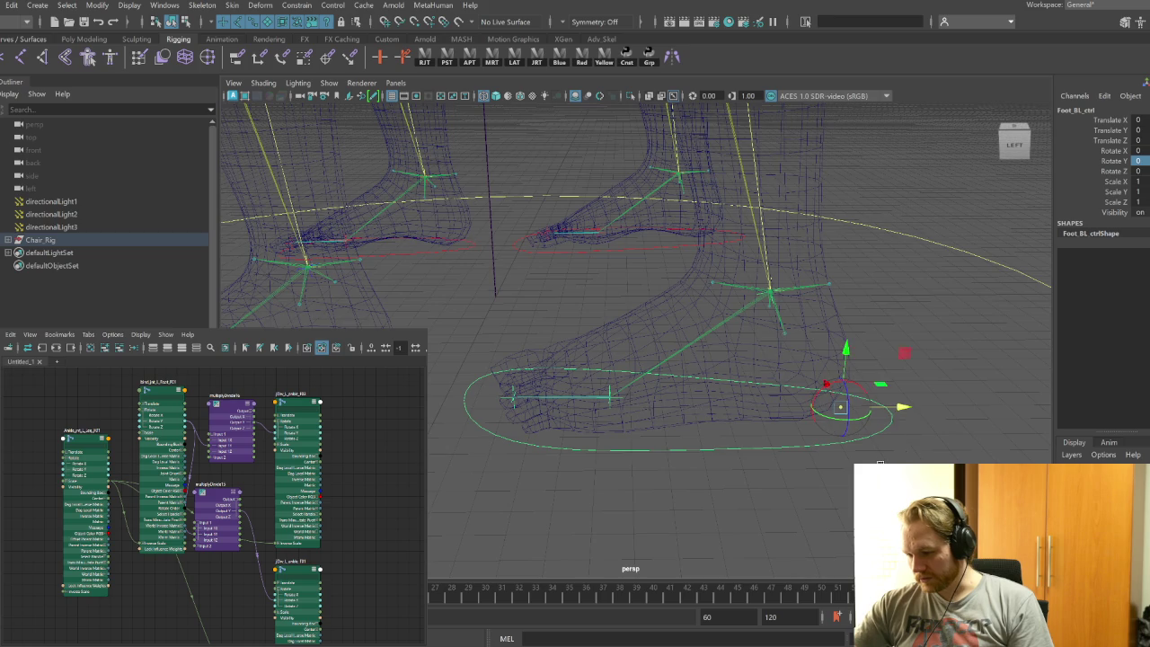
key("f")
mouse_move(816, 467)
left_mouse_down("alt")
mouse_move(766, 346)
mouse_move(690, 456)
mouse_move(665, 429)
mouse_move(701, 452)
mouse_move(744, 424)
mouse_move(683, 325)
mouse_move(656, 424)
left_mouse_up("alt")
right_click_drag(656, 424, 765, 506, "alt")
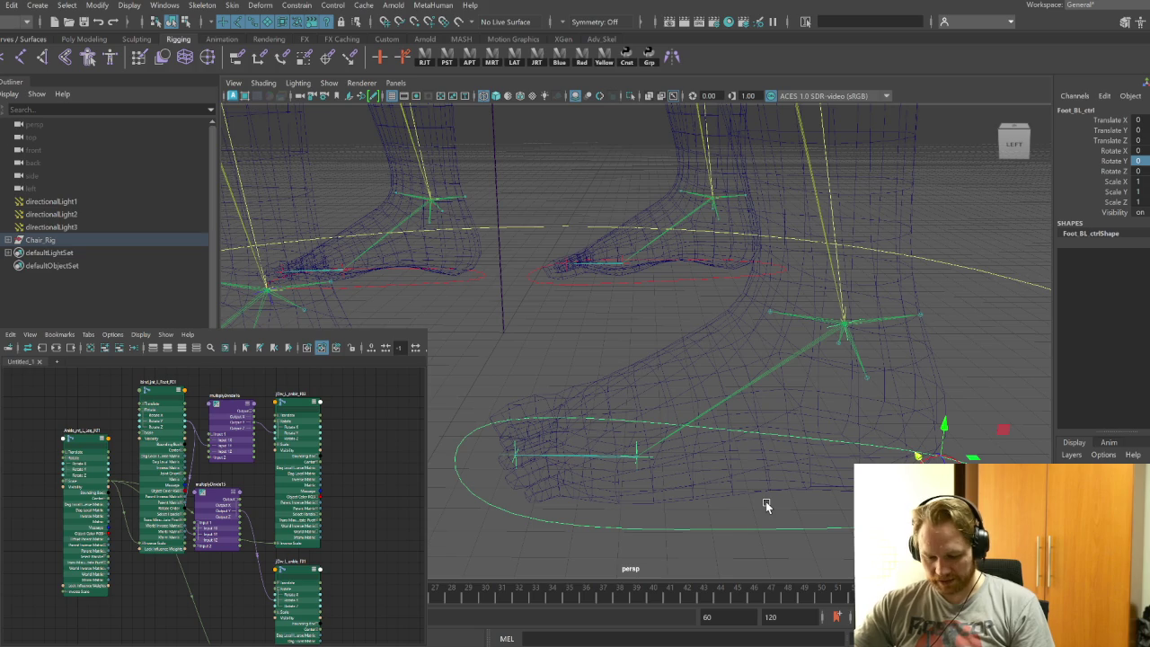
key("w")
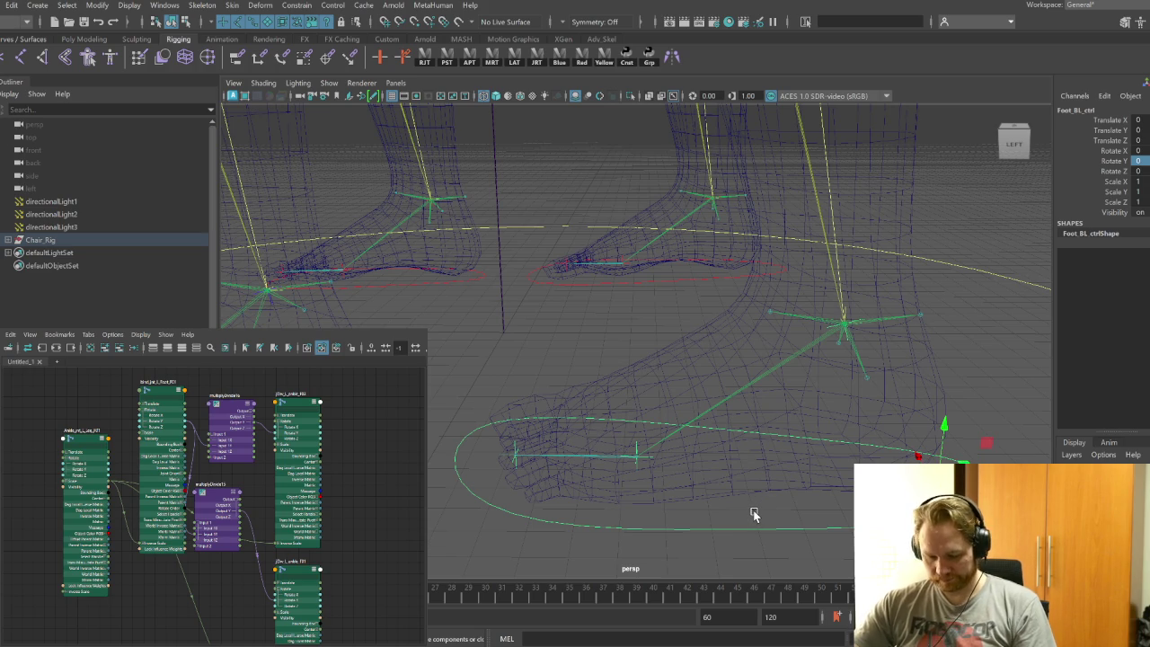
Rock the foot to test the heel pivot, then select jDrv_L_ankle_B02 and bind_jnt_L_Foot_B01
key("e")
left_click_drag(898, 449, 904, 454)
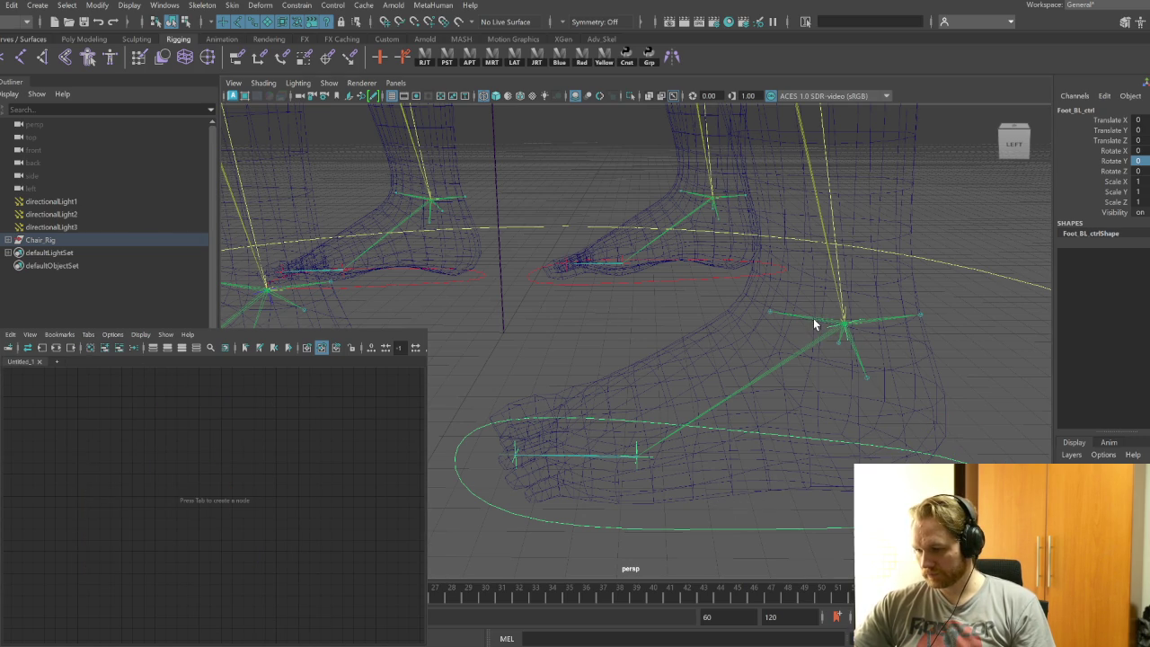
left_click(845, 321)
left_click(809, 344, "shift")
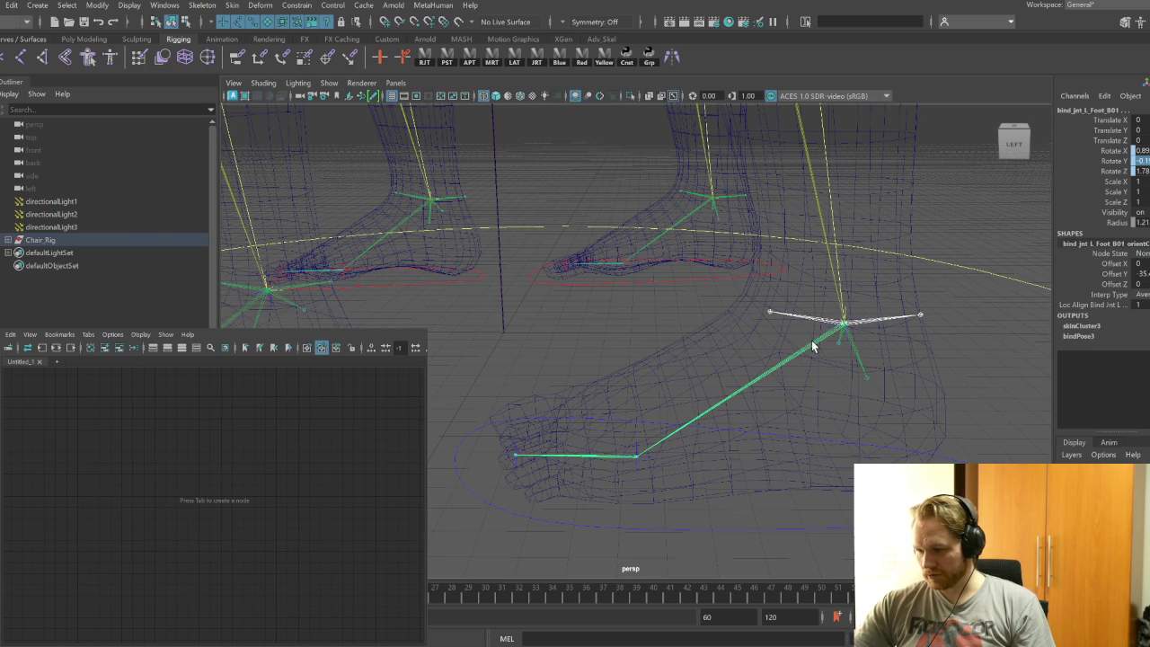
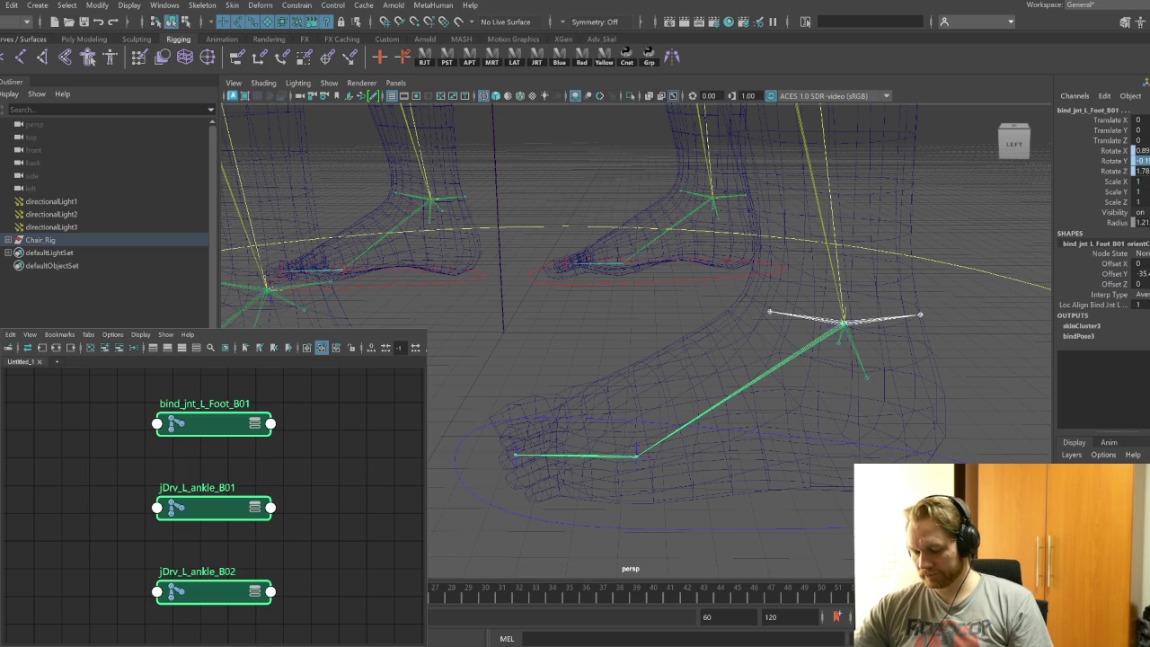
Create multiplyDivide17 with all attributes shown and place it beside the foot joint node
key("3")
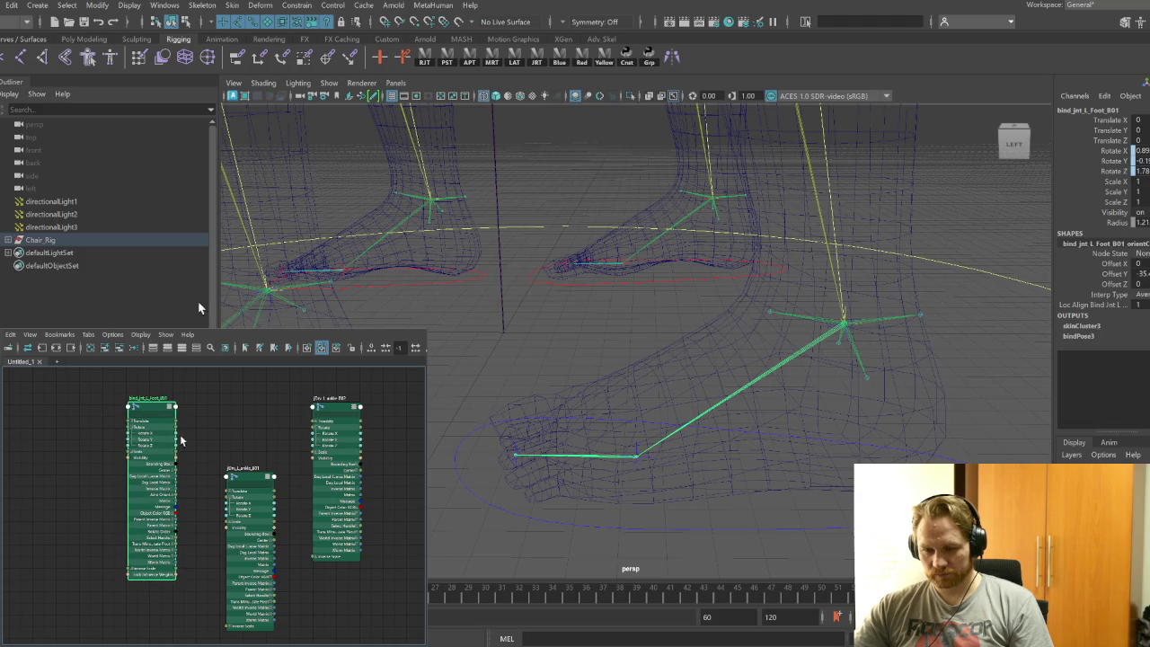
key("Tab")
type("multip")
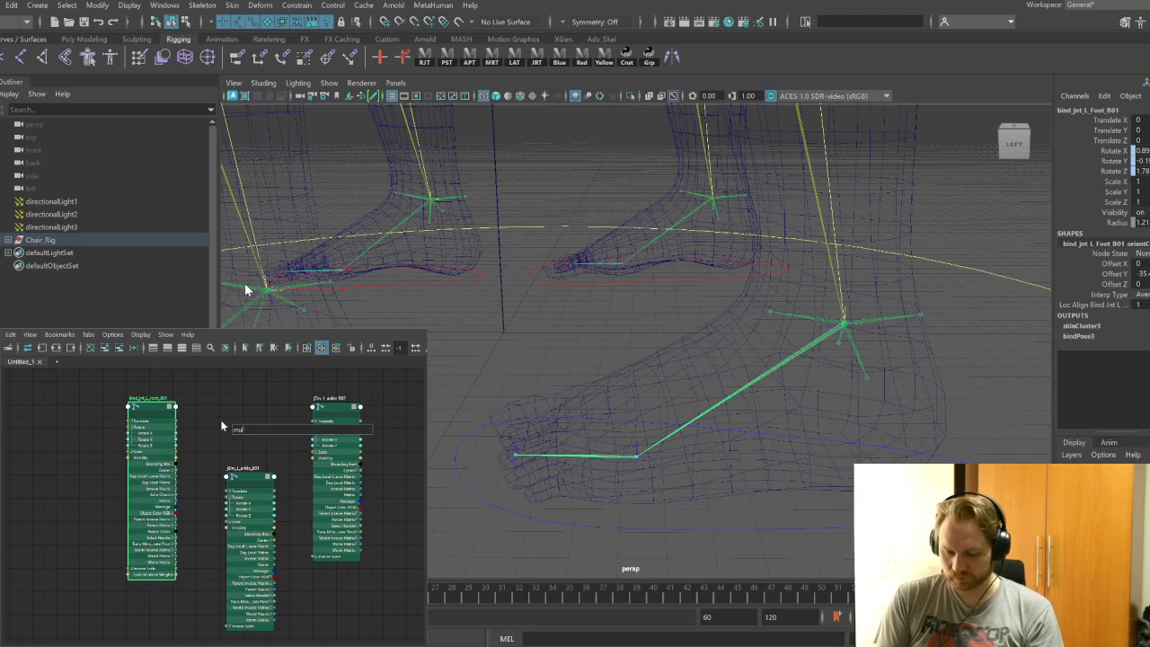
key("Return")
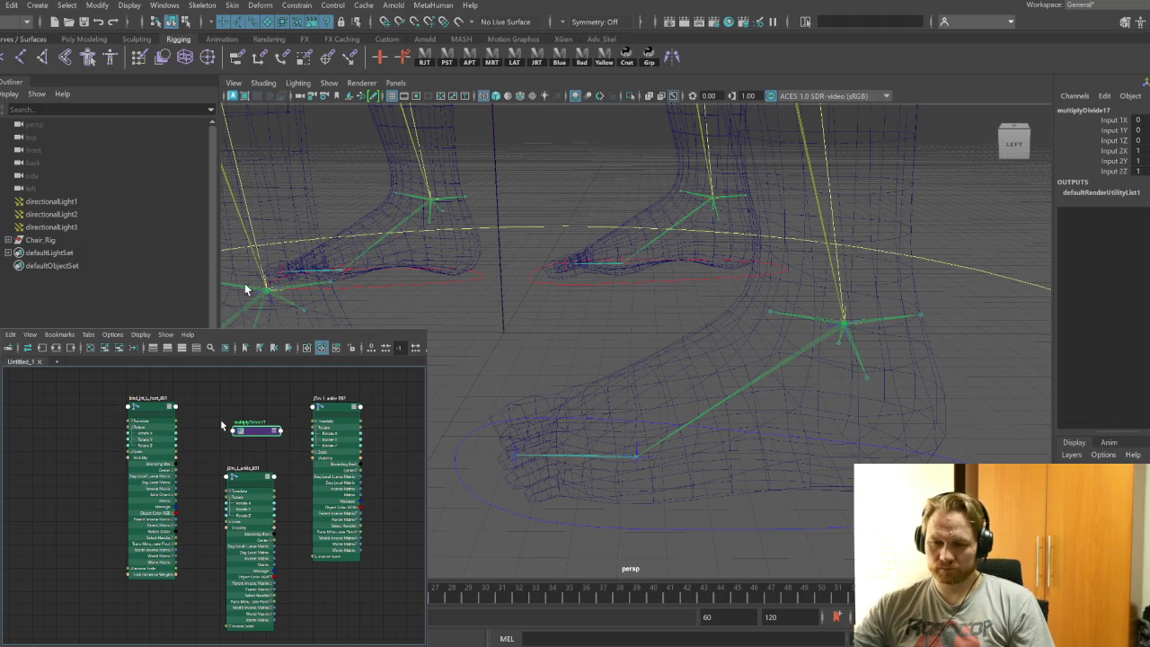
key("3")
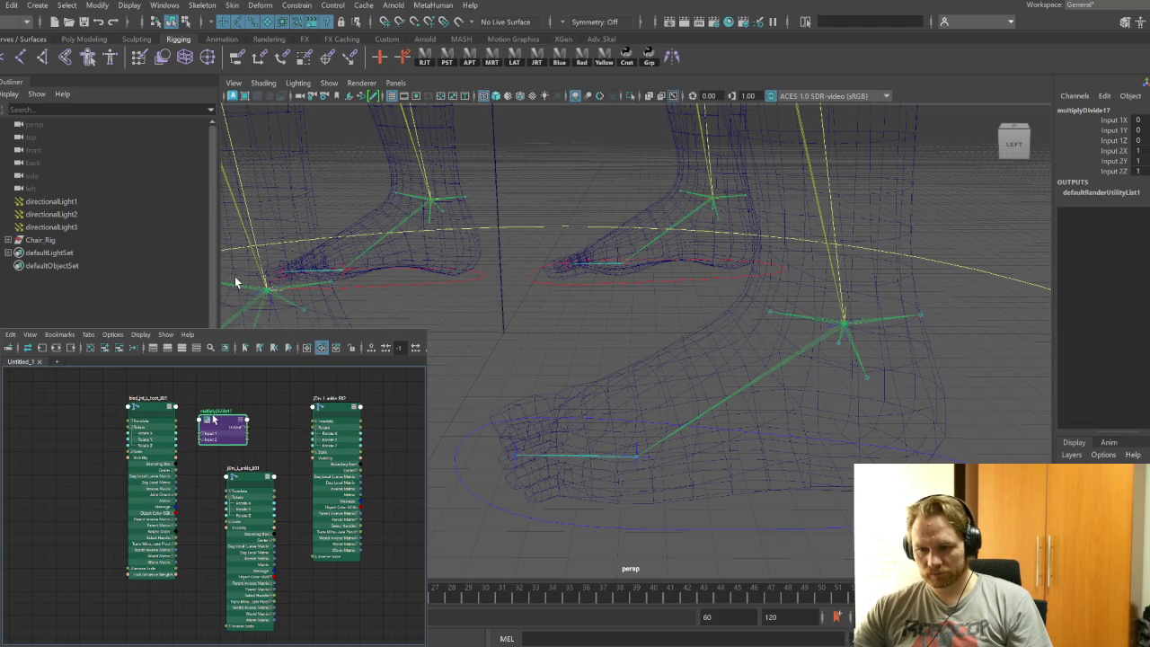
key("3")
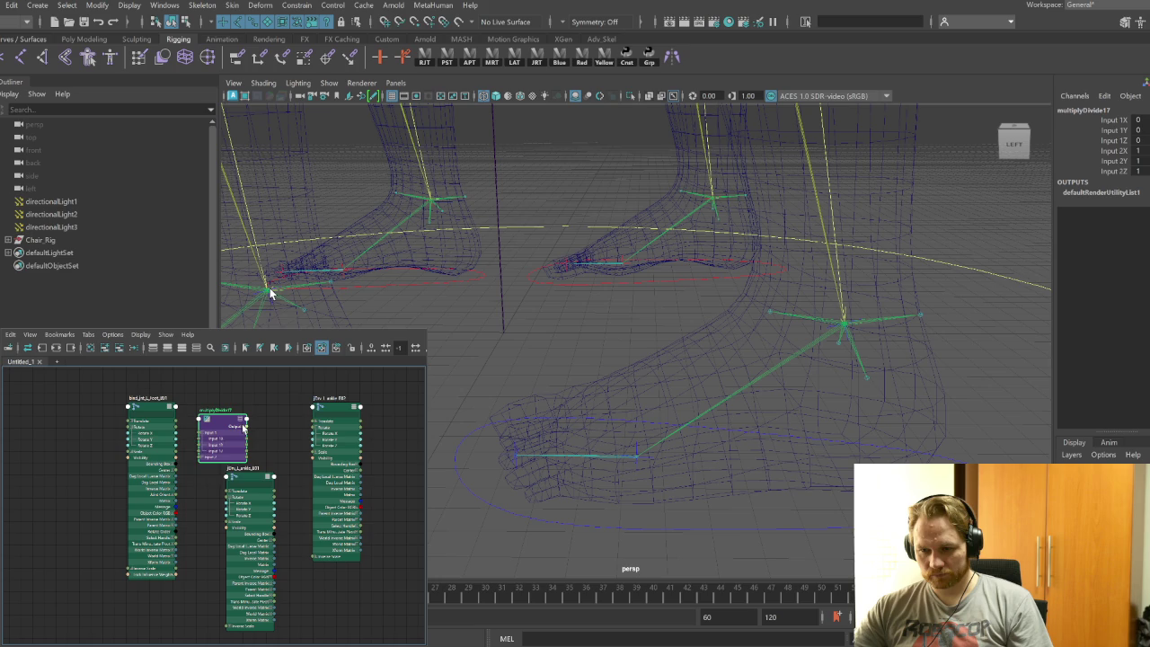
left_click_drag(148, 413, 121, 405)
mouse_move(222, 425)
left_mouse_down()
mouse_move(183, 477)
mouse_move(194, 489)
left_mouse_up()
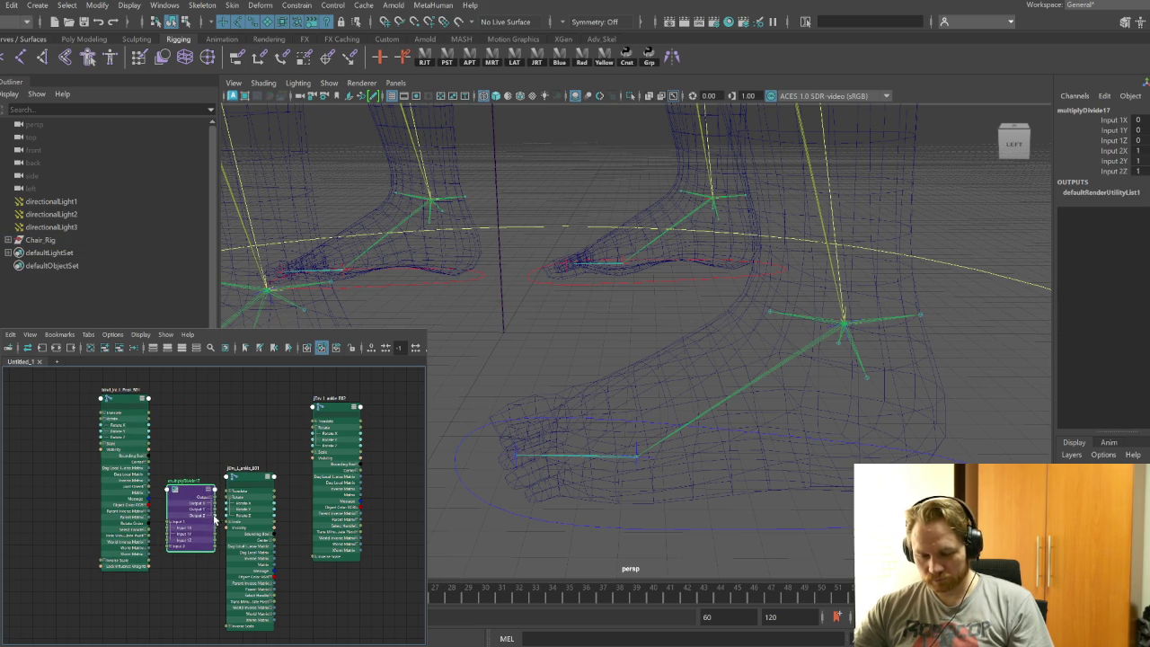
left_click_drag(213, 509, 228, 514)
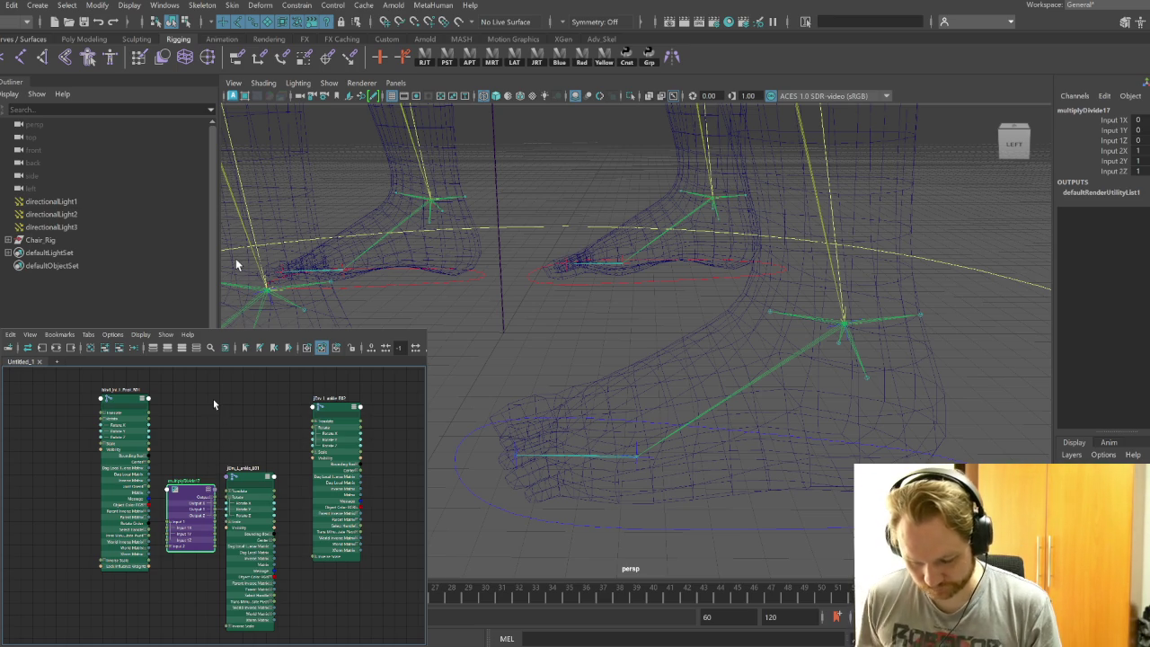
Create multiplyDivide18 and feed the joint's rotation into Input 1 of both multiplyDivide nodes
key("Tab")
type("multiplyDivide")
key("Return")
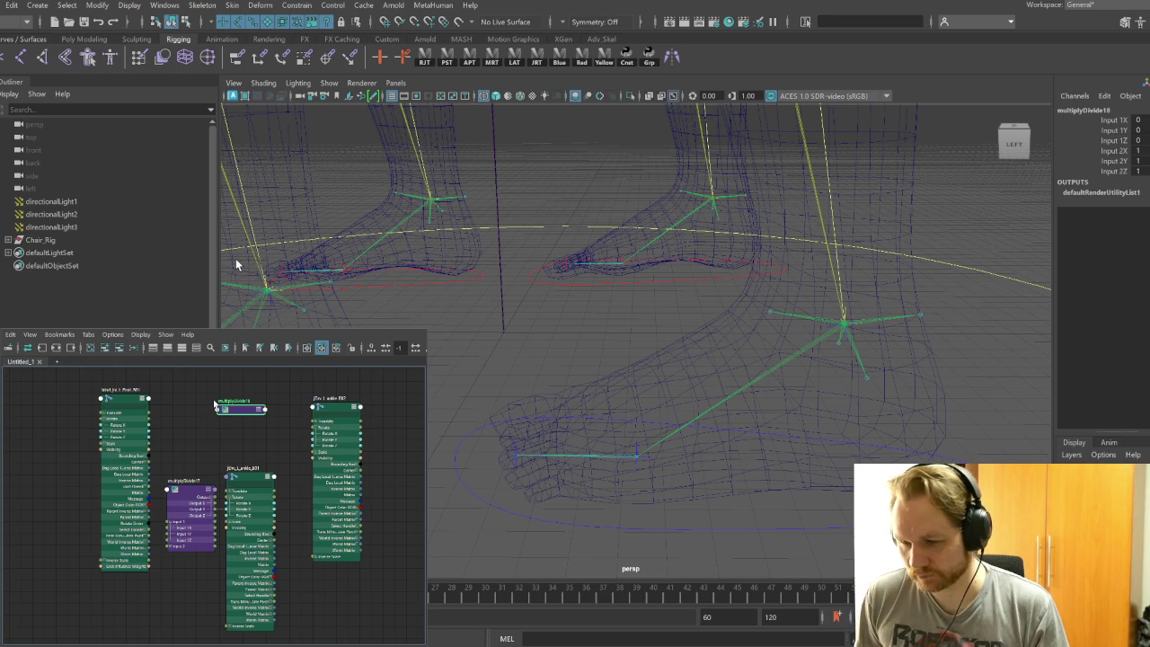
left_click(188, 348)
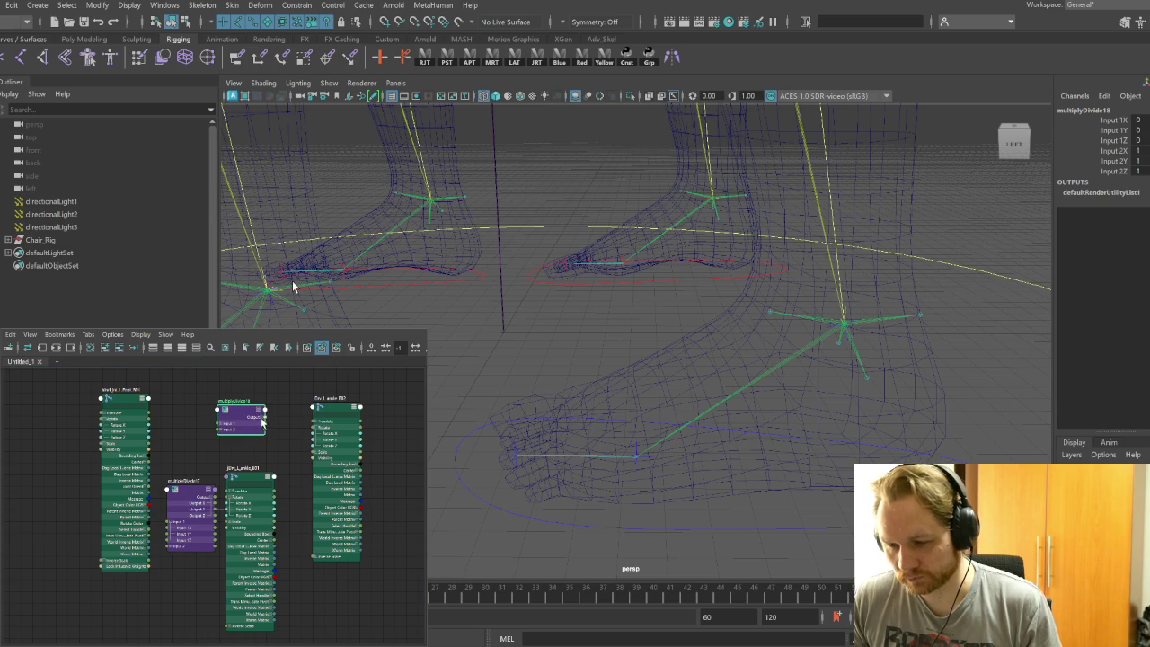
left_click_drag(261, 420, 290, 426)
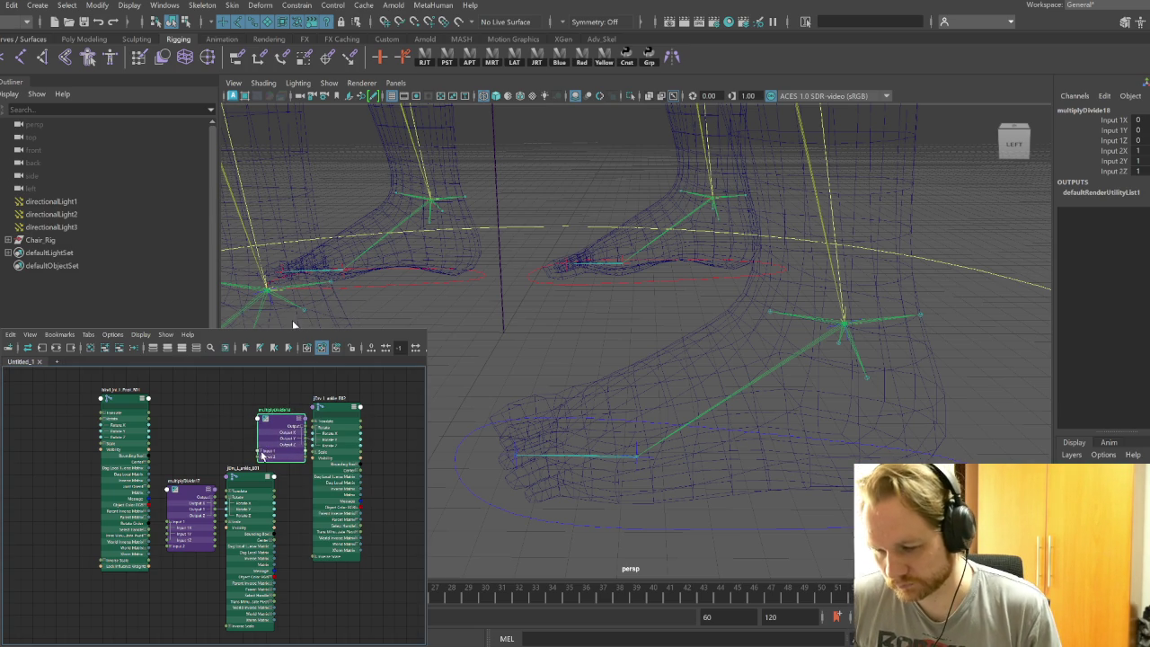
left_click(261, 453)
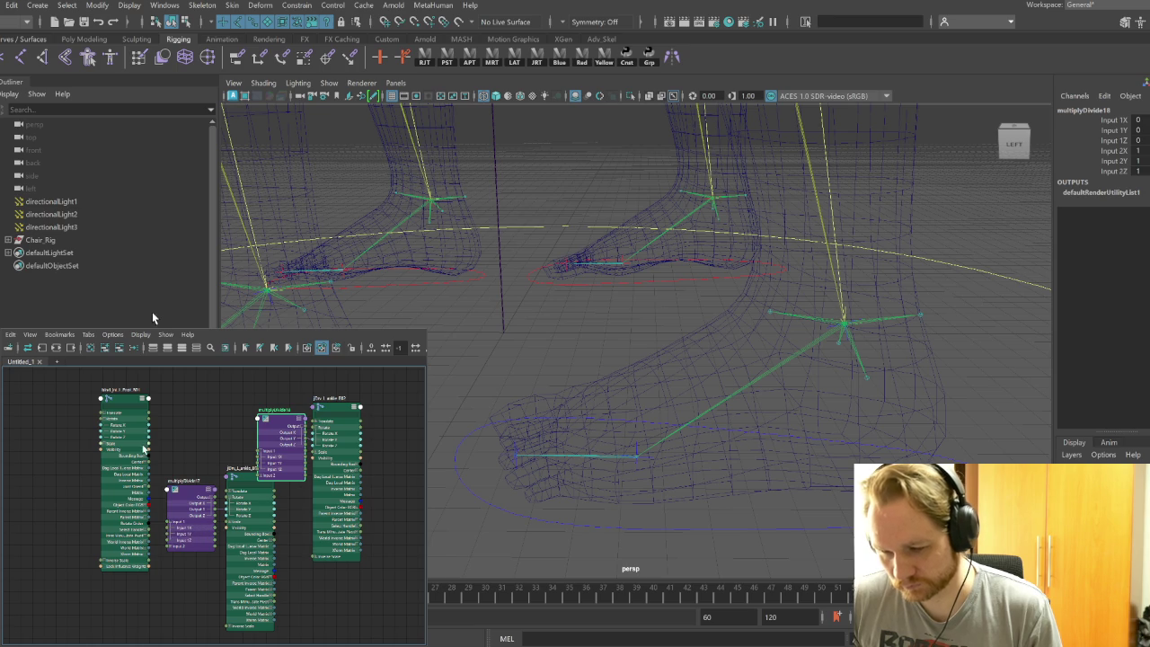
left_click_drag(148, 432, 167, 536)
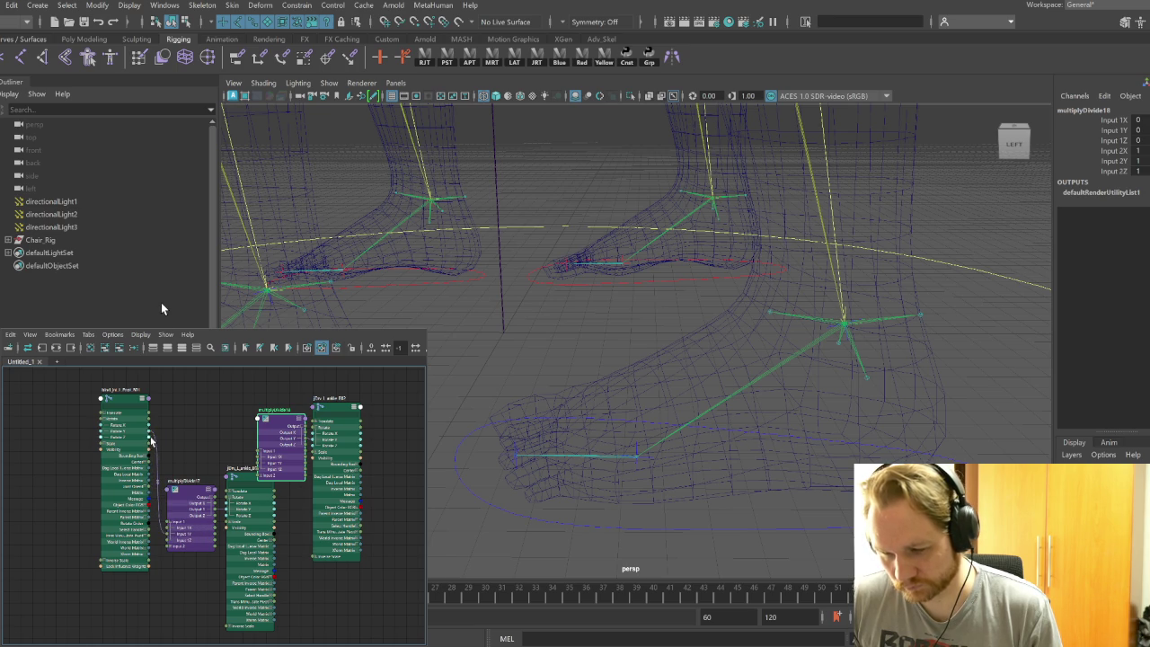
left_click_drag(258, 466, 259, 464)
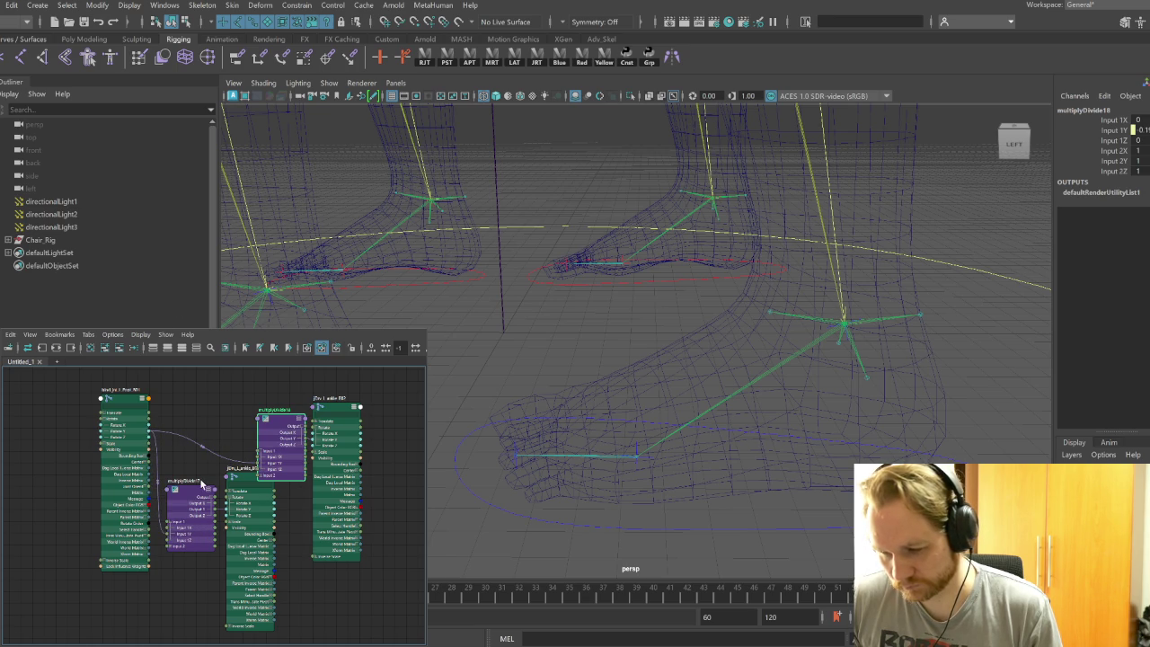
Set Input 2Y to 0.5 on multiplyDivide17 and 0.35 on multiplyDivide18
left_click(193, 494)
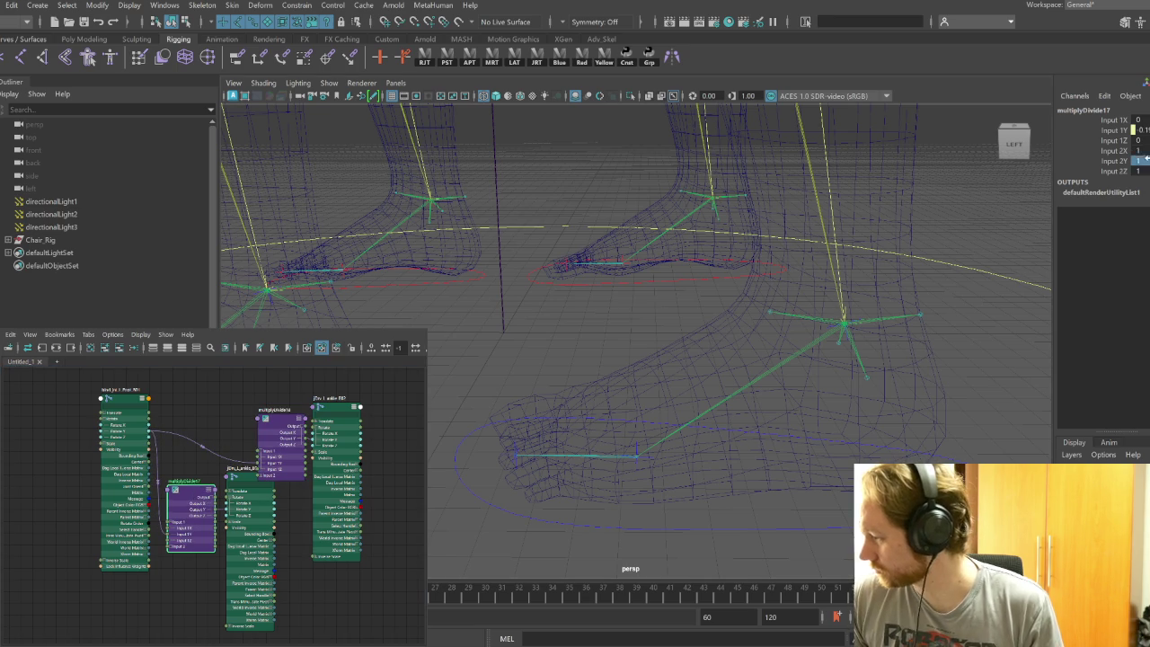
type("0.5")
key("Return")
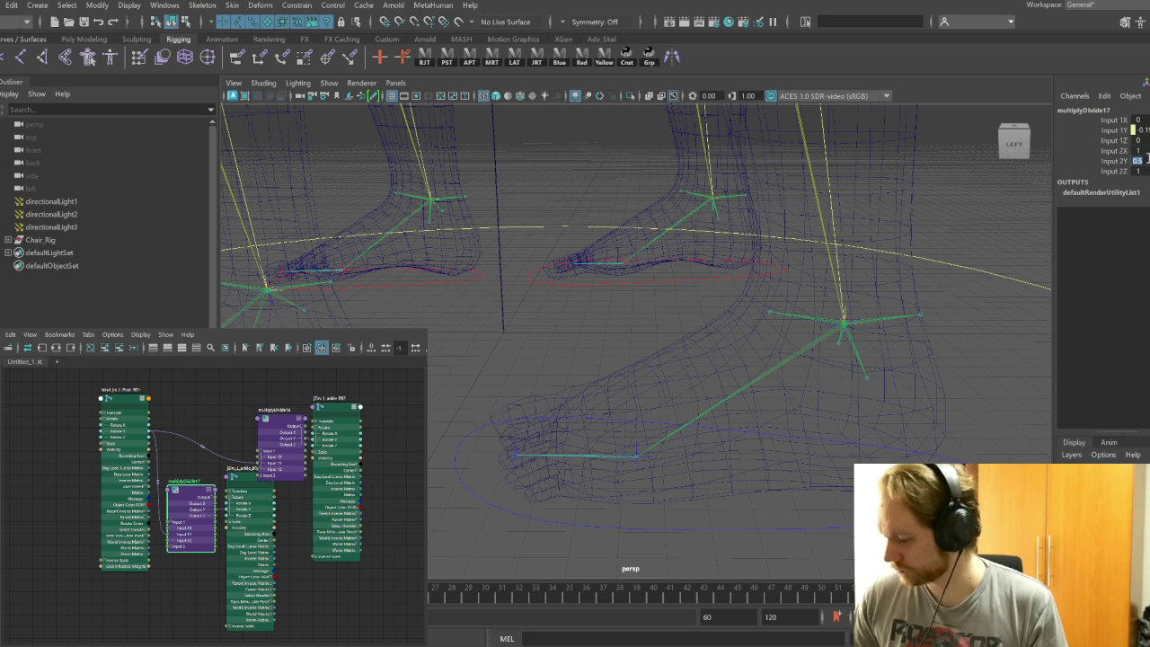
left_click(292, 420)
left_click(1139, 160)
key("BackSpace")
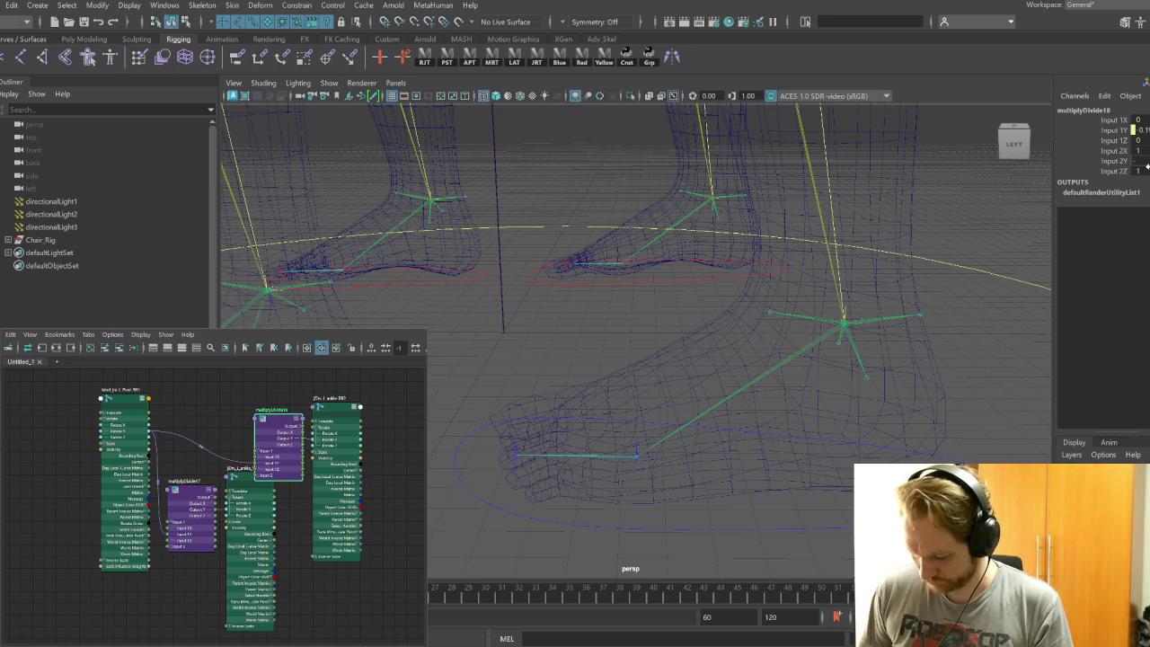
type("0.35")
key("Return")
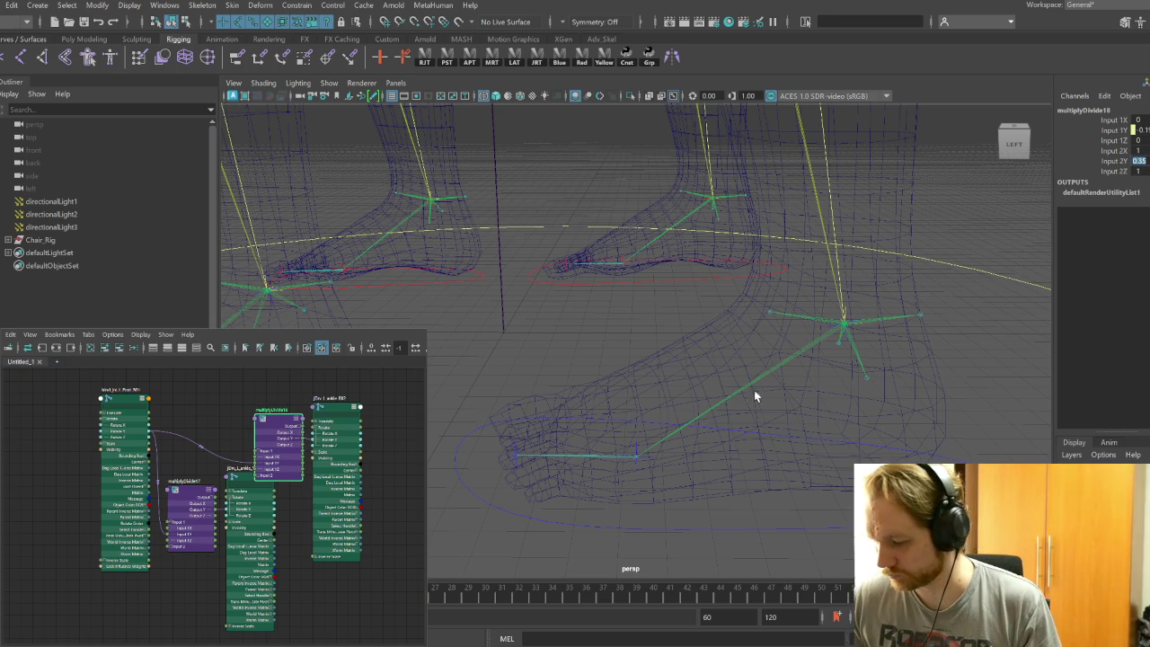
Test-rotate the Toe_B01 locator, undo it, and select the knee driver joint
left_click(635, 467)
left_click(636, 465)
key("e")
mouse_move(659, 414)
left_mouse_down()
mouse_move(620, 398)
mouse_move(625, 408)
left_mouse_up()
key("ctrl+z")
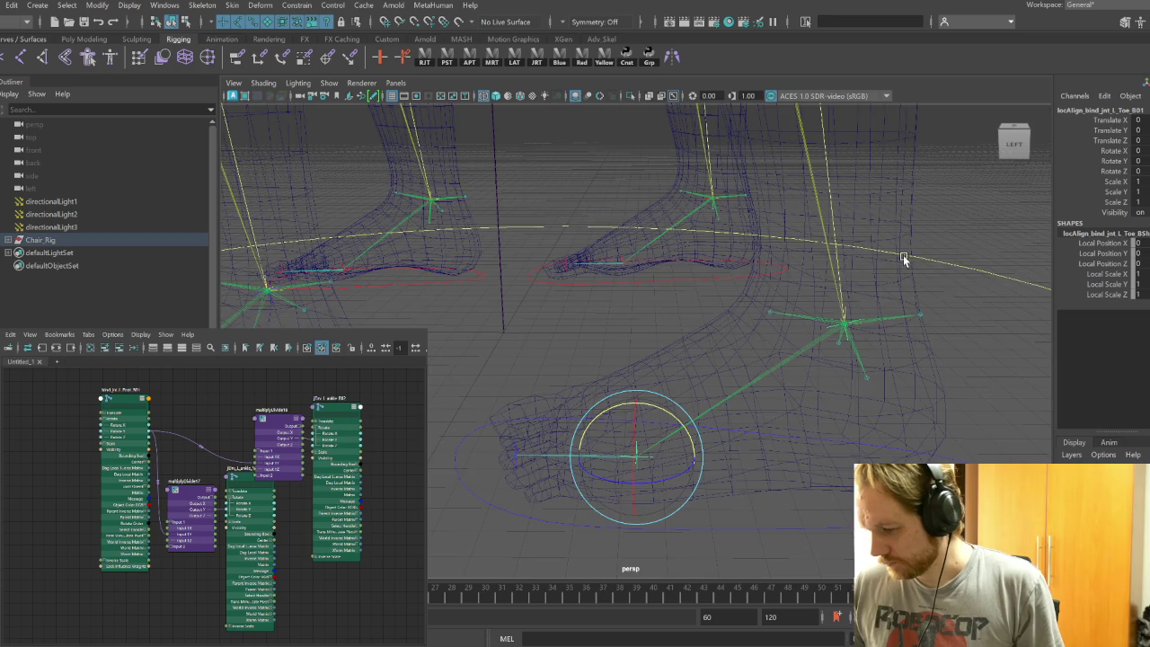
middle_click_drag(888, 258, 752, 521, "alt")
left_click(626, 264)
Graph bind_jnt_L_Leg_B02 with jDrv_L_knee_B01 and jDrv_L_knee_B02 and arrange the three nodes
key("q")
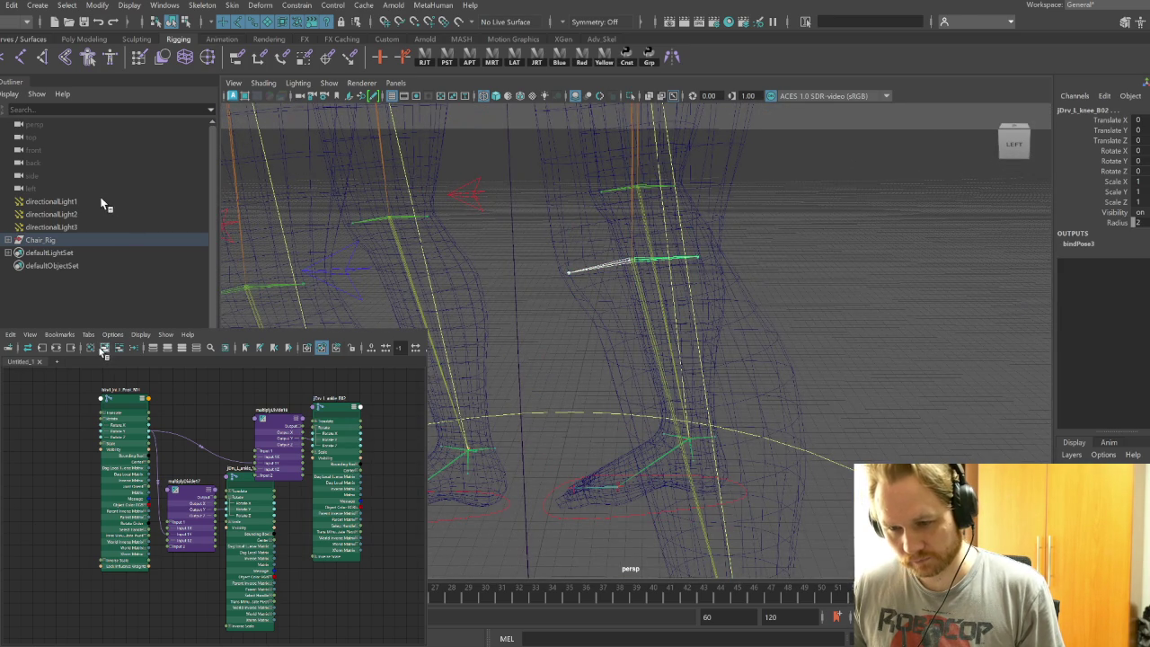
left_click(42, 348)
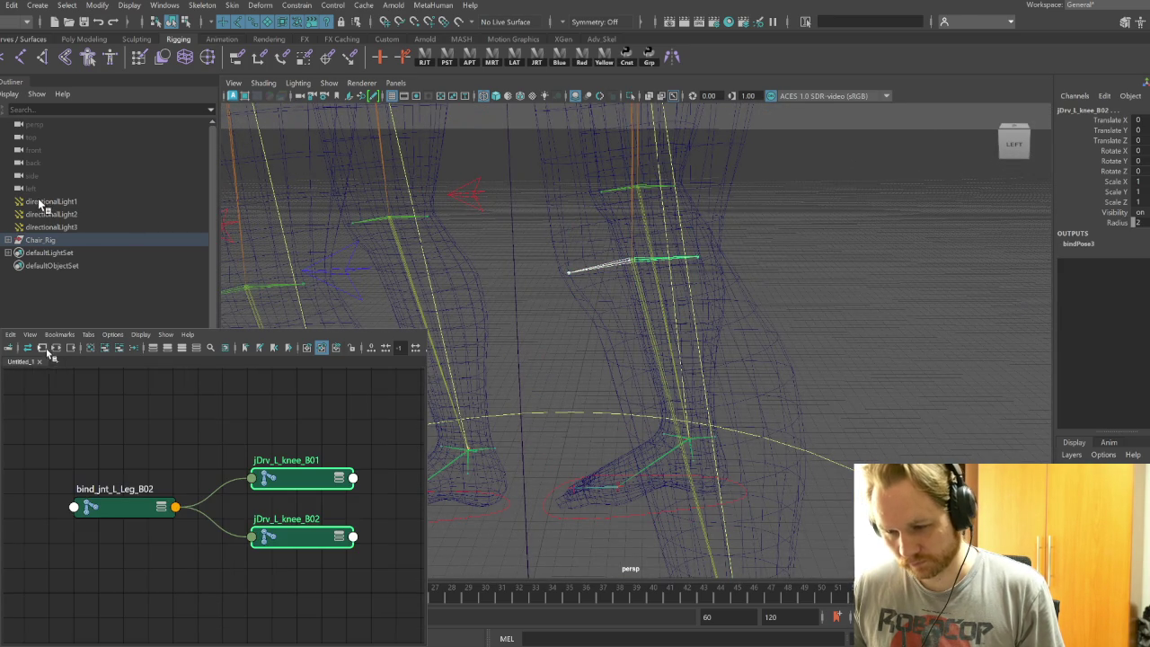
left_click(138, 511)
left_click(242, 308)
left_click_drag(309, 537, 476, 287)
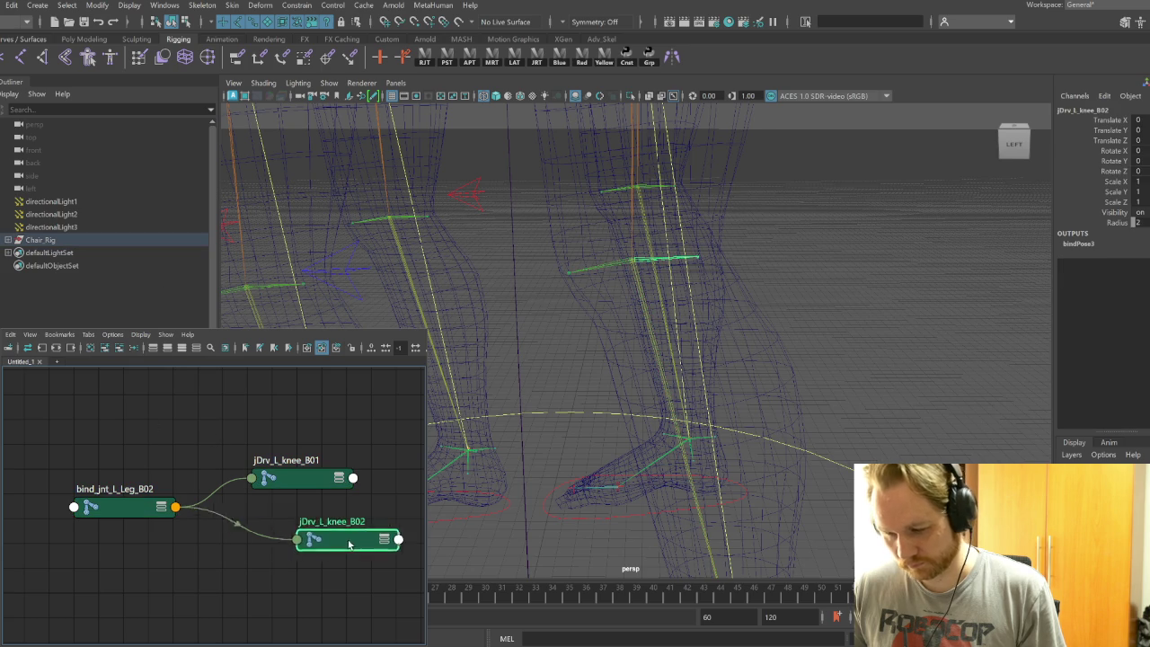
scroll(365, 495, "down", 3)
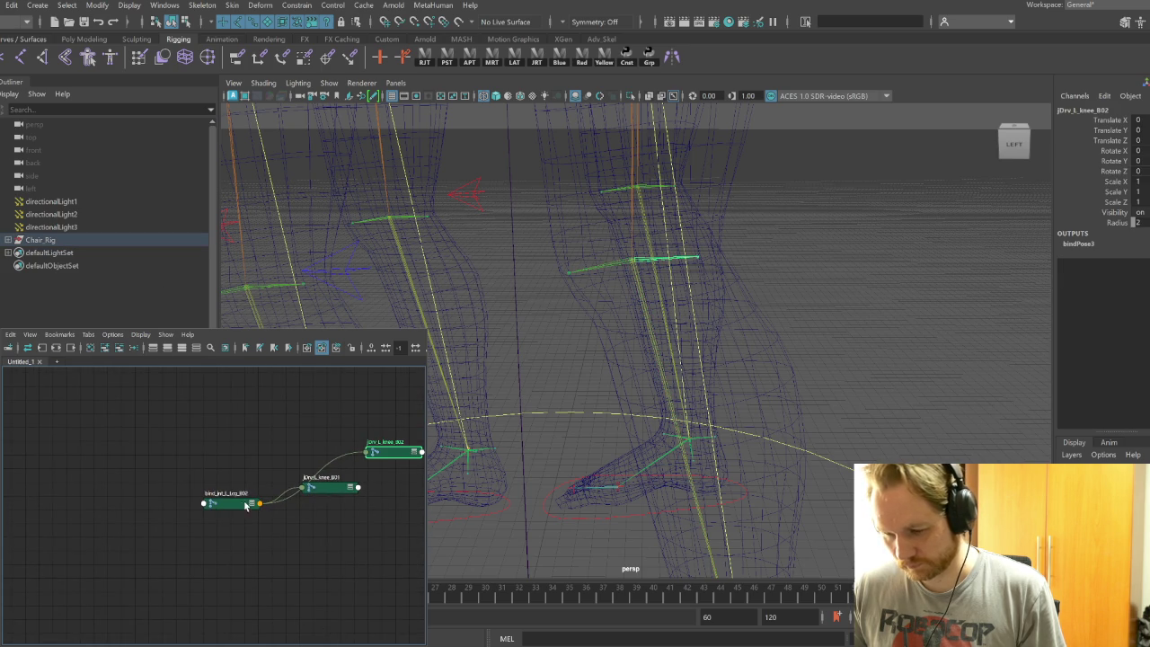
left_click_drag(245, 505, 132, 441)
mouse_move(331, 490)
left_mouse_down()
mouse_move(271, 456)
mouse_move(241, 533)
left_mouse_up()
left_click_drag(378, 451, 327, 422)
Show all attributes and expand Rotate into X, Y, Z on the leg and both knee nodes
left_click(233, 529)
left_click(124, 443)
left_click(192, 348)
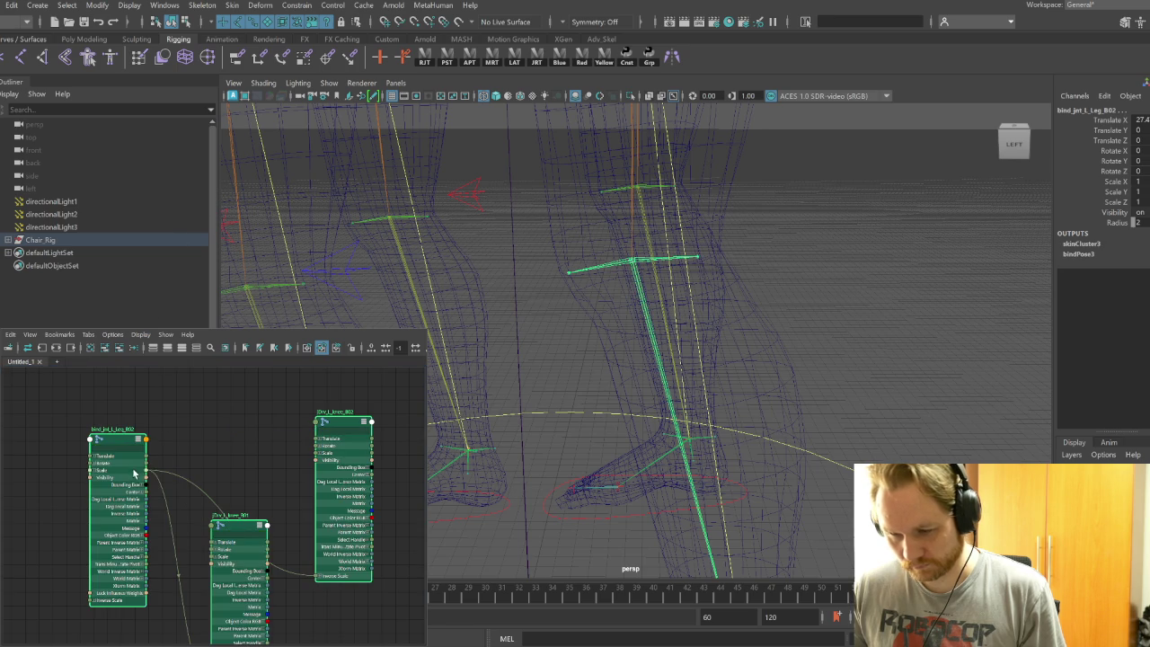
left_click(97, 463)
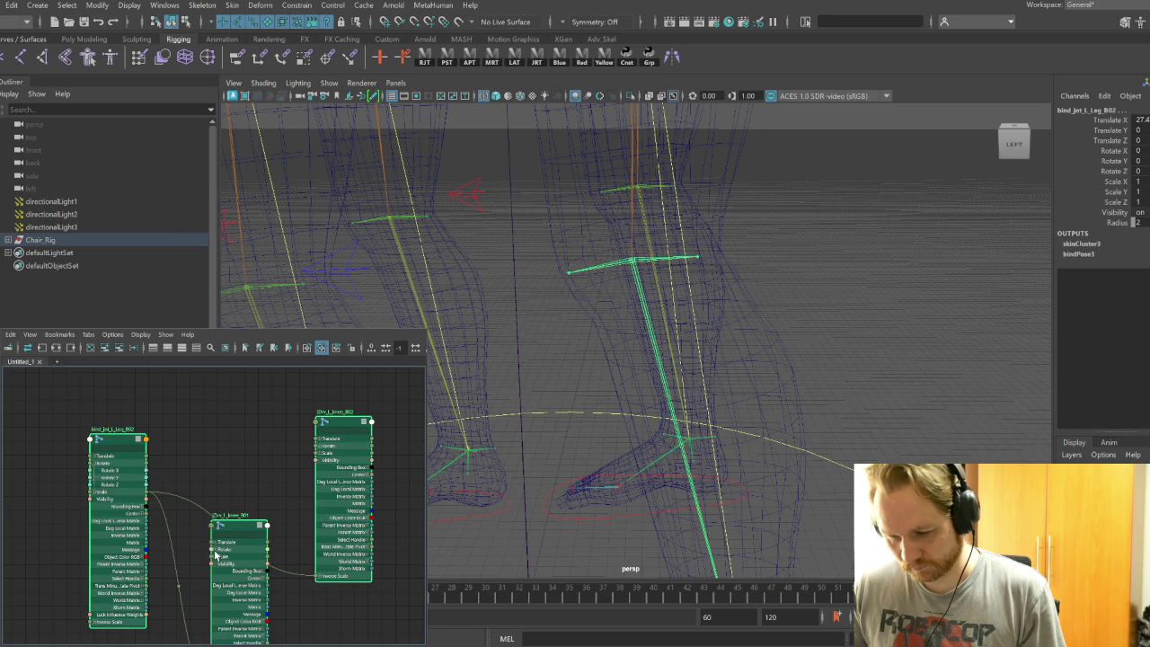
left_click(215, 554)
left_click(321, 451)
middle_click_drag(197, 487, 198, 473, "alt")
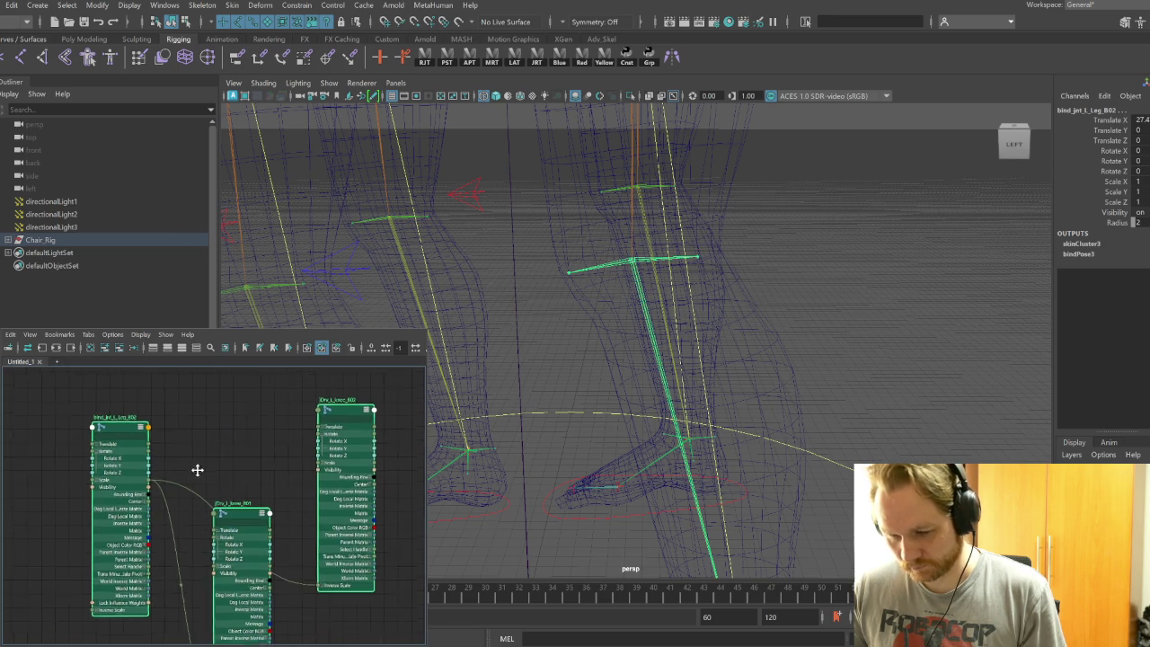
left_click_drag(317, 468, 185, 468)
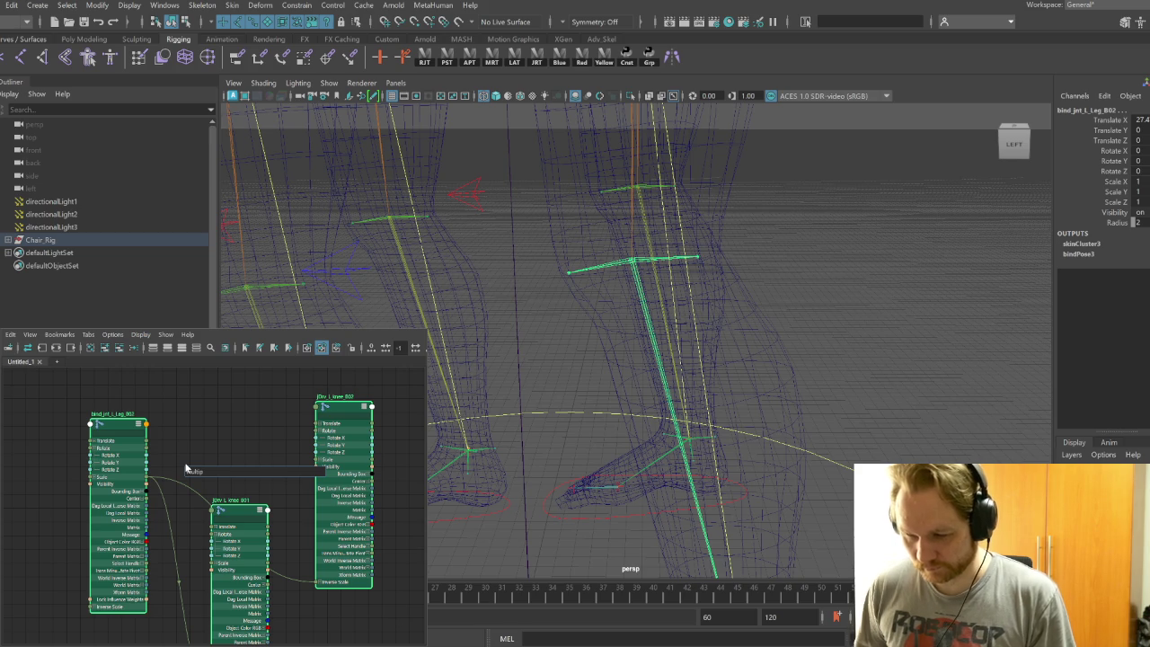
Add multiplyDivide19 beside the leg joint and wire the leg's rotation into its Input 1
key("Return")
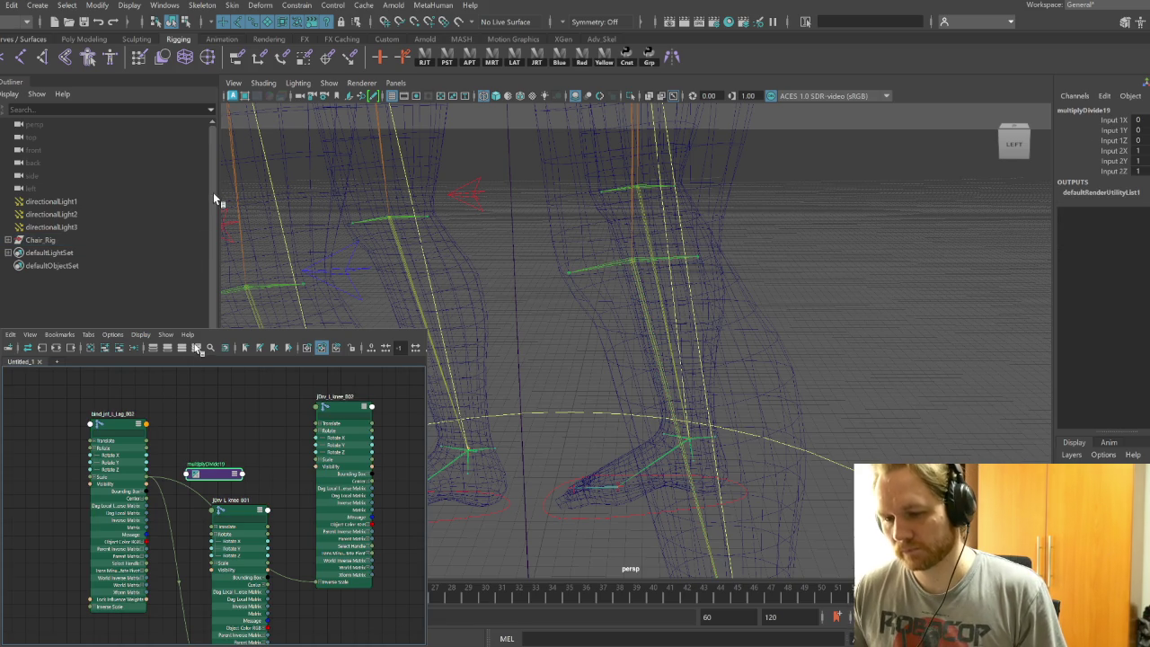
left_click(214, 473)
left_click_drag(214, 473, 181, 474)
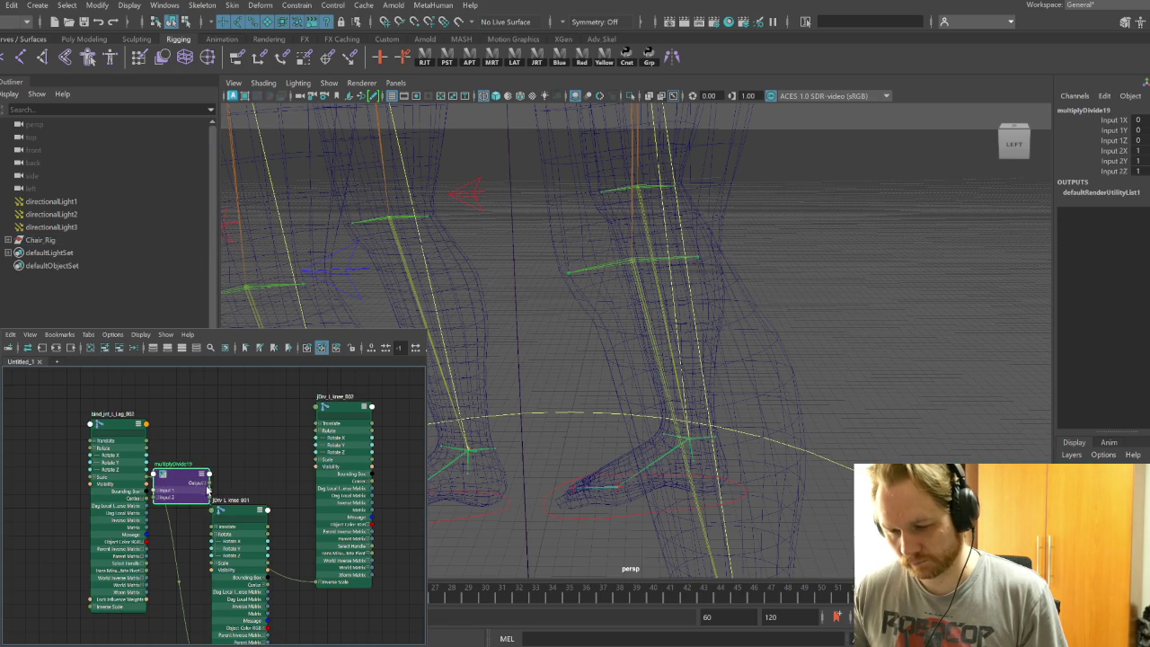
left_click(206, 483)
left_click(157, 513)
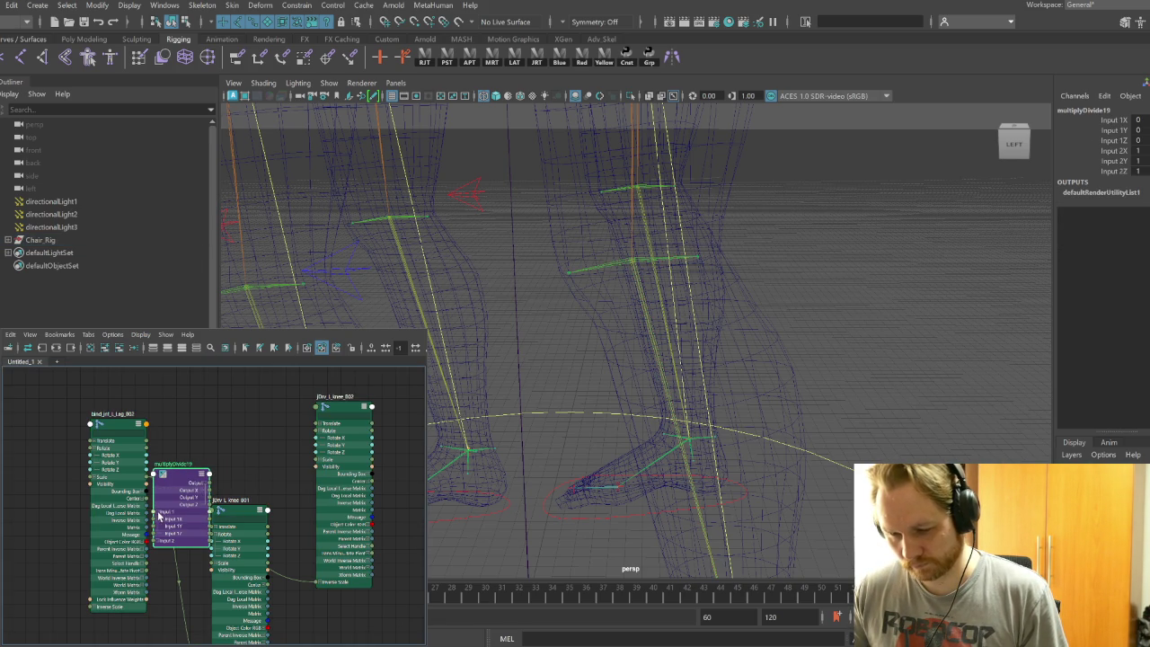
left_click_drag(122, 425, 79, 415)
mouse_move(180, 485)
left_mouse_down()
mouse_move(160, 492)
mouse_move(164, 534)
left_mouse_up()
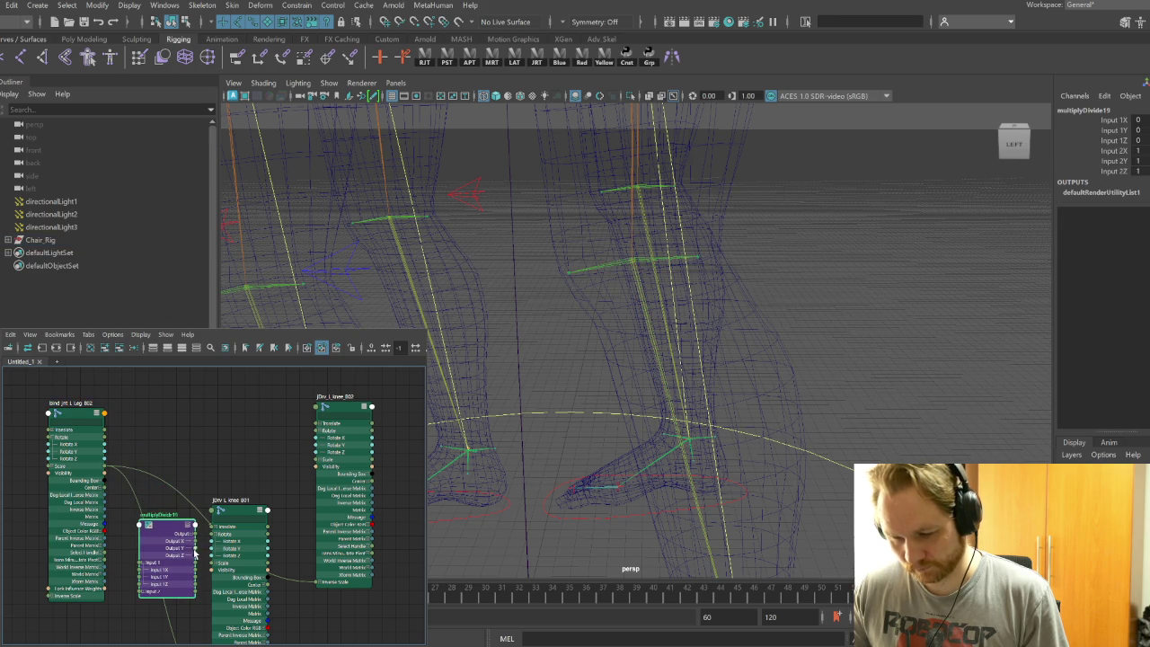
left_click_drag(119, 498, 139, 582)
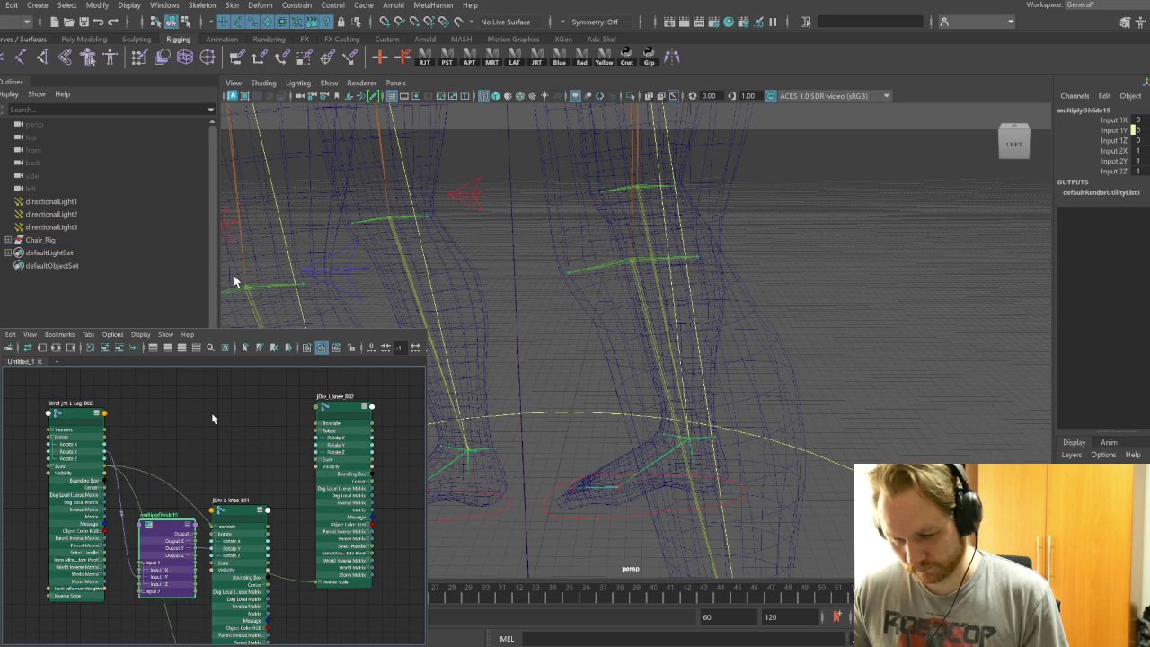
Add multiplyDivide20: leg Rotate X into Input 1X, Output Y into knee Rotate Y
key("Tab")
type("mul")
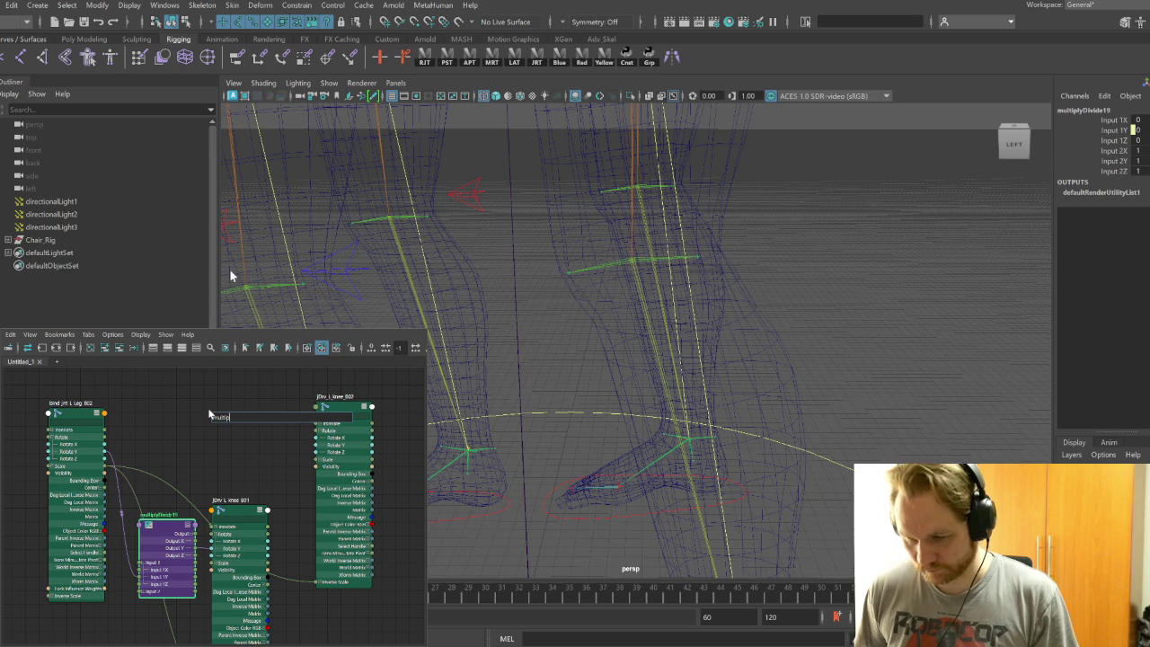
key("Return")
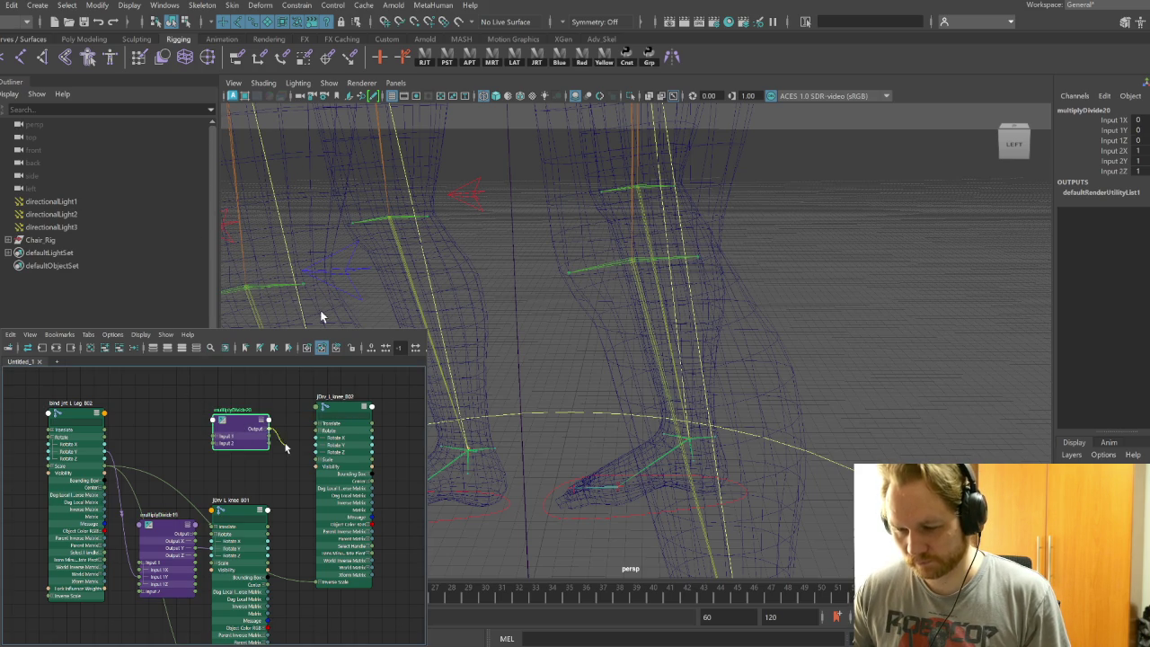
left_click(267, 430)
left_click_drag(268, 444, 316, 444)
left_click(220, 461)
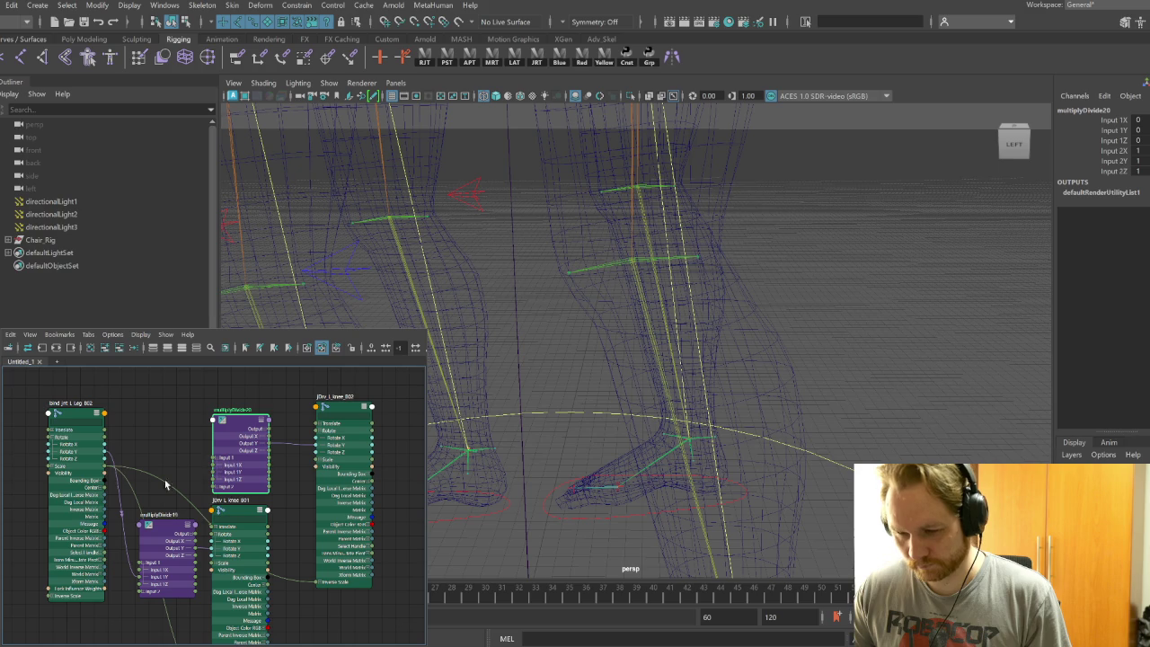
left_click_drag(186, 461, 216, 473)
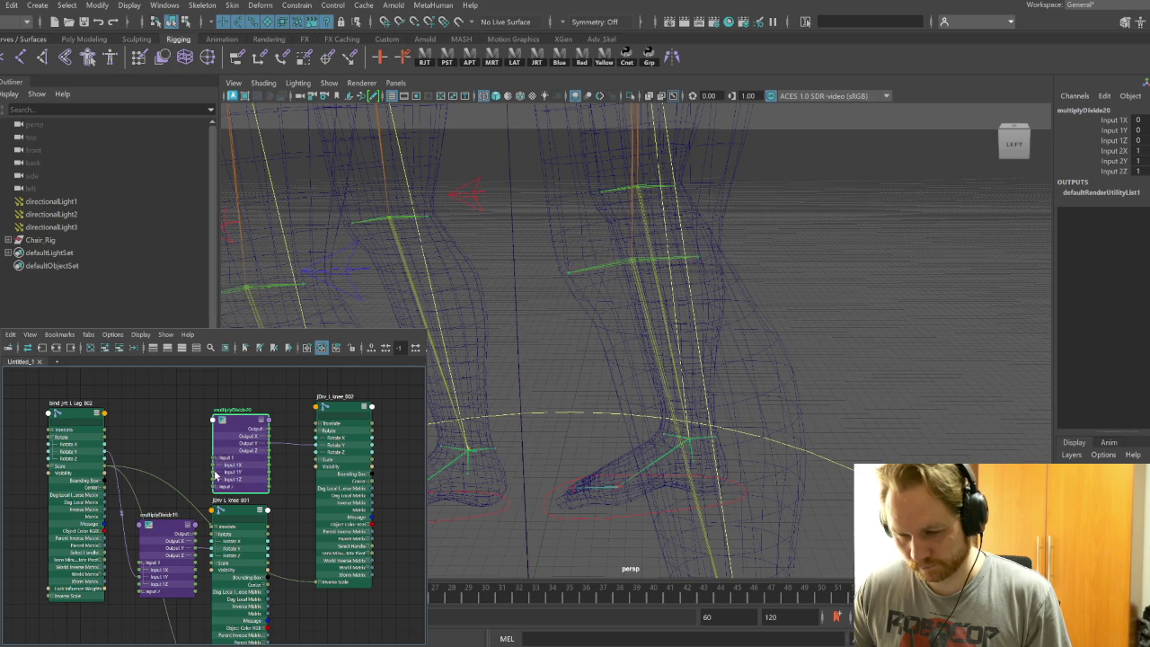
Adjust the Input 2Y multipliers, with multiplyDivide20 at -0.35, then orbit to the rig's right side
left_click(167, 532)
double_click(1144, 163)
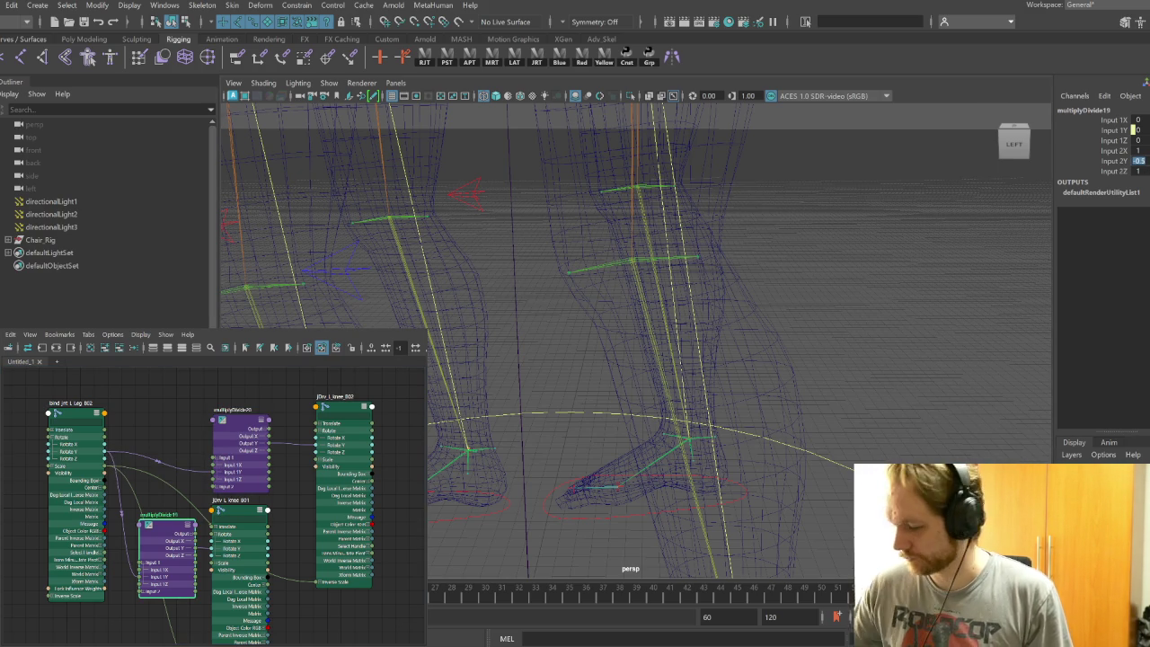
left_click(245, 421)
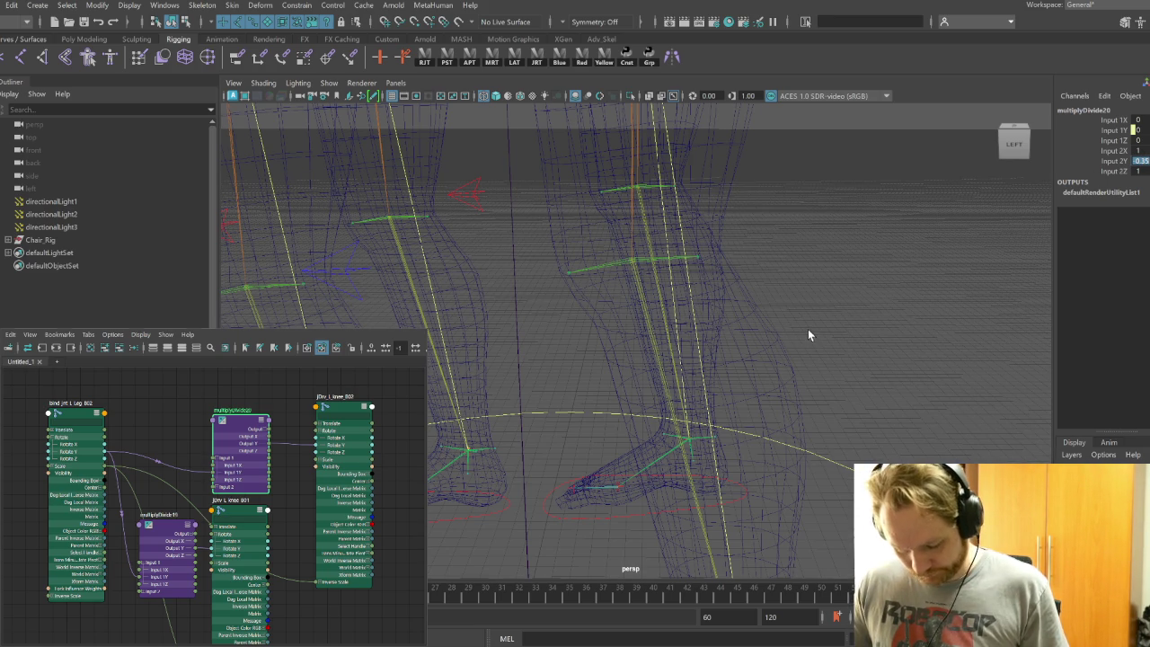
middle_click_drag(808, 331, 683, 327, "alt")
mouse_move(684, 327)
left_mouse_down("alt")
mouse_move(750, 377)
mouse_move(803, 364)
mouse_move(886, 375)
mouse_move(772, 397)
mouse_move(747, 386)
left_mouse_up("alt")
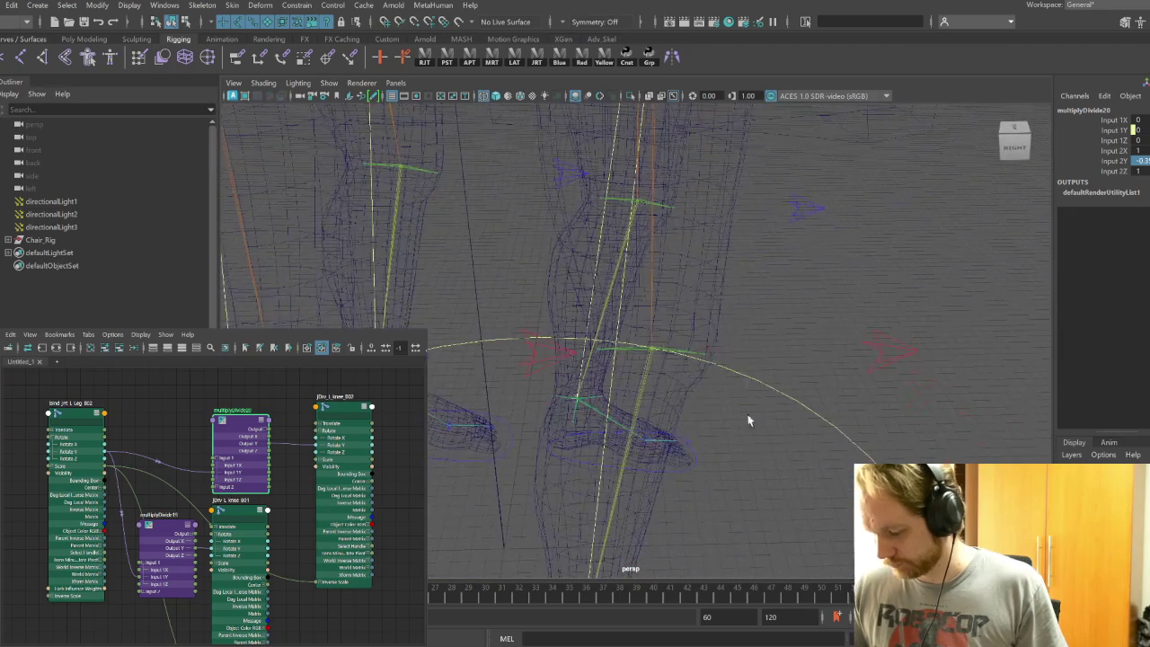
Graph bind_jnt_R_Leg_F02's connections from the right front knee driver, showing all attributes
left_click_drag(739, 449, 689, 445, "alt")
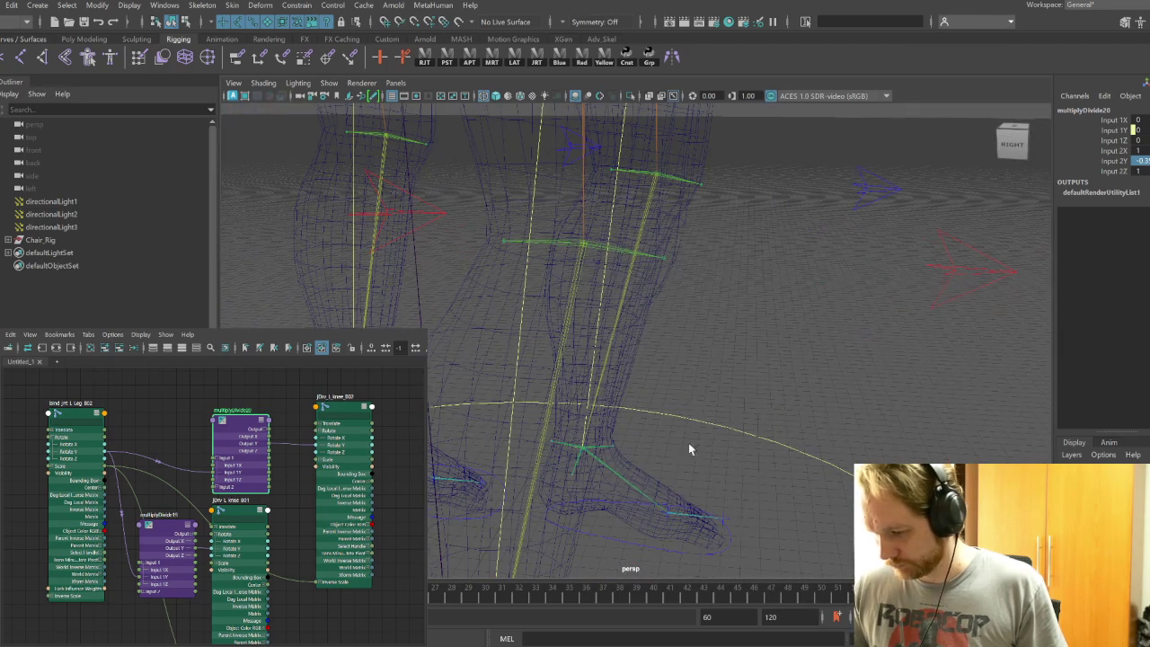
left_click(608, 257)
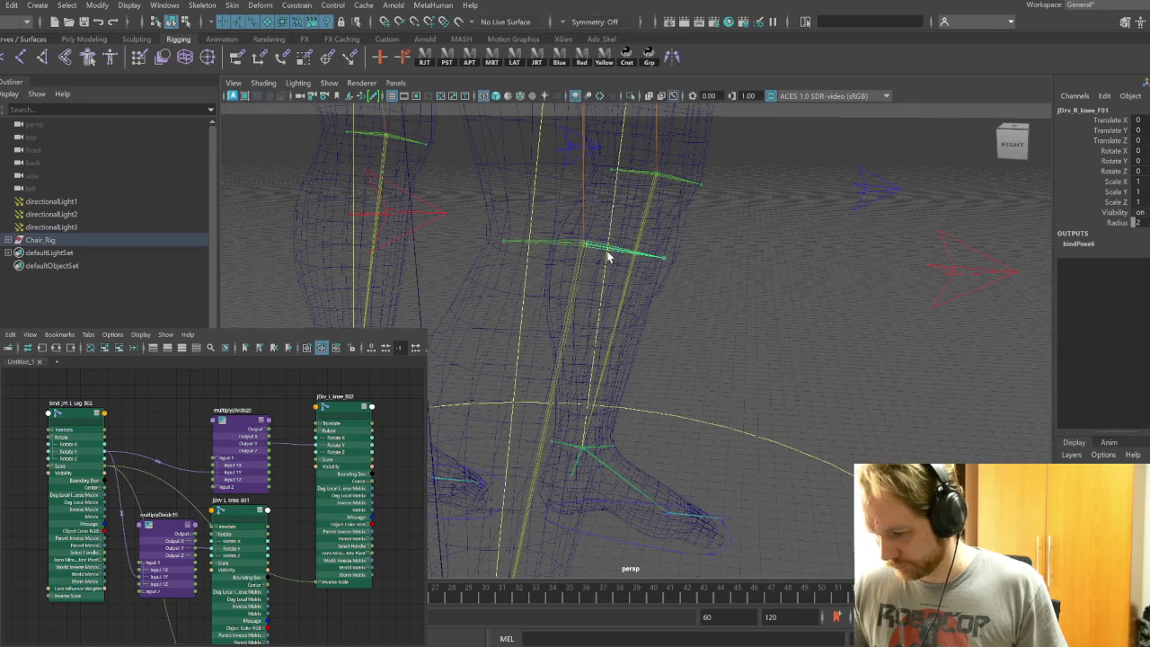
left_click(41, 347)
left_click(147, 489)
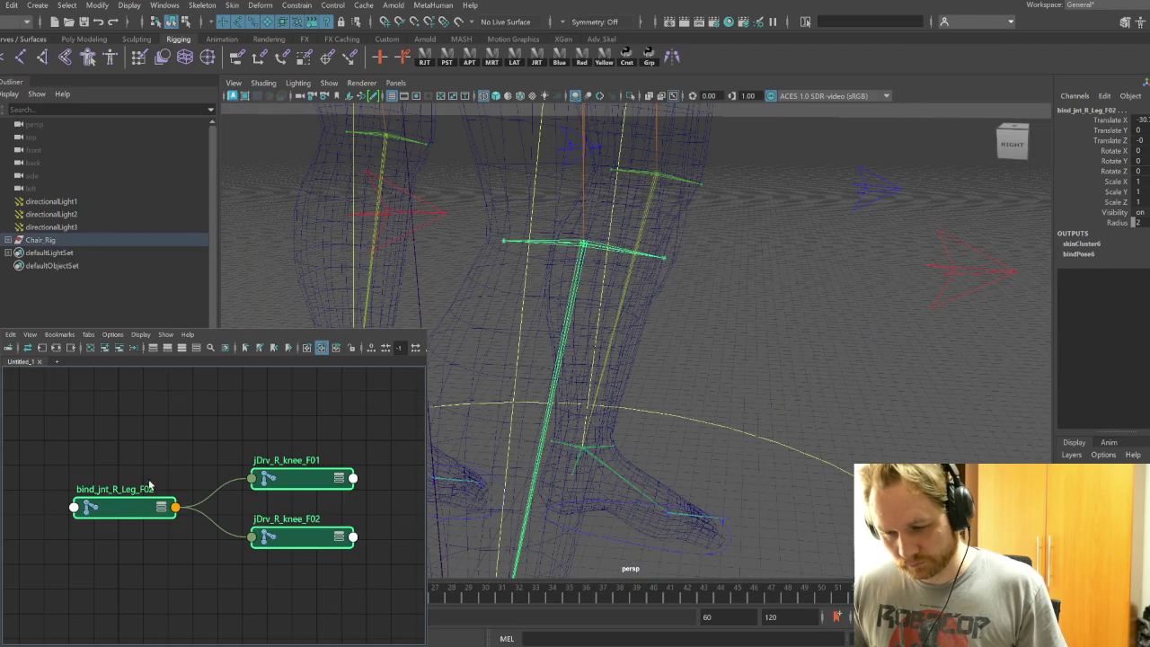
left_click(196, 348)
left_click(208, 521)
left_click_drag(130, 508, 119, 491)
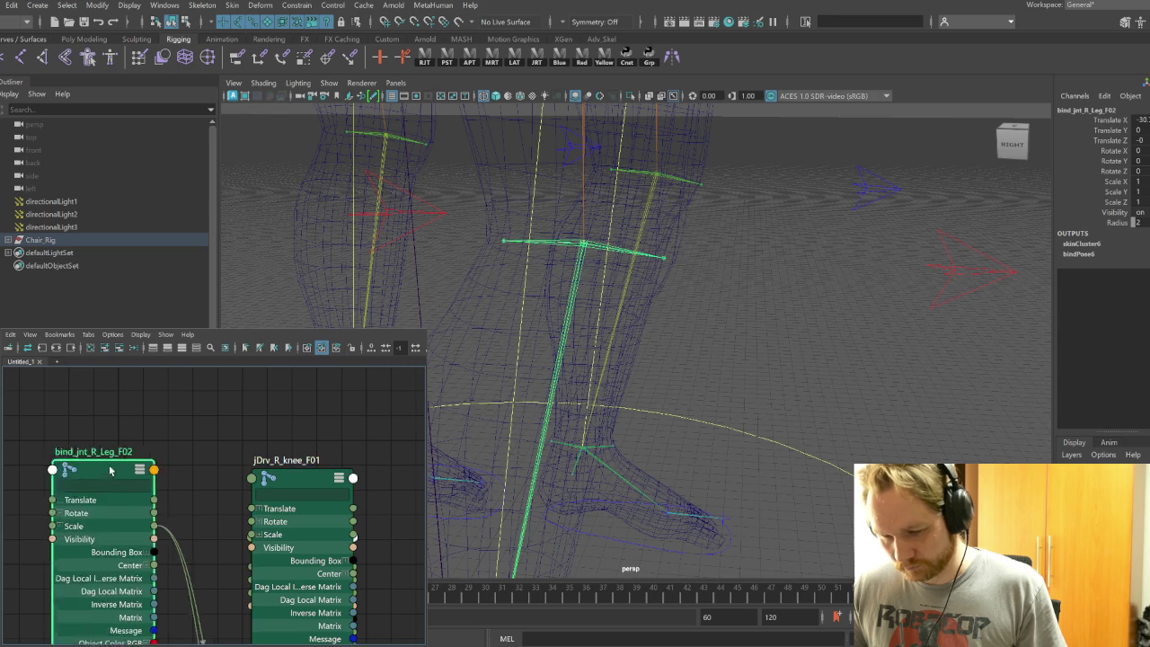
scroll(121, 377, "down", 5)
scroll(179, 442, "up", 3)
Add jDrv_R_knee_F02 to the graph, rearrange the nodes, and create multiplyDivide21
left_click(191, 469)
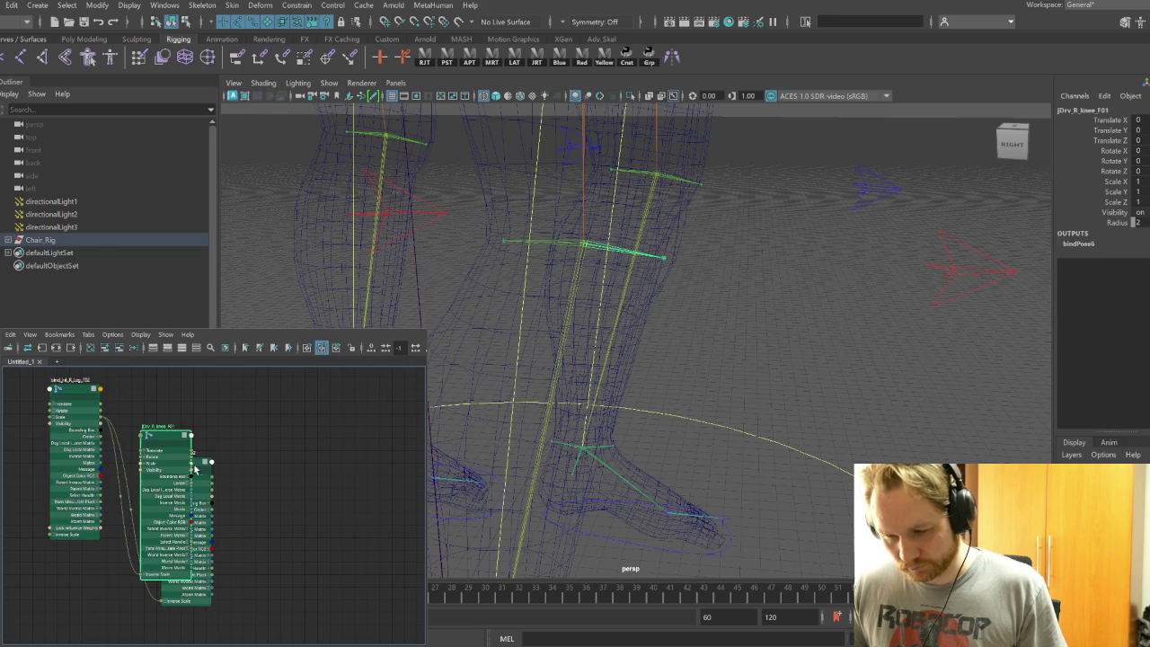
key("Down")
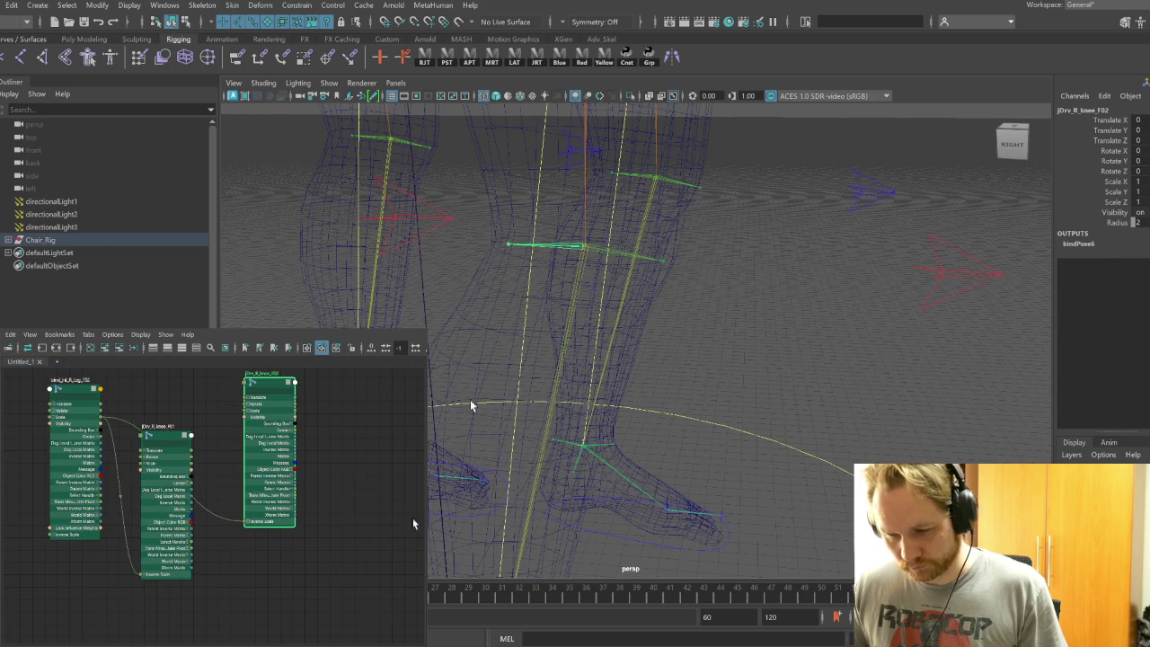
middle_click_drag(301, 539, 368, 558)
left_click(257, 454)
mouse_move(231, 462)
left_mouse_down()
mouse_move(240, 494)
mouse_move(259, 505)
left_mouse_up()
left_click_drag(305, 437, 215, 438)
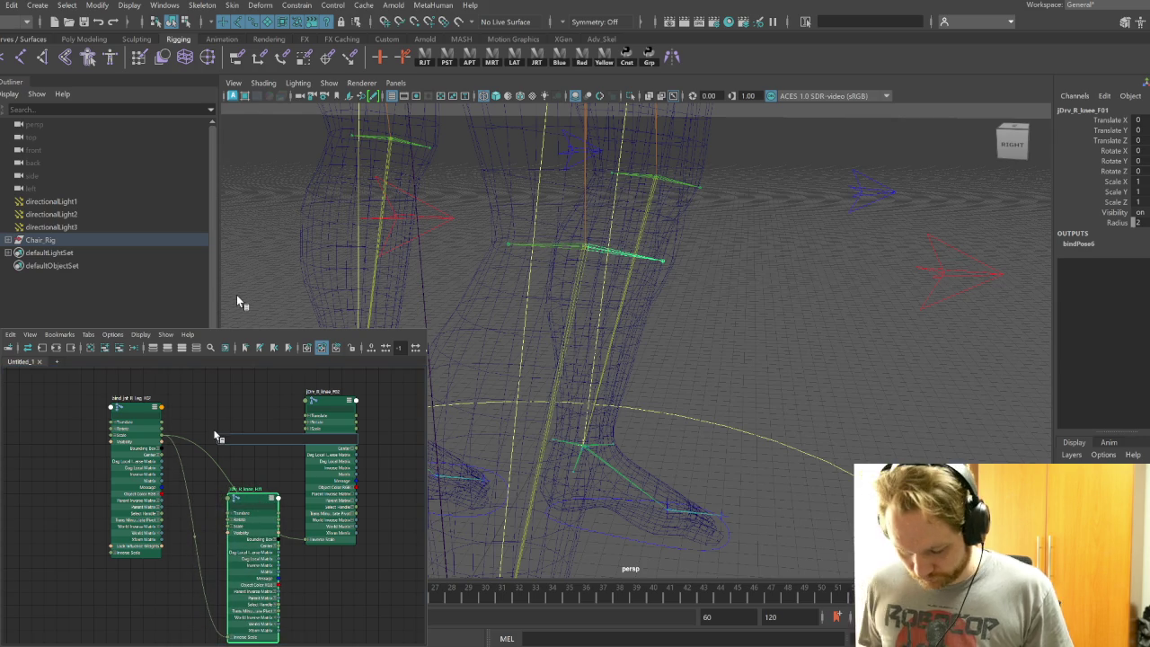
type("ltiplyDivide")
key("Return")
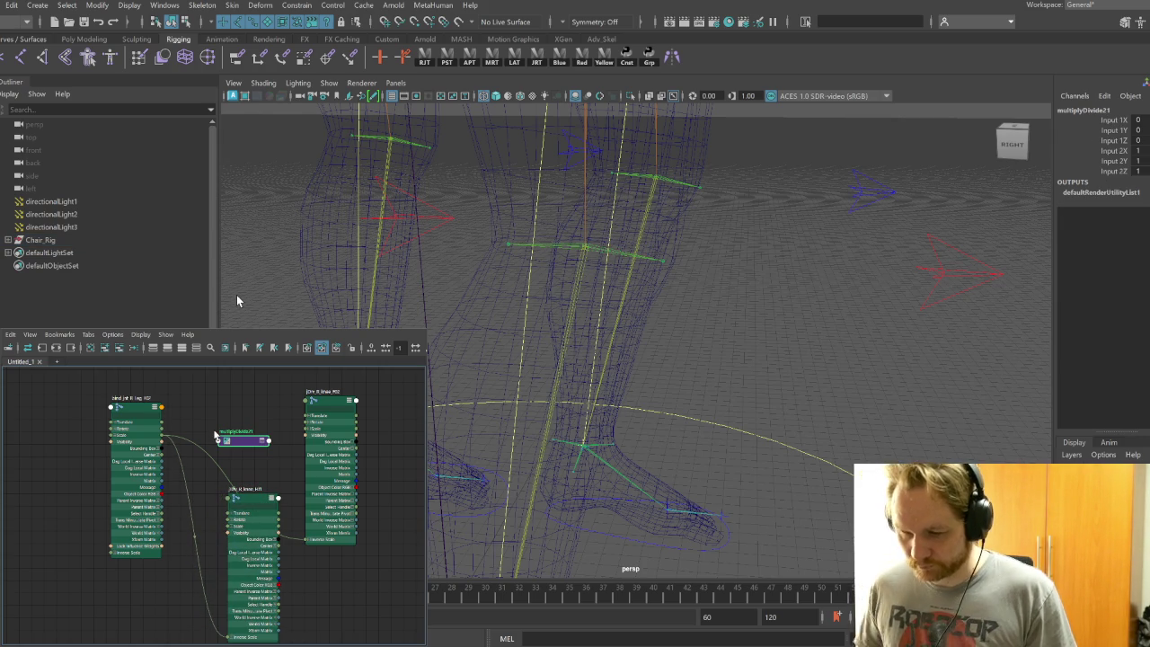
Place multiplyDivide21 between the leg and knee nodes, expanding its Output, Input 1 and the leg's Rotate
key("2")
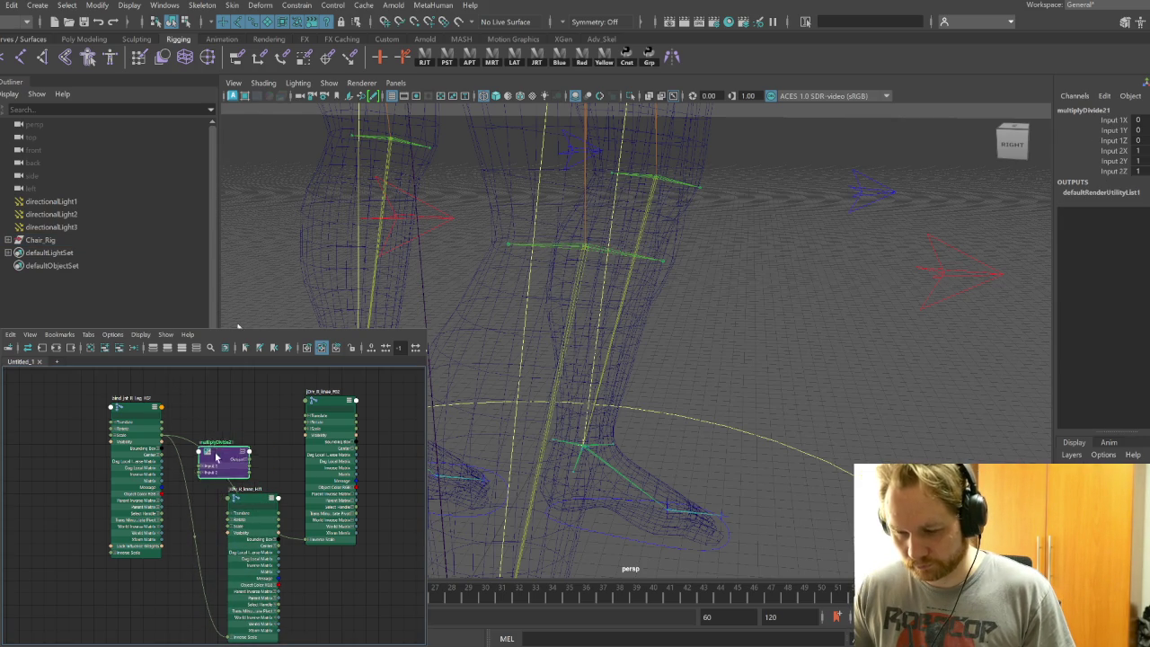
left_click_drag(235, 448, 191, 499)
left_click(216, 508)
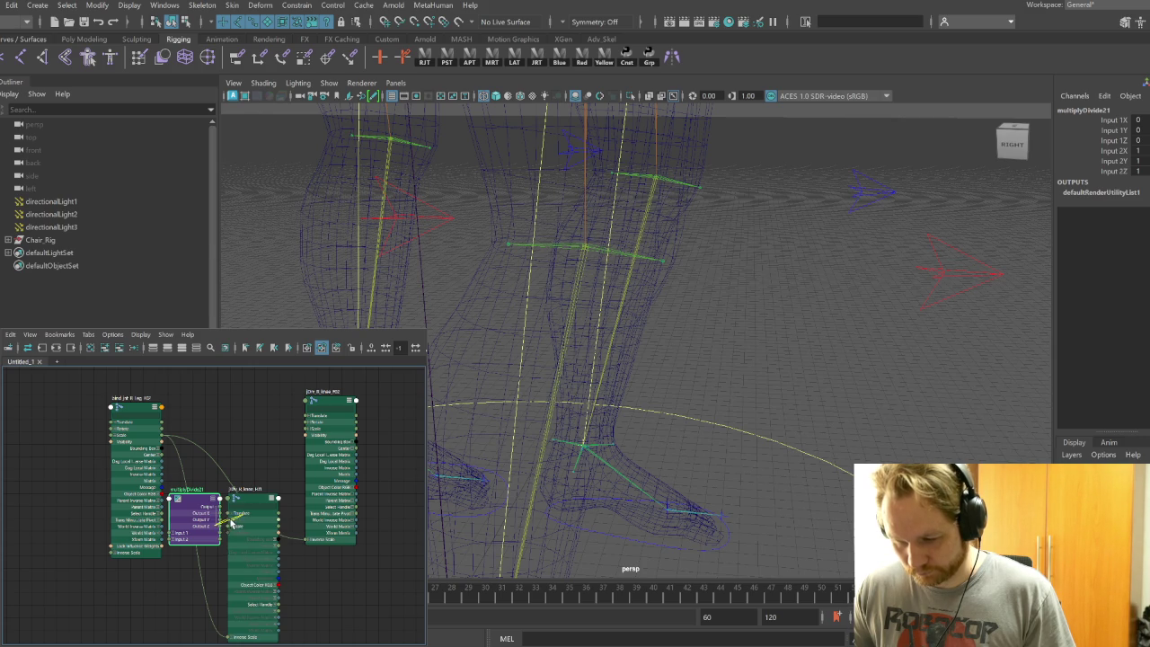
left_click(229, 522)
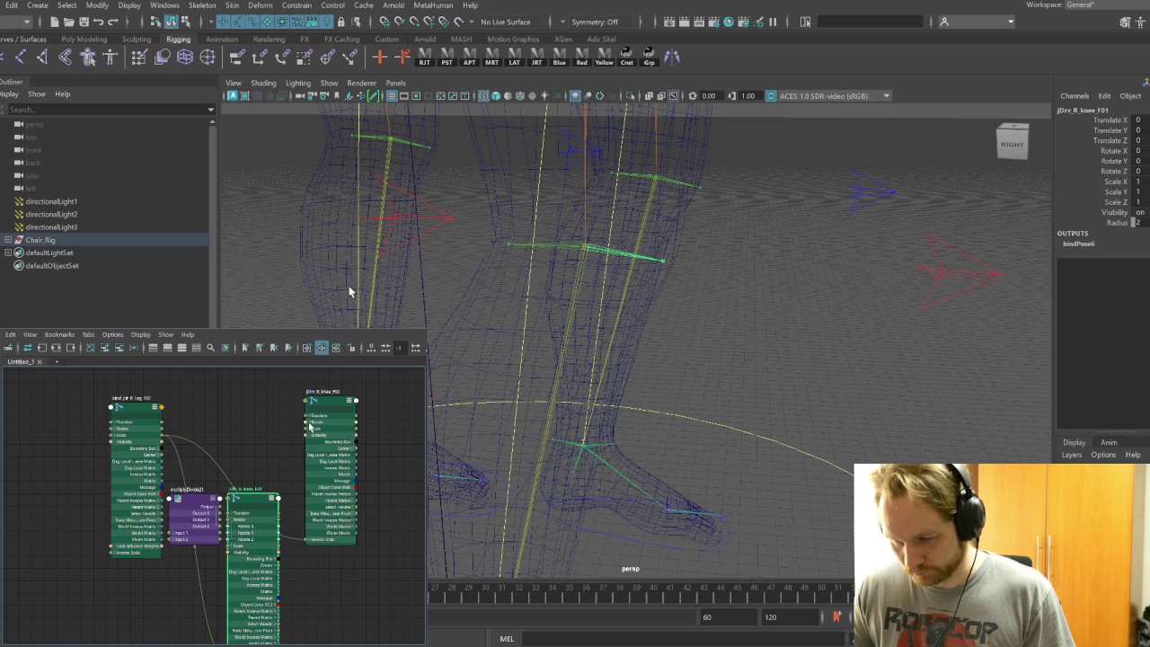
left_click(307, 402)
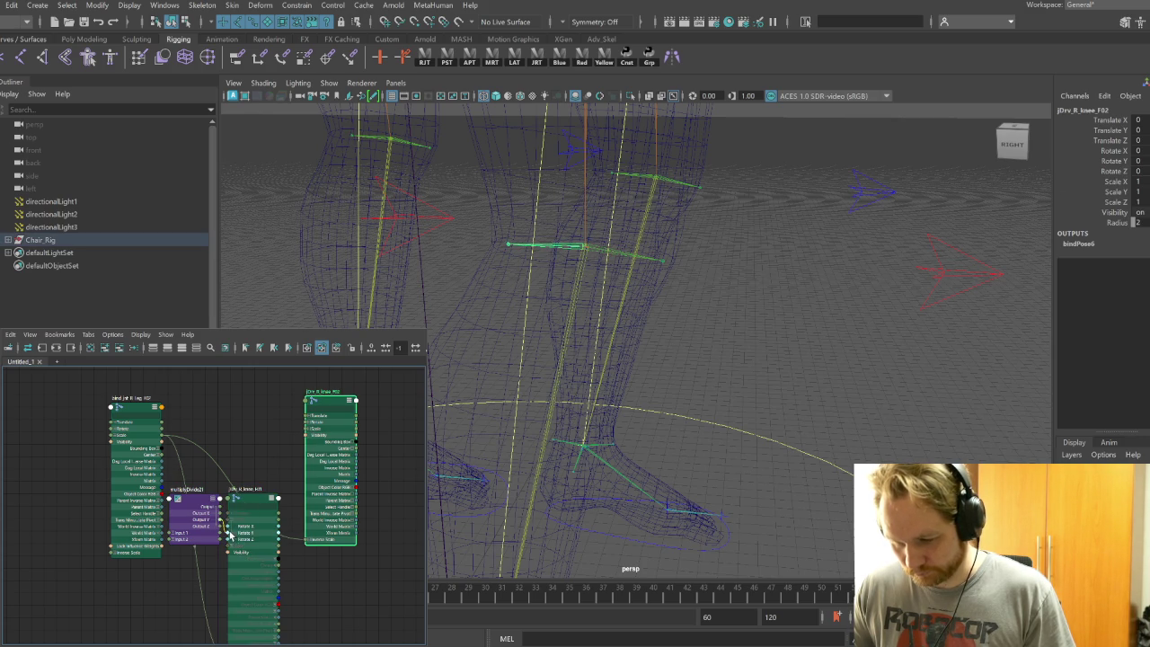
left_click_drag(203, 498, 203, 511)
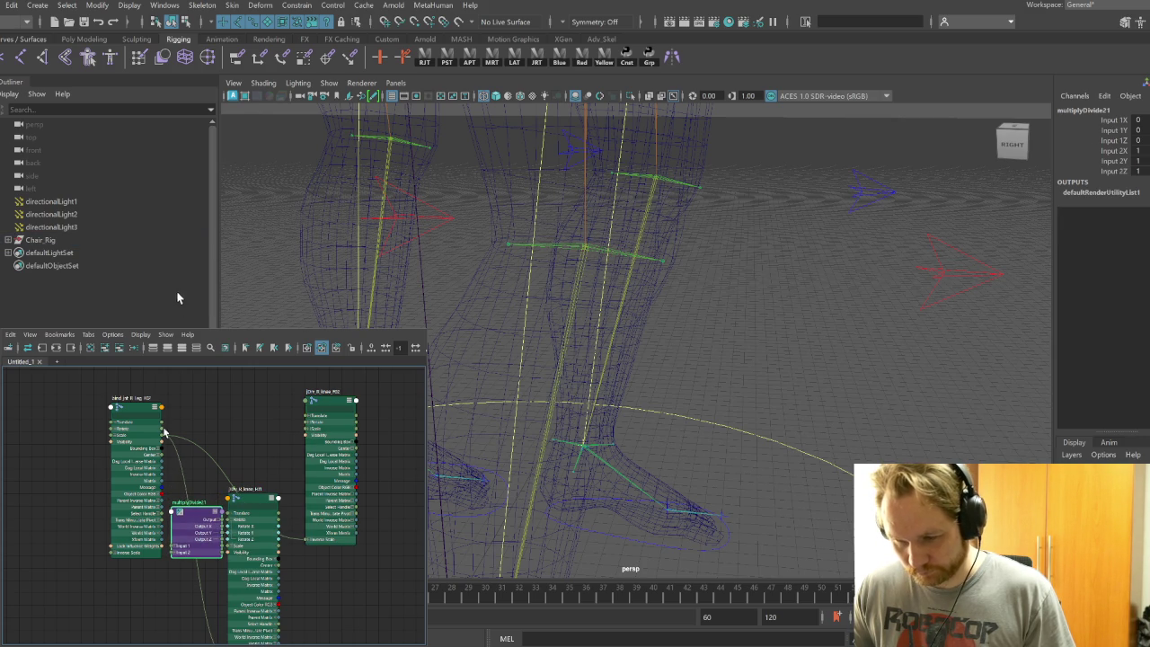
left_click(119, 430)
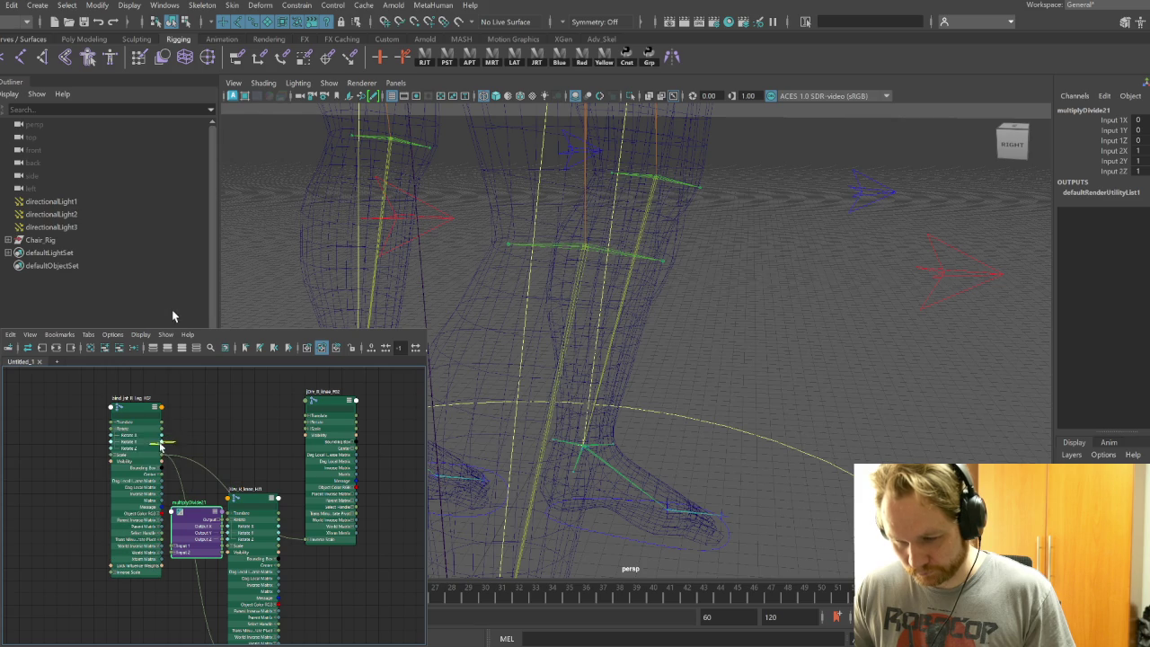
left_click(178, 546)
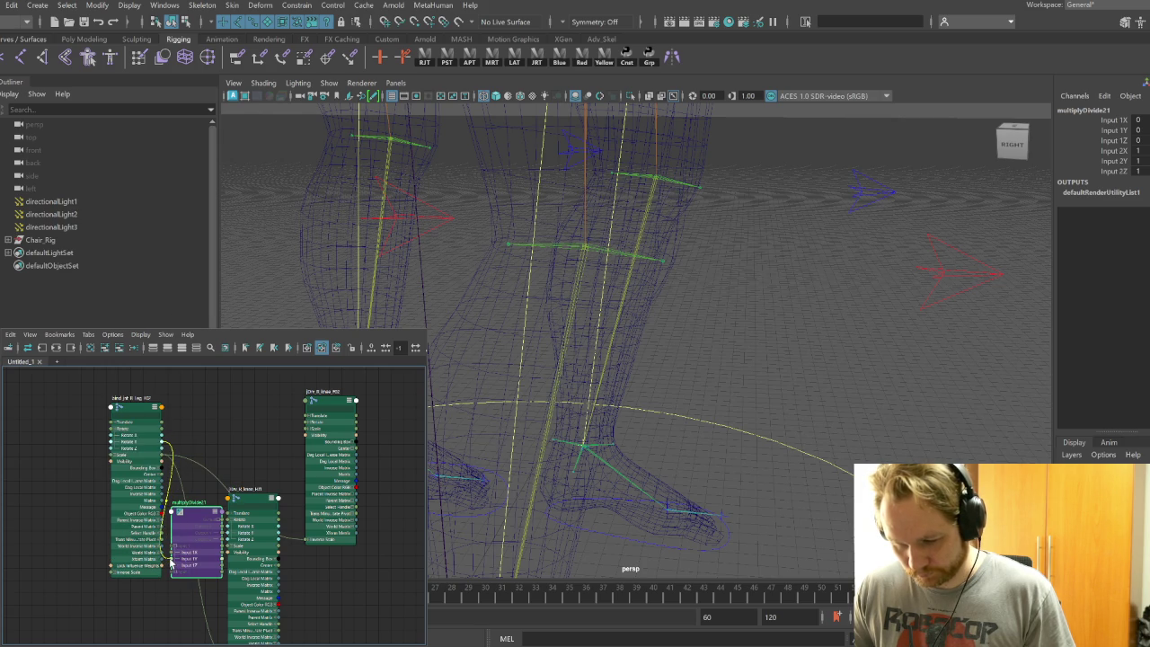
key("Tab")
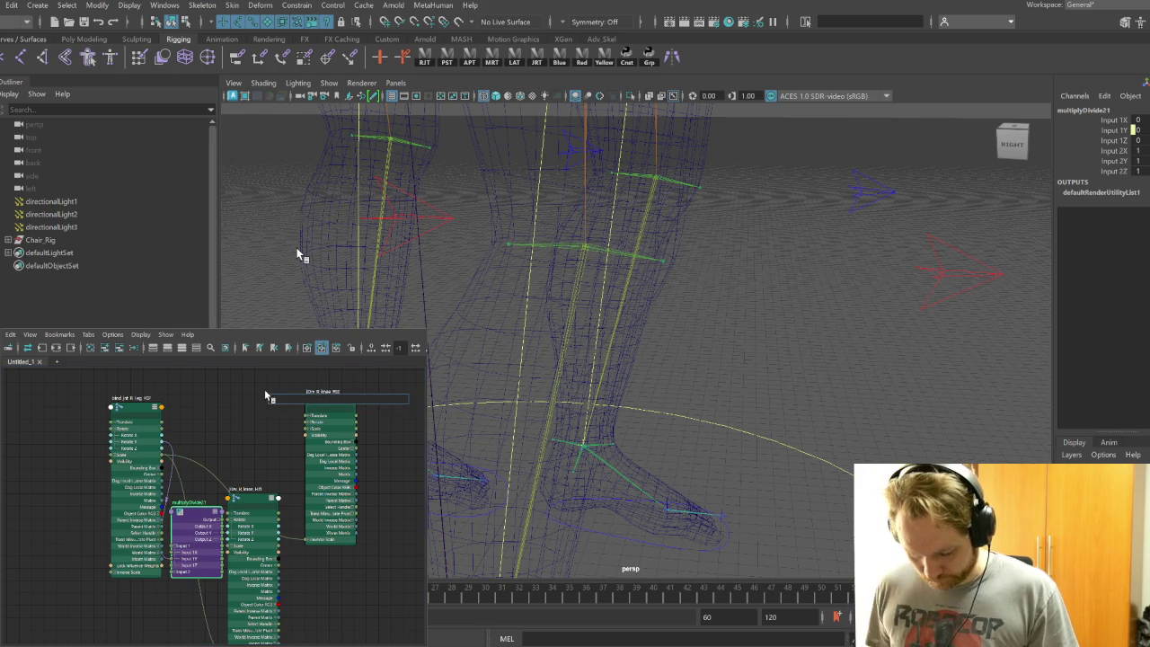
Create multiplyDivide22: leg Rotate X into Input 1X, Output Y into the second knee's Rotate Y
type("multip")
key("BackSpace")
key("BackSpace")
key("BackSpace")
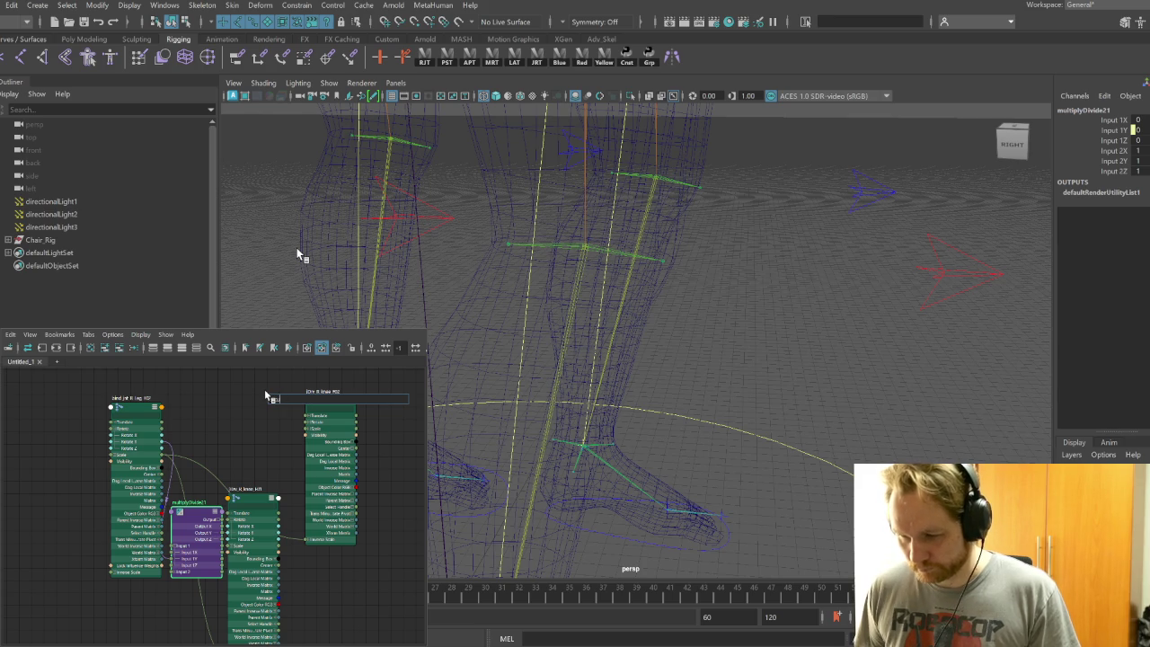
type("multiplyDivide")
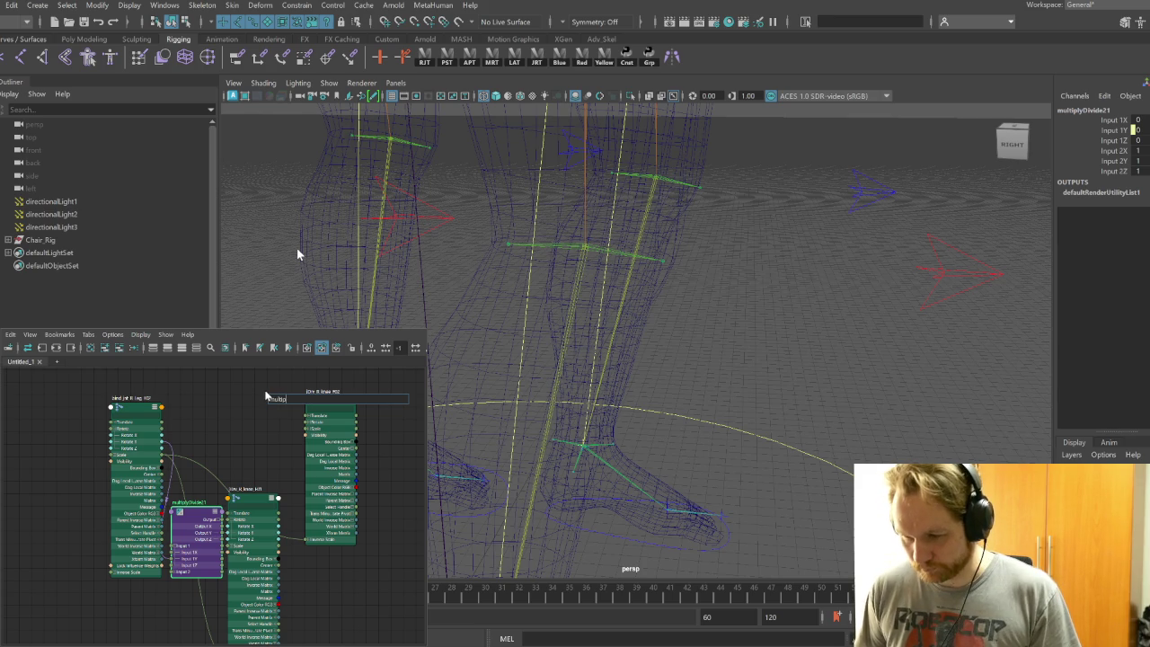
key("Return")
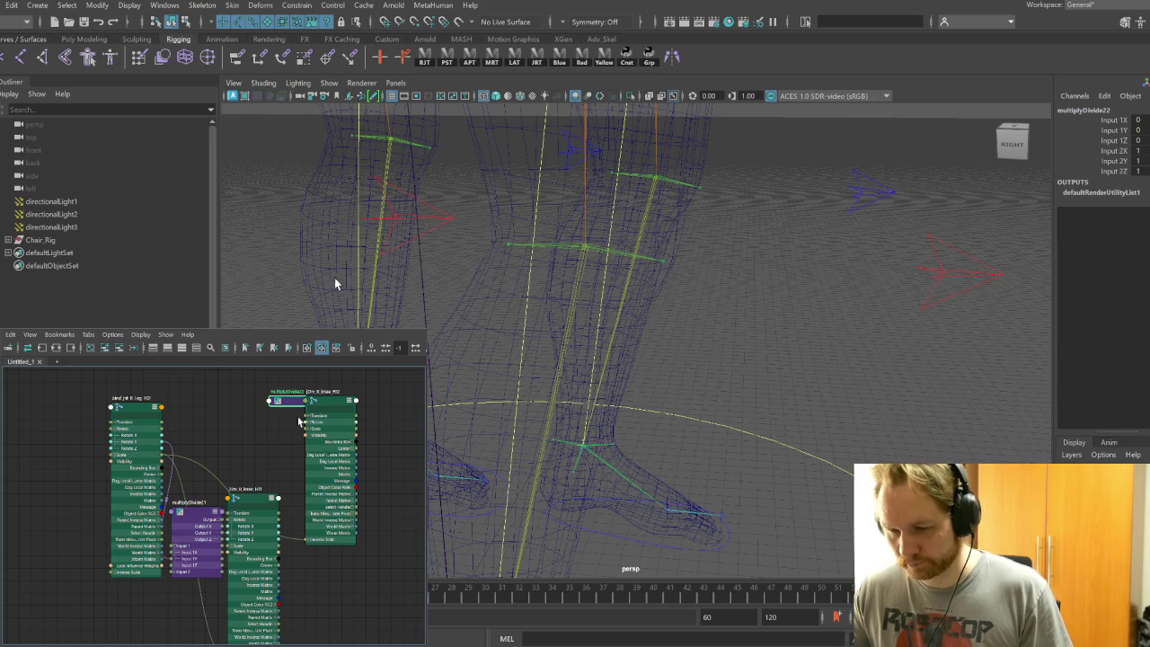
left_click_drag(291, 402, 232, 413)
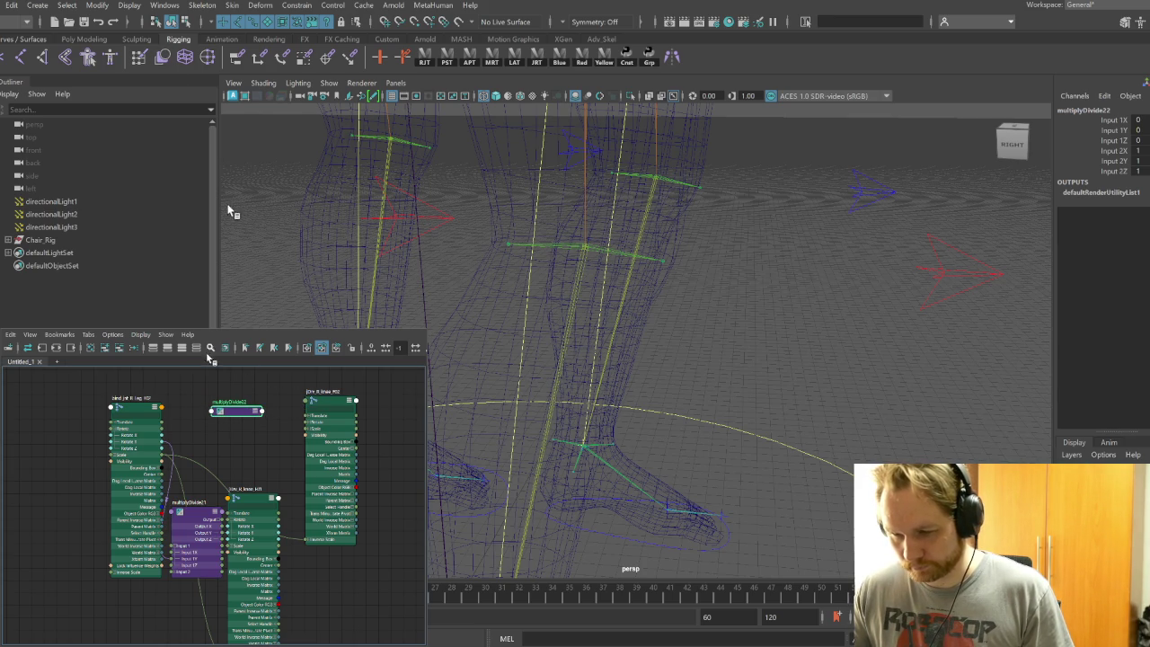
left_click(256, 413)
left_click(255, 420)
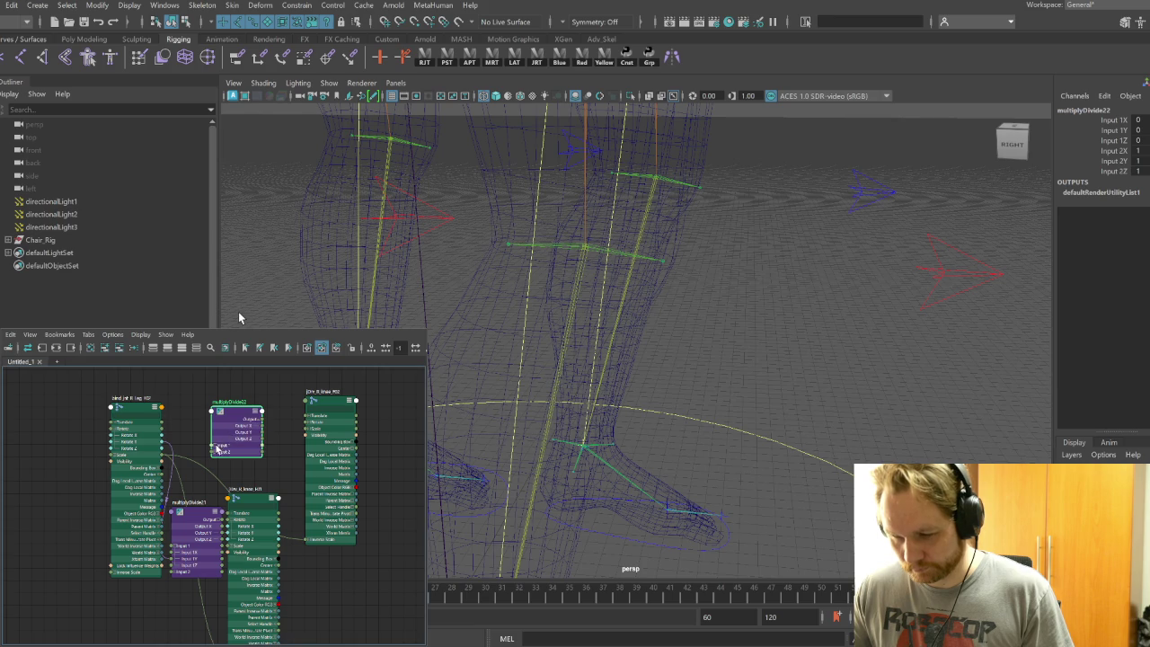
left_click(218, 445)
left_click(311, 423)
left_click_drag(263, 432, 304, 435)
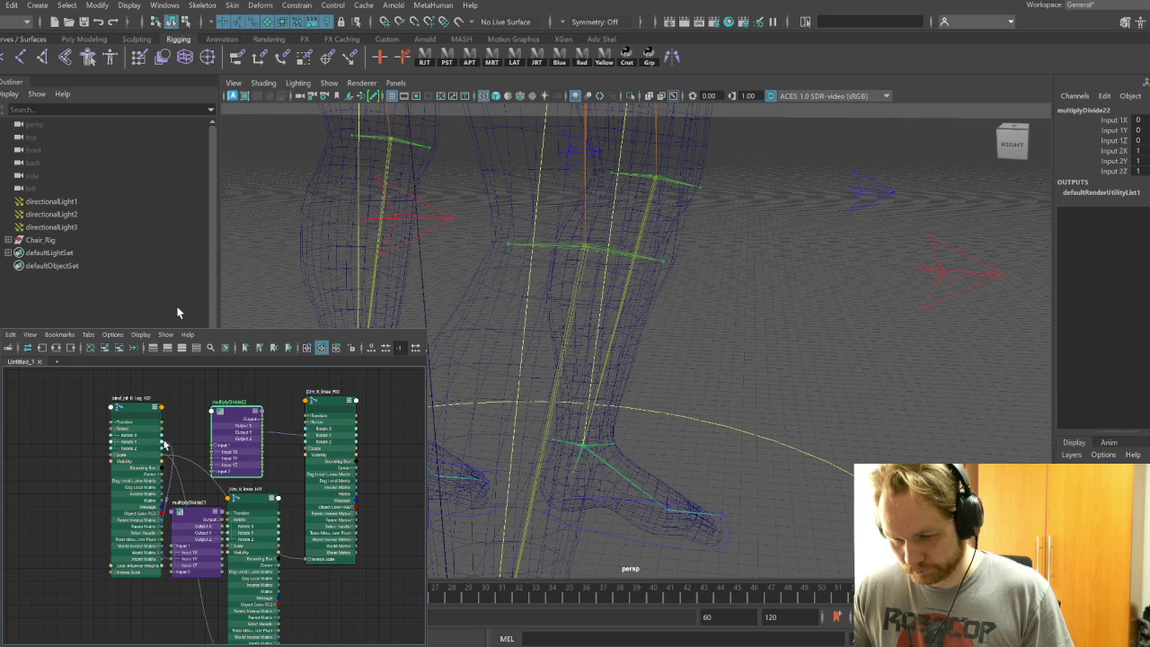
left_click_drag(165, 443, 216, 465)
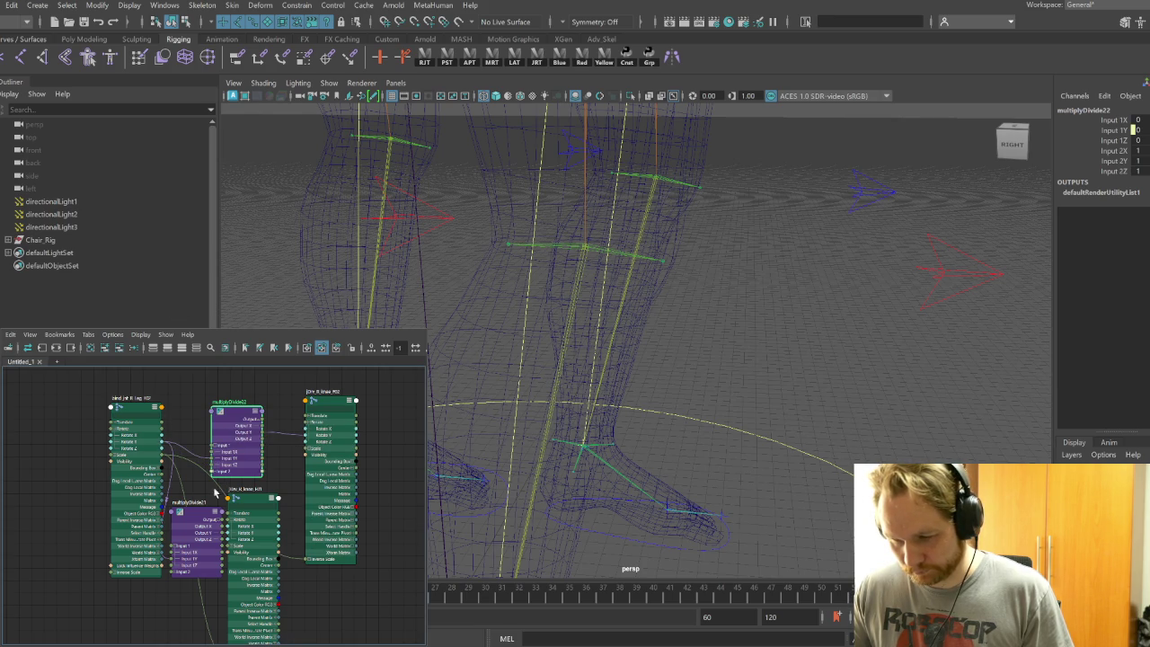
Make multiplyDivide22's Input 2Y negative (-0.35) and select the right leg joint
left_click(200, 519)
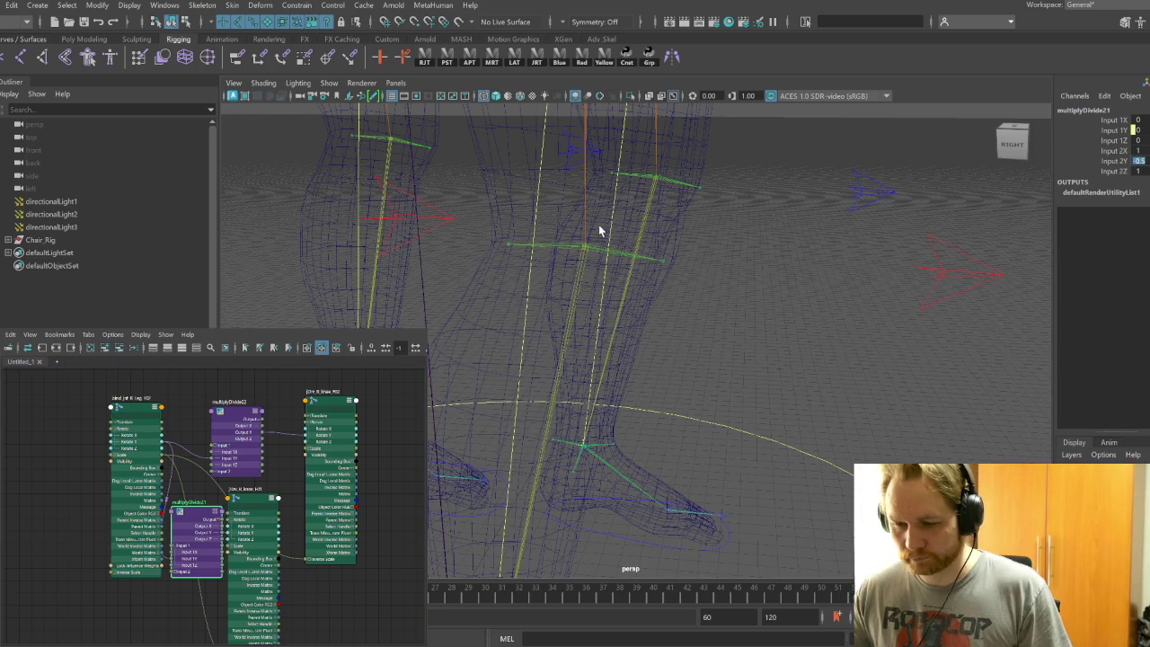
left_click(239, 410)
type("-")
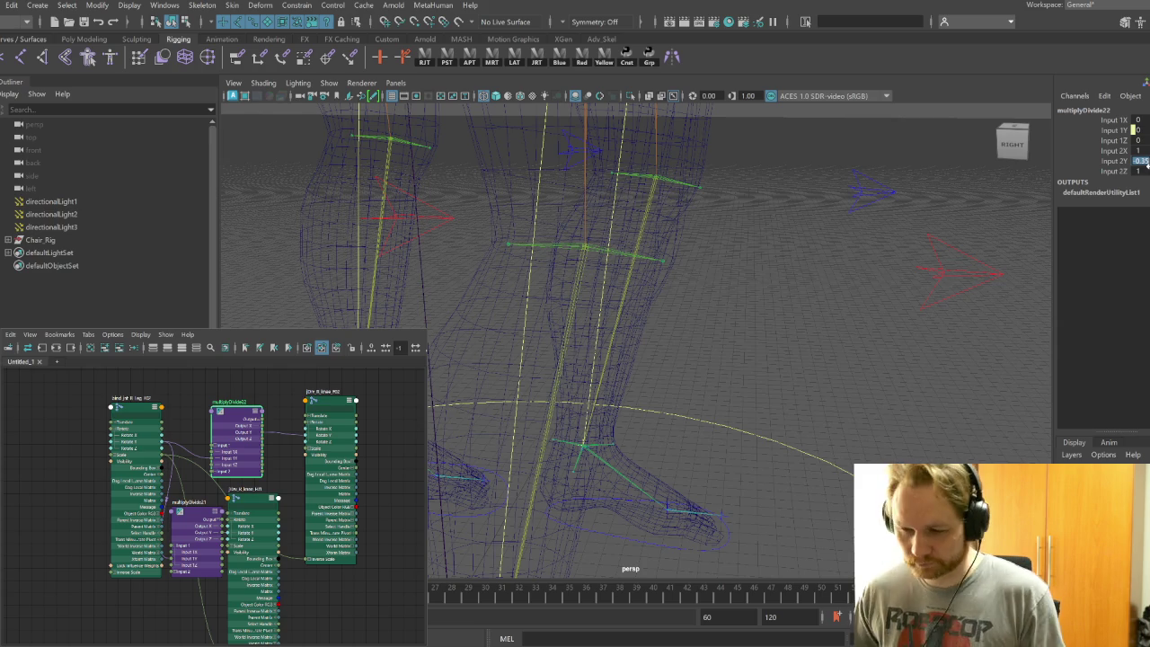
left_click(142, 407)
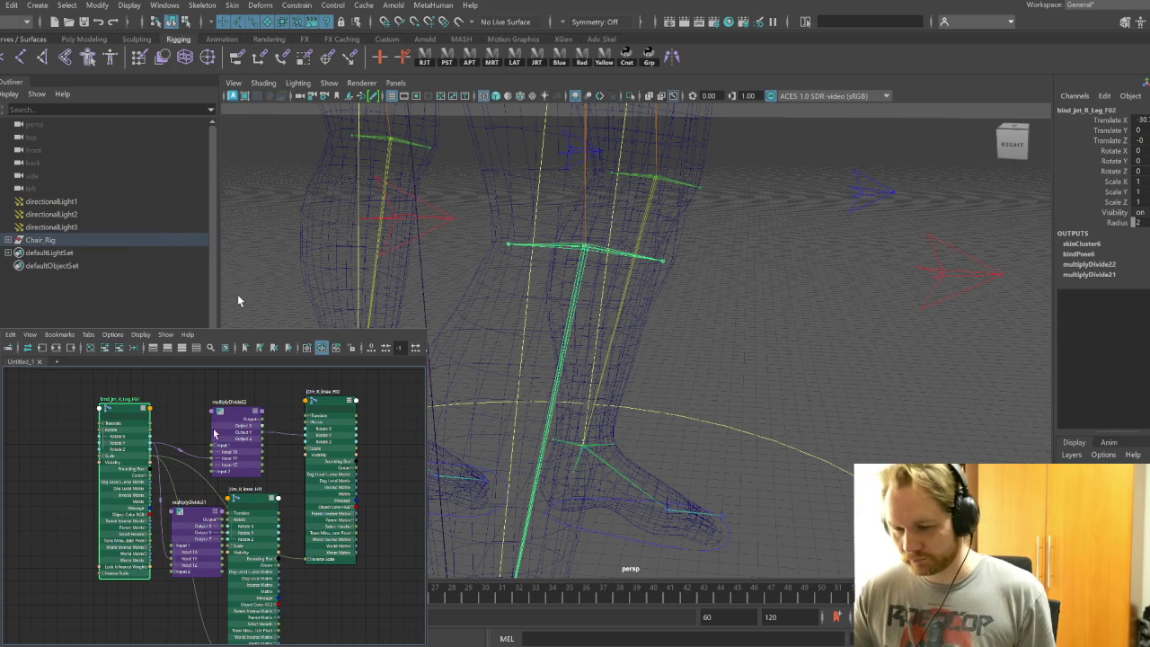
Frame the right foot, clear the graph, and load the right ankle driver and foot joints
mouse_move(839, 377)
left_mouse_down("alt")
mouse_move(729, 421)
mouse_move(768, 257)
mouse_move(585, 349)
left_mouse_up("alt")
right_click_drag(585, 348, 780, 469, "alt")
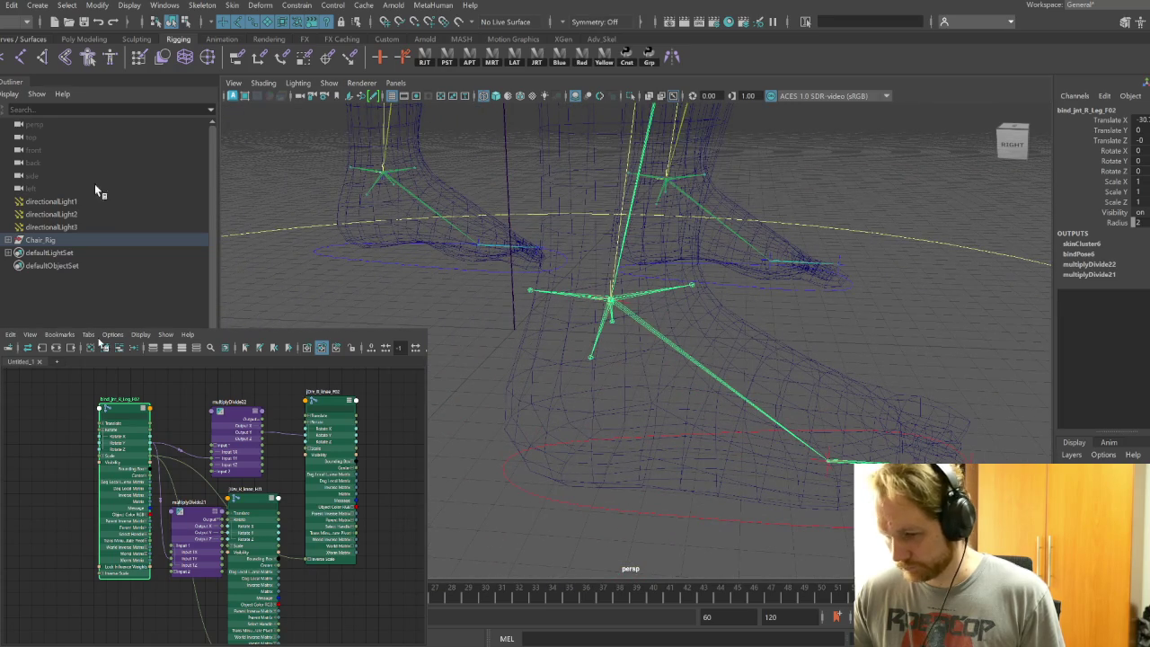
left_click(92, 348)
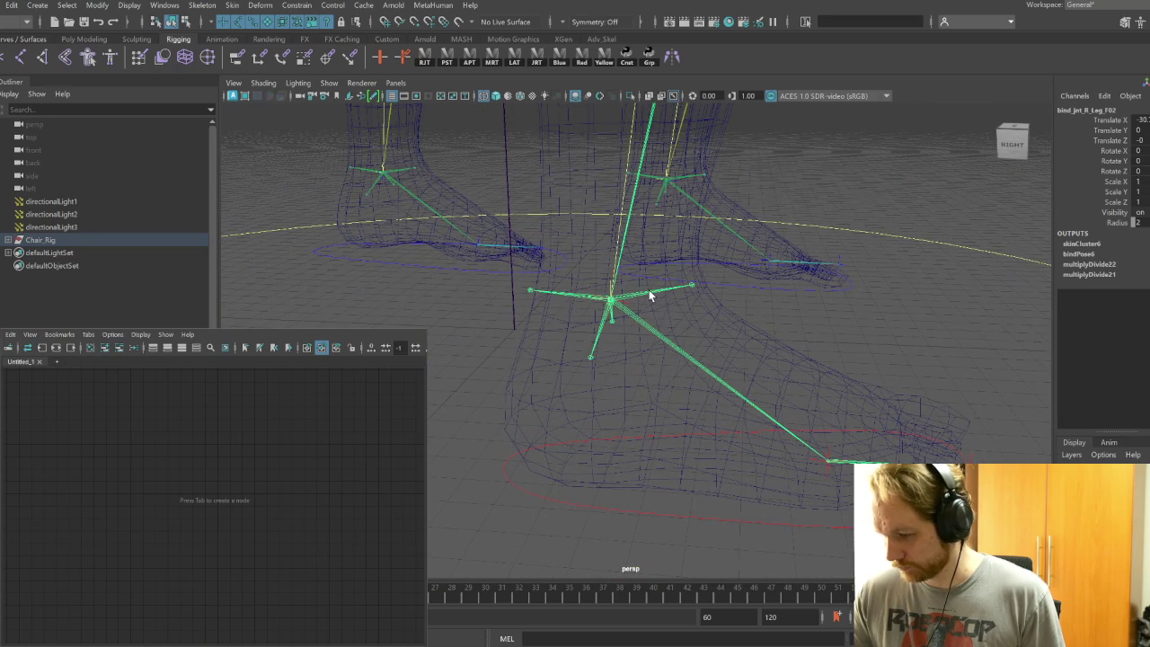
left_click(621, 297)
left_click(641, 340, "shift")
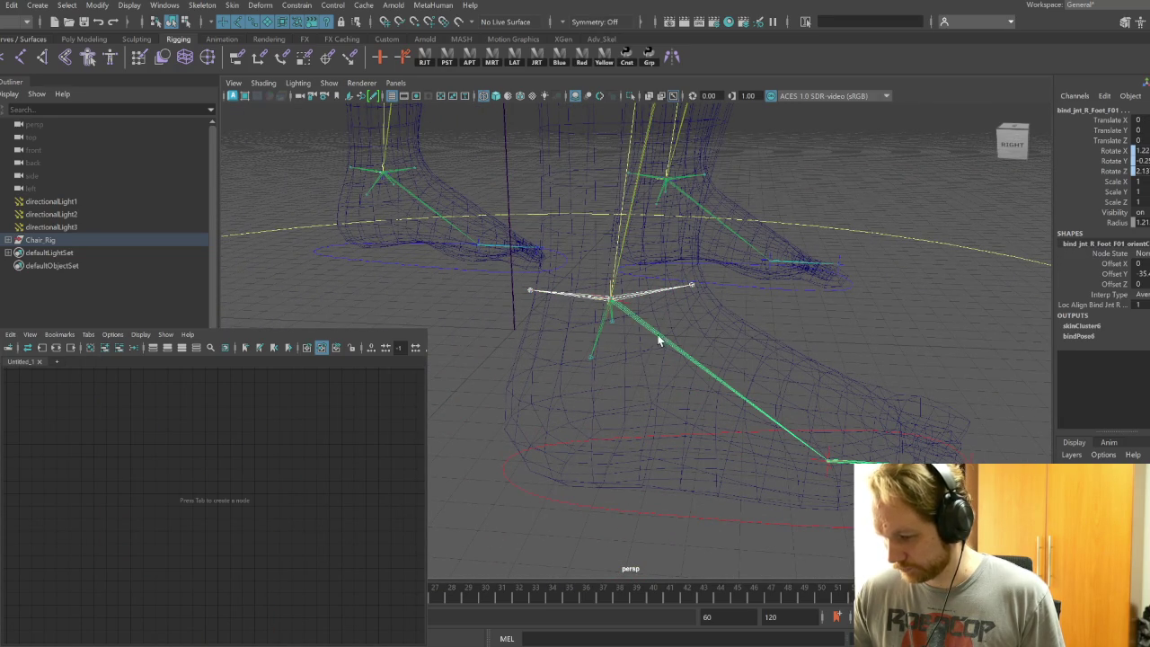
left_click(105, 348)
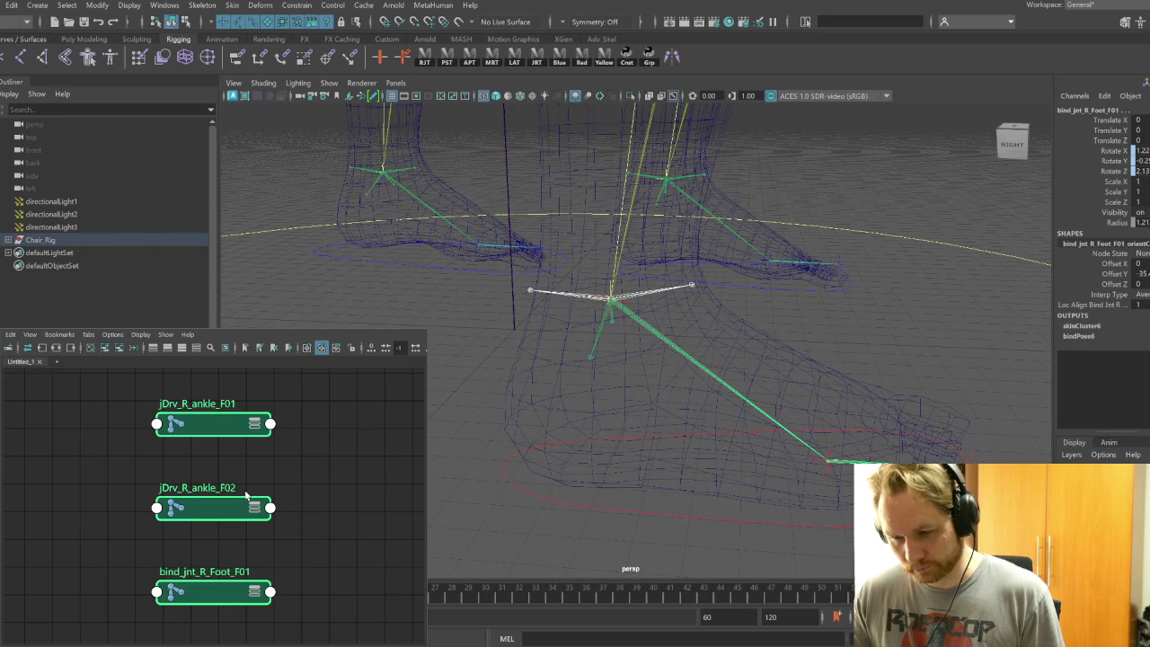
Arrange bind_jnt_R_Foot_F01 and both ankle driver nodes and show all their attributes
scroll(352, 515, "down", 2)
scroll(297, 516, "down", 3)
left_click(185, 549)
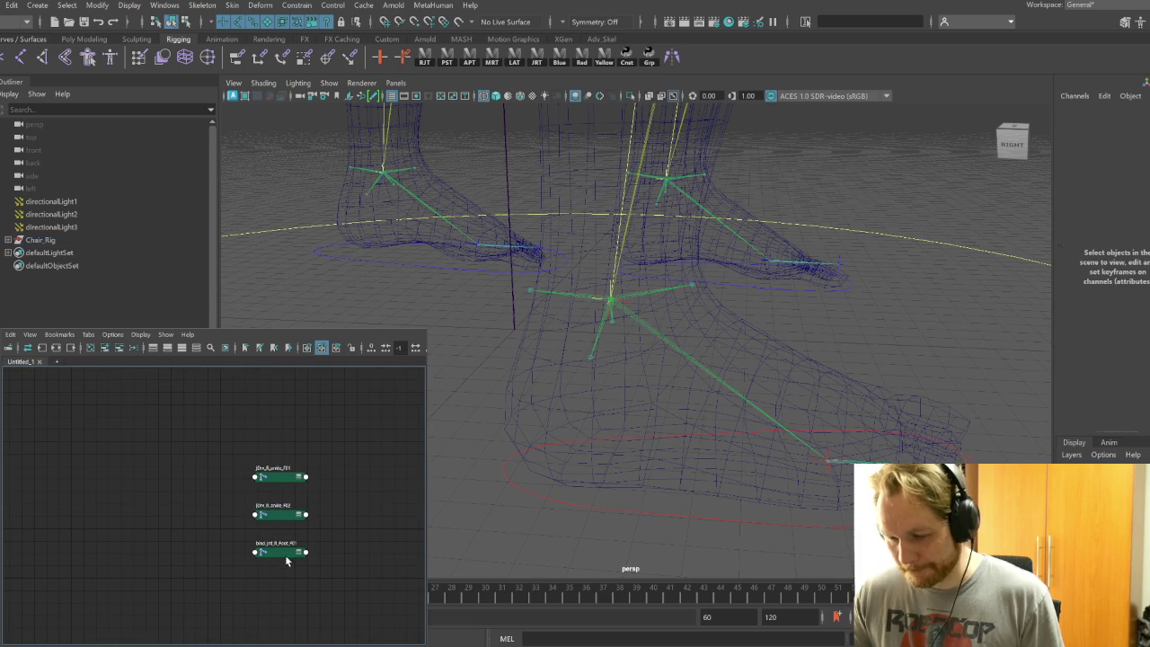
mouse_move(282, 555)
left_mouse_down()
mouse_move(169, 512)
mouse_move(179, 431)
left_mouse_up()
mouse_move(266, 477)
left_mouse_down()
mouse_move(252, 470)
mouse_move(248, 486)
mouse_move(339, 434)
mouse_move(356, 404)
mouse_move(149, 508)
left_mouse_up()
left_click(196, 348)
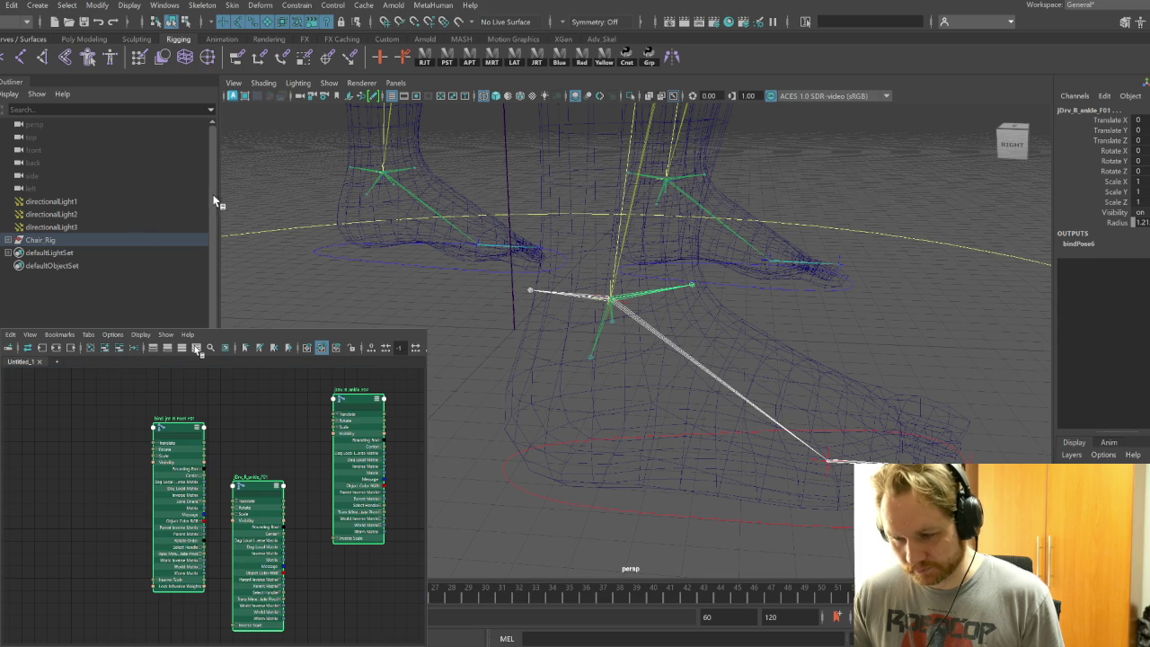
Expand Rotate on the foot joint and both ankle driver nodes, and rearrange them
left_click(156, 450)
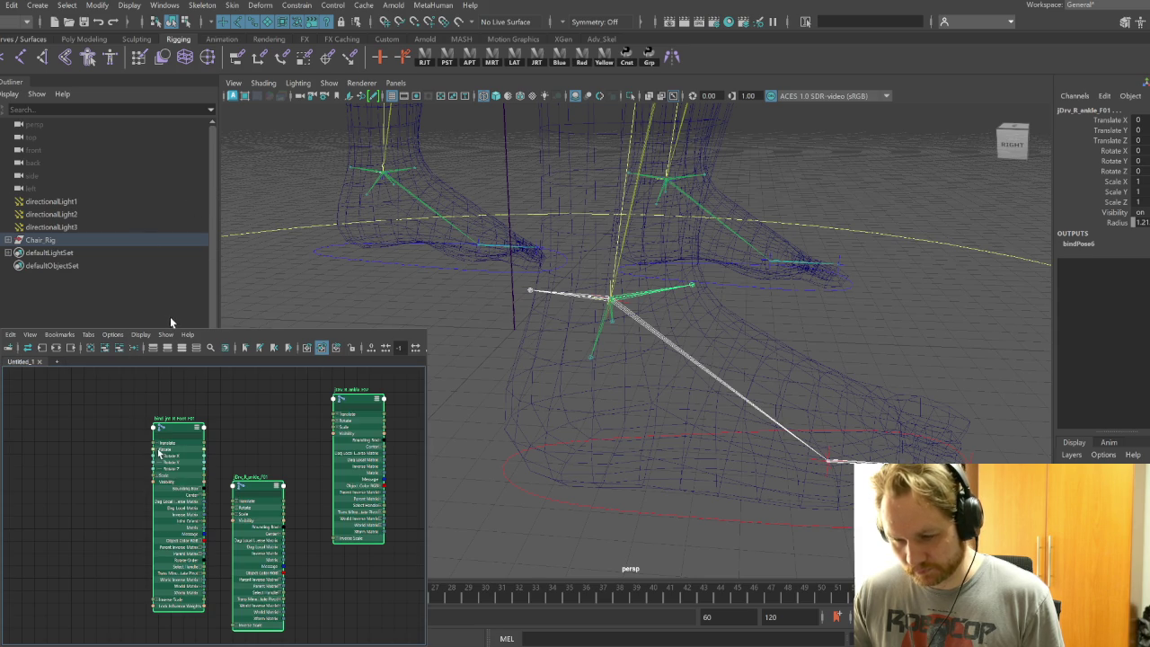
left_click(237, 508)
left_click(338, 424)
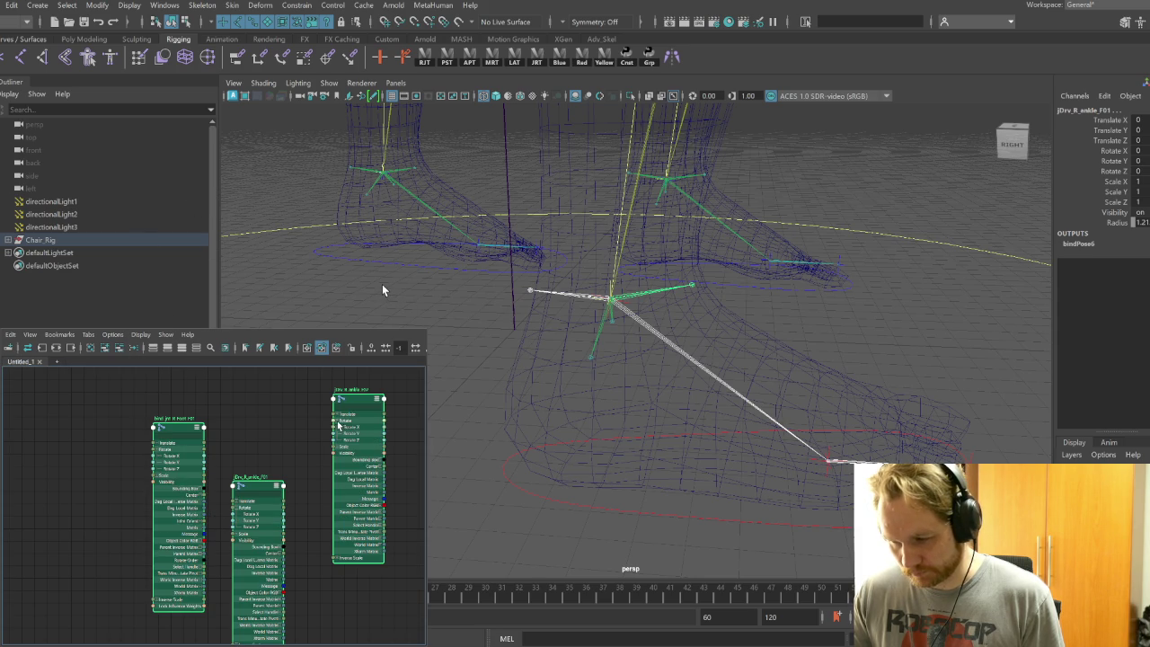
mouse_move(258, 481)
left_mouse_down()
mouse_move(247, 470)
mouse_move(284, 489)
left_mouse_up()
left_click(247, 470)
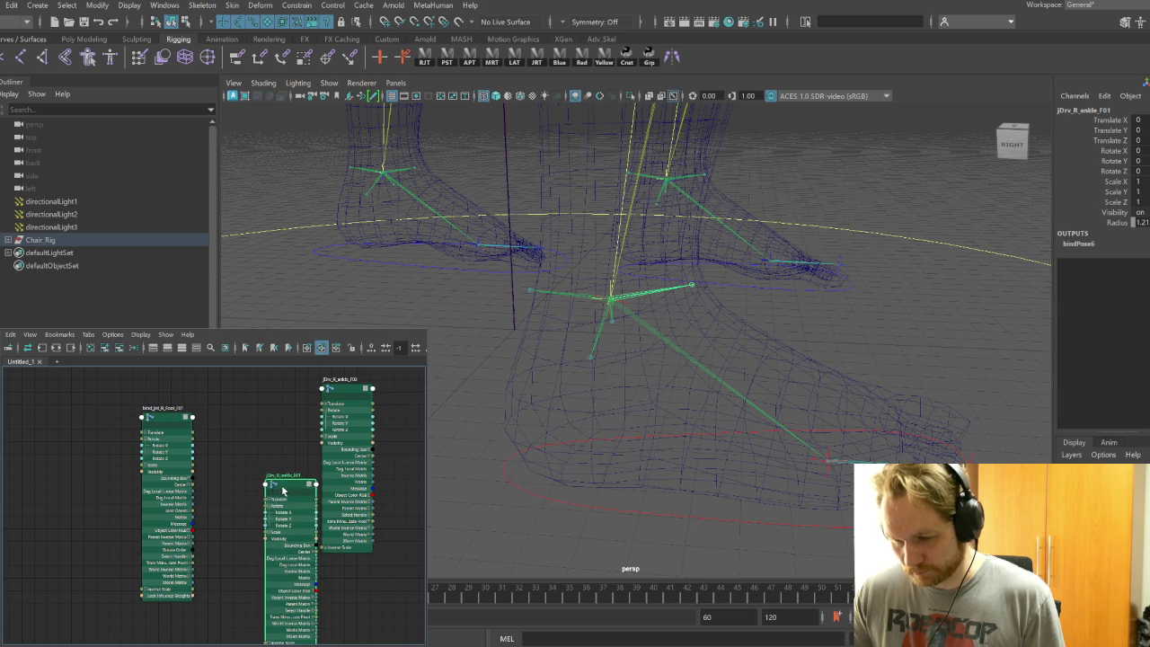
left_click(268, 304)
type("multip")
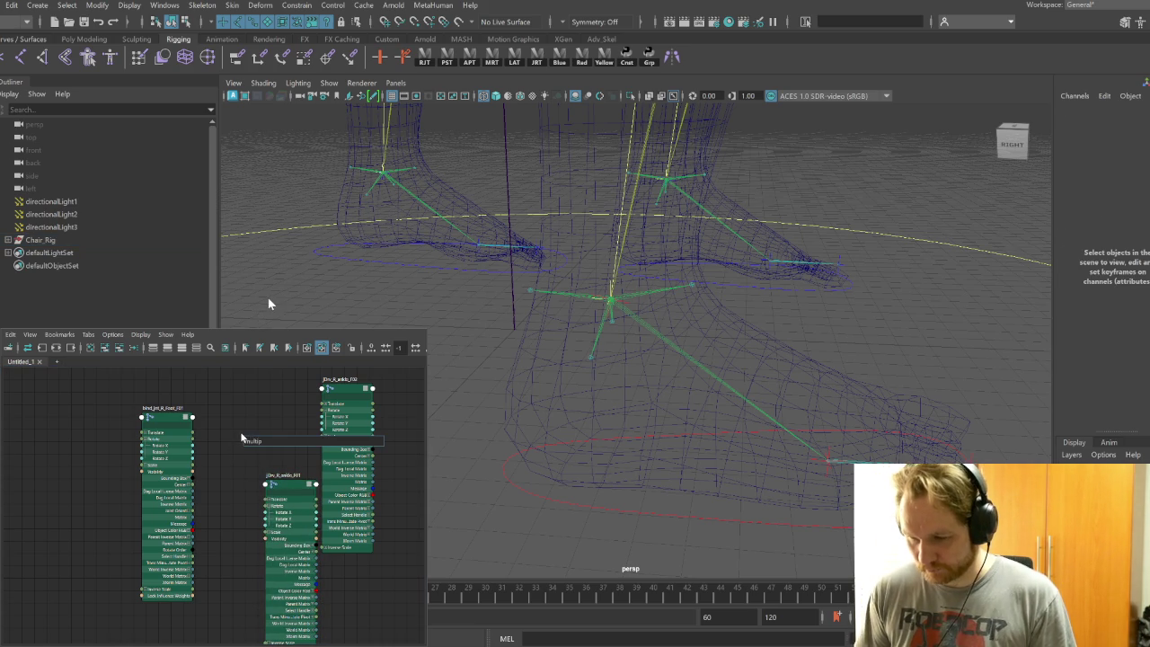
Create multiplyDivide23 between the joint nodes with its output axes expanded
key("Return")
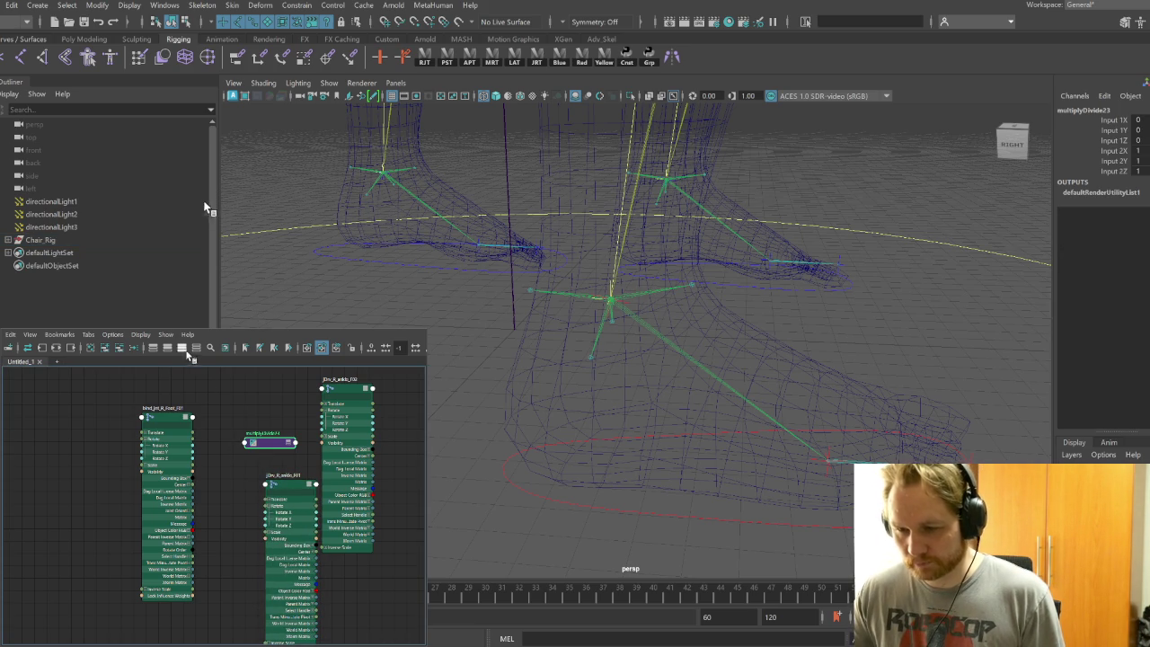
left_click(194, 348)
left_click_drag(263, 443, 236, 510)
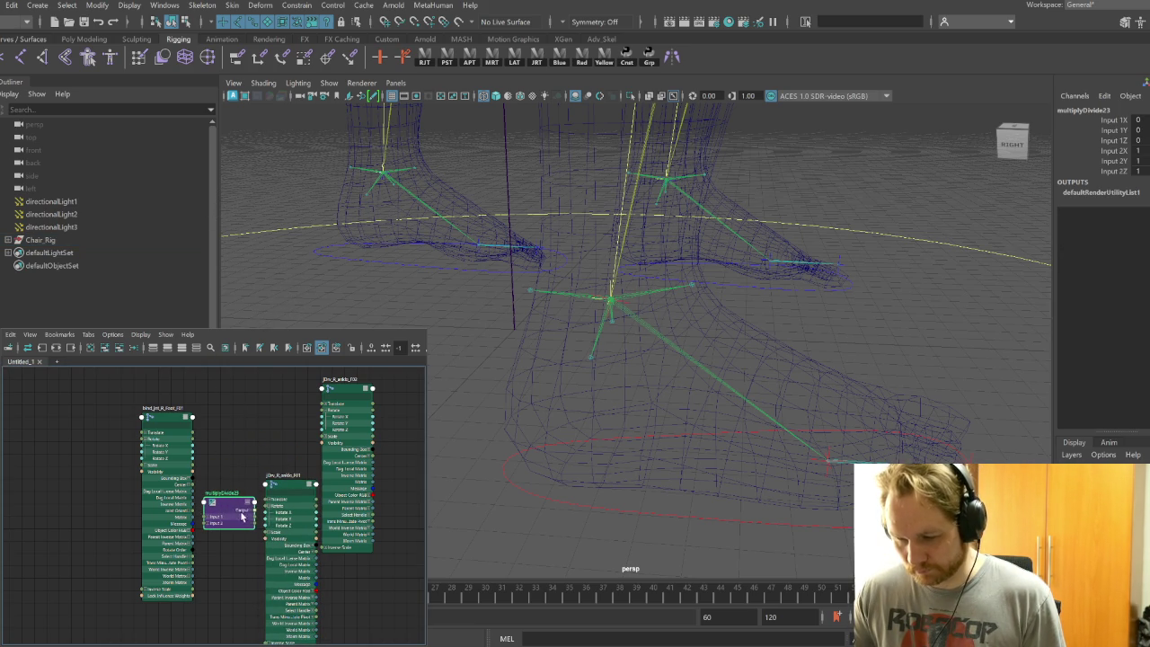
left_click(250, 509)
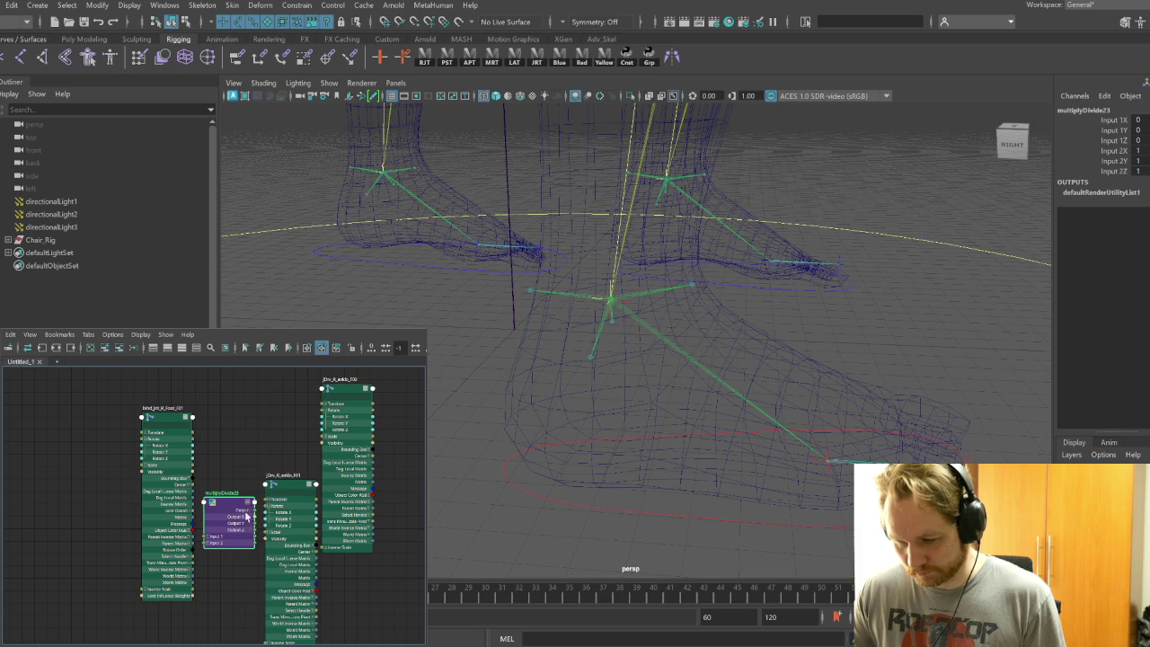
left_click_drag(253, 525, 249, 519)
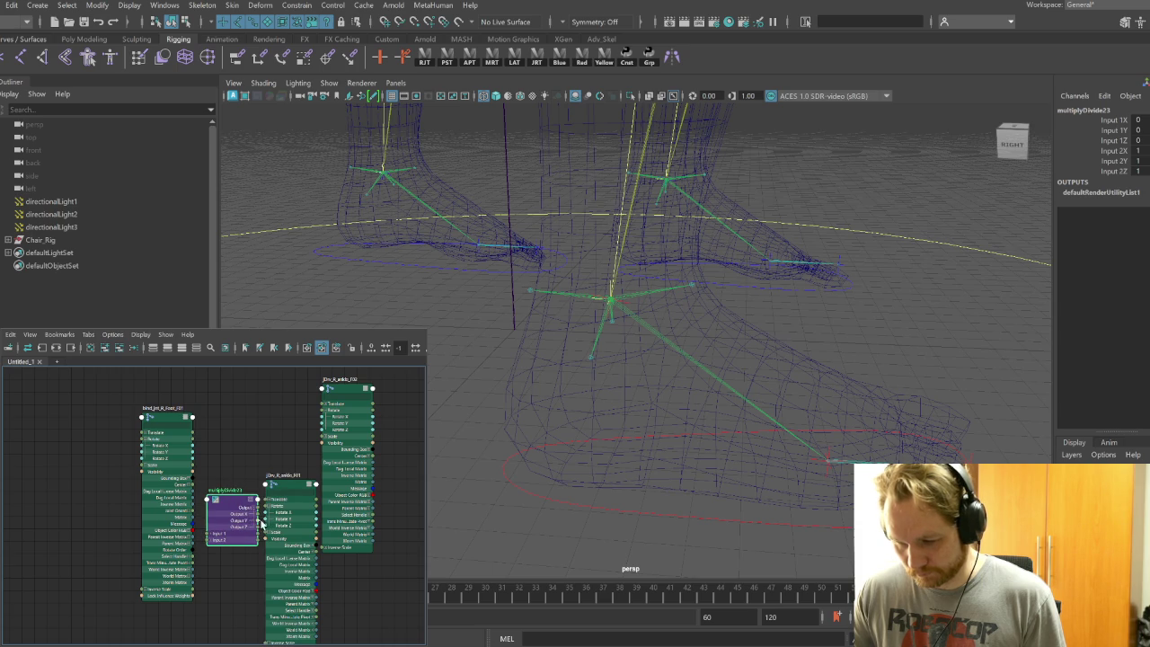
Add multiplyDivide24 and connect its output to an ankle driver joint's rotation
key("Tab")
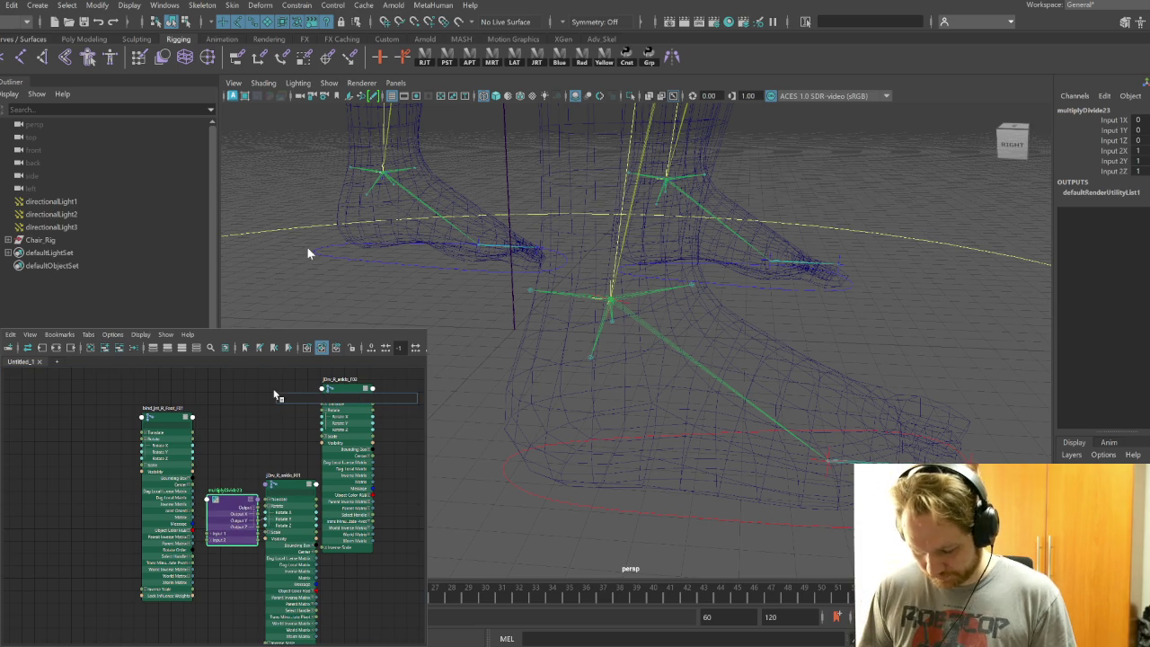
type("multip")
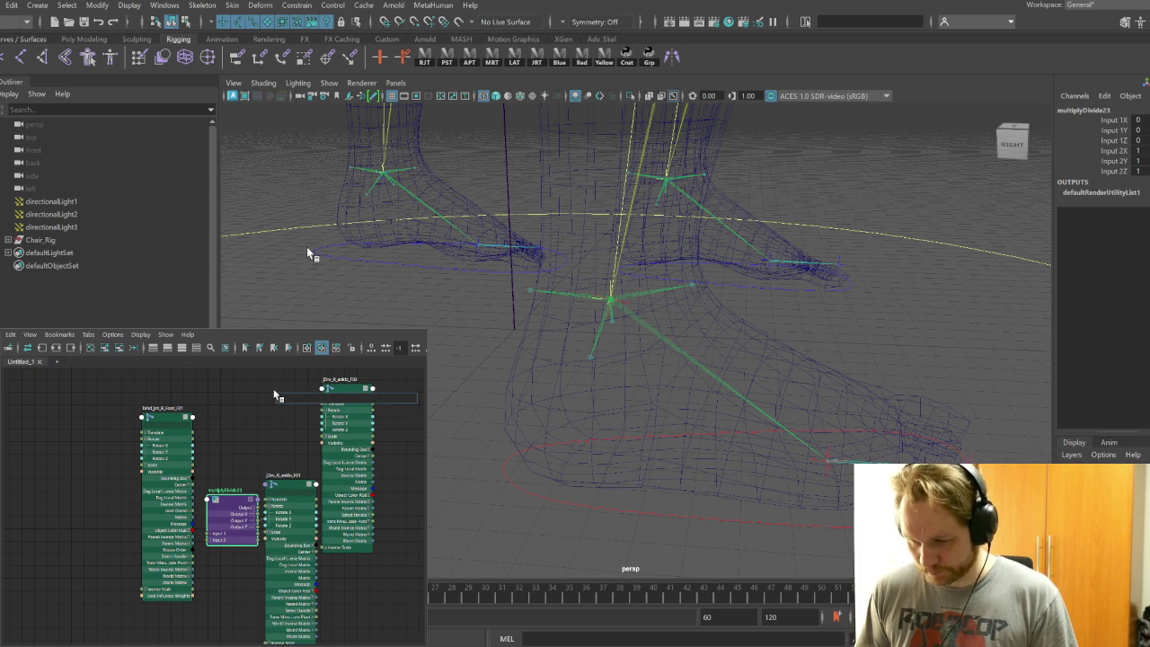
key("Return")
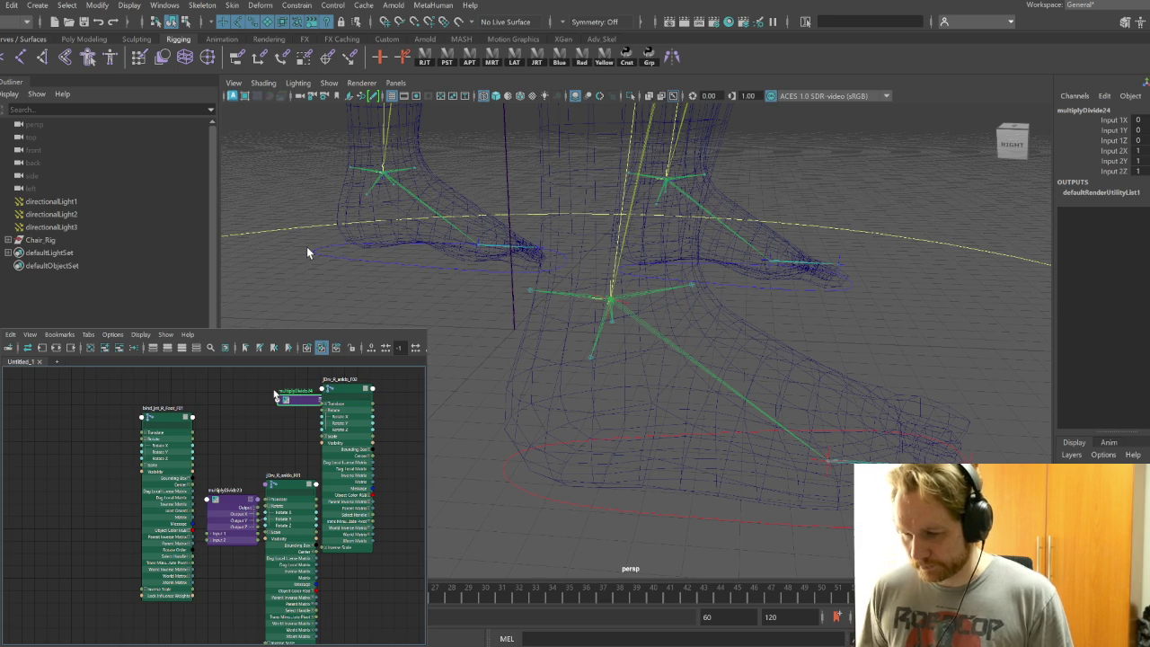
key("2")
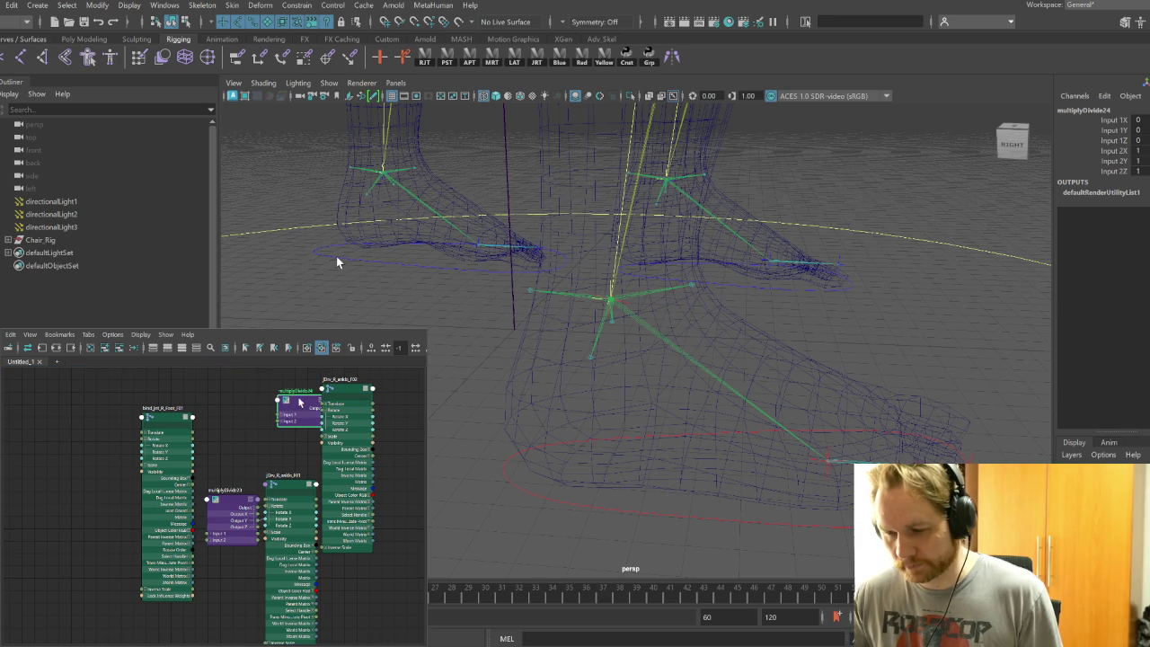
left_click_drag(299, 401, 280, 401)
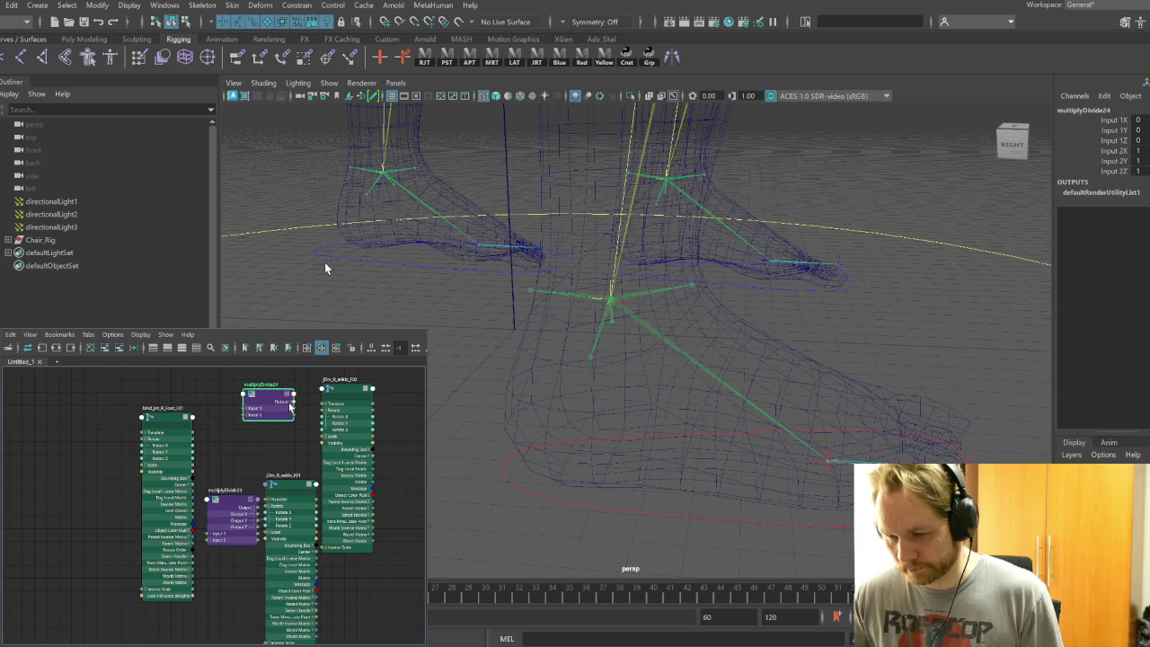
left_click_drag(289, 404, 323, 423)
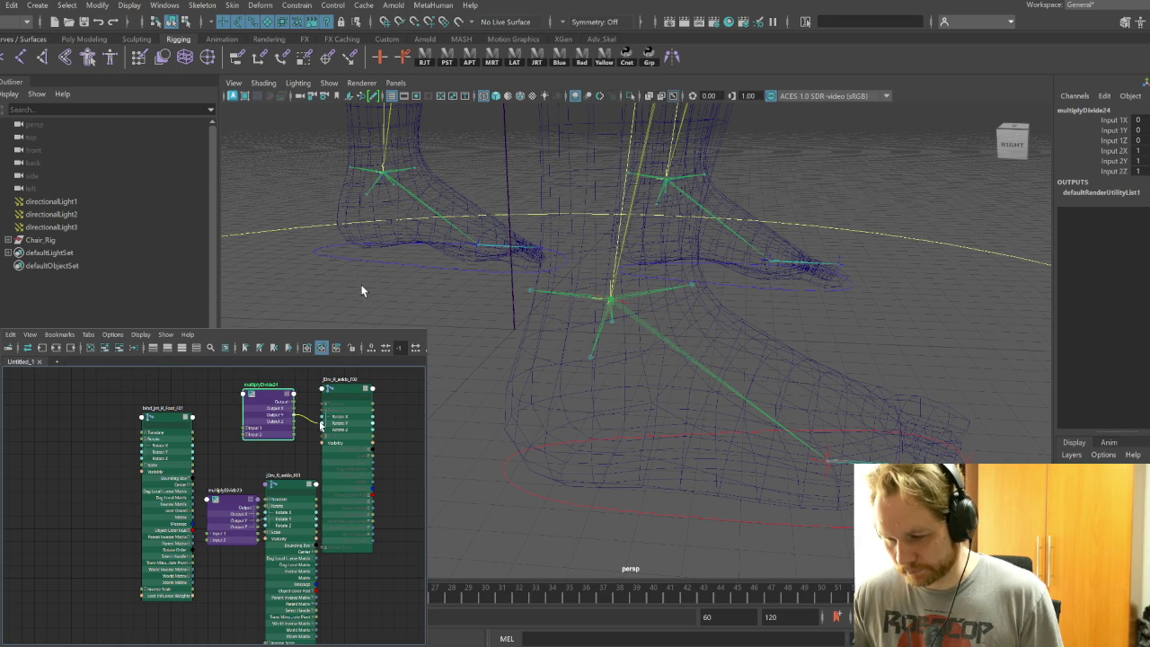
Feed the foot joint's rotation into multiplyDivide24's Input 1Y
left_click(248, 429)
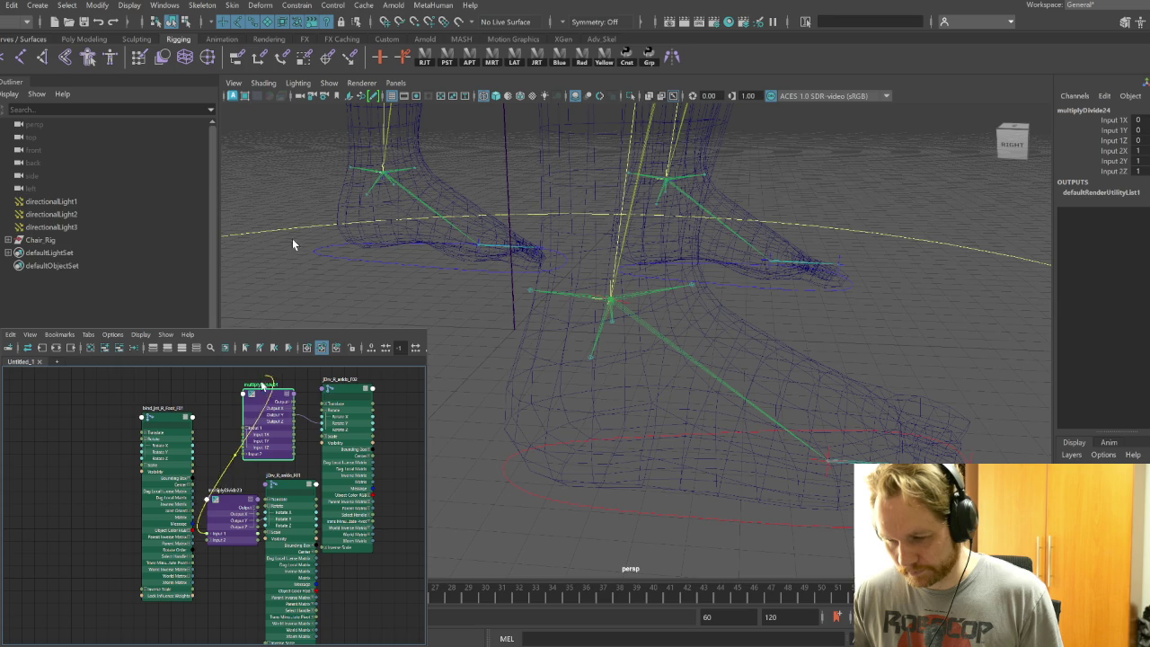
left_click(213, 536)
left_click_drag(277, 385, 290, 391)
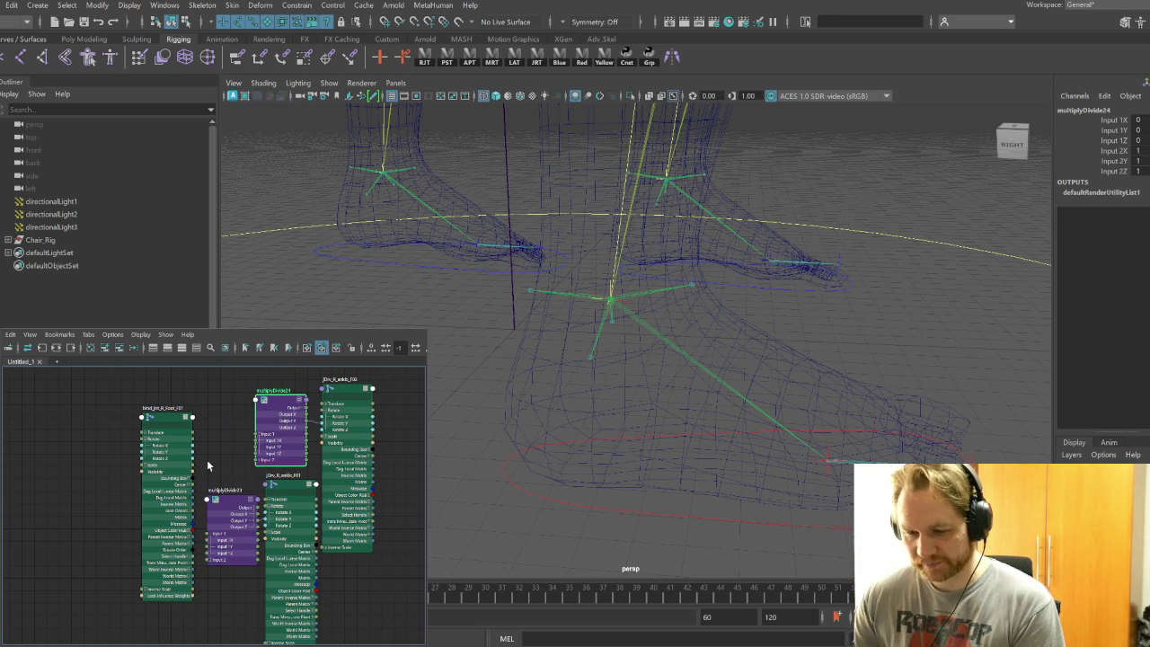
left_click_drag(244, 444, 250, 452)
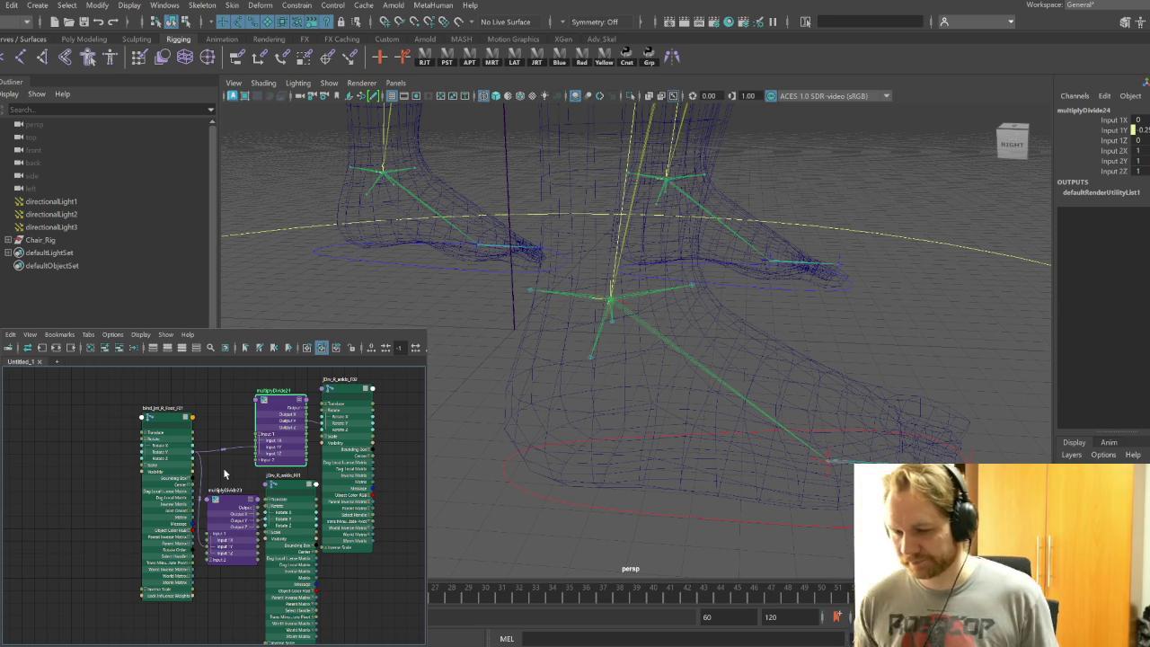
Check multiplyDivide23's multiplier and set multiplyDivide24's Input 2Y to 0.35
left_click(234, 506)
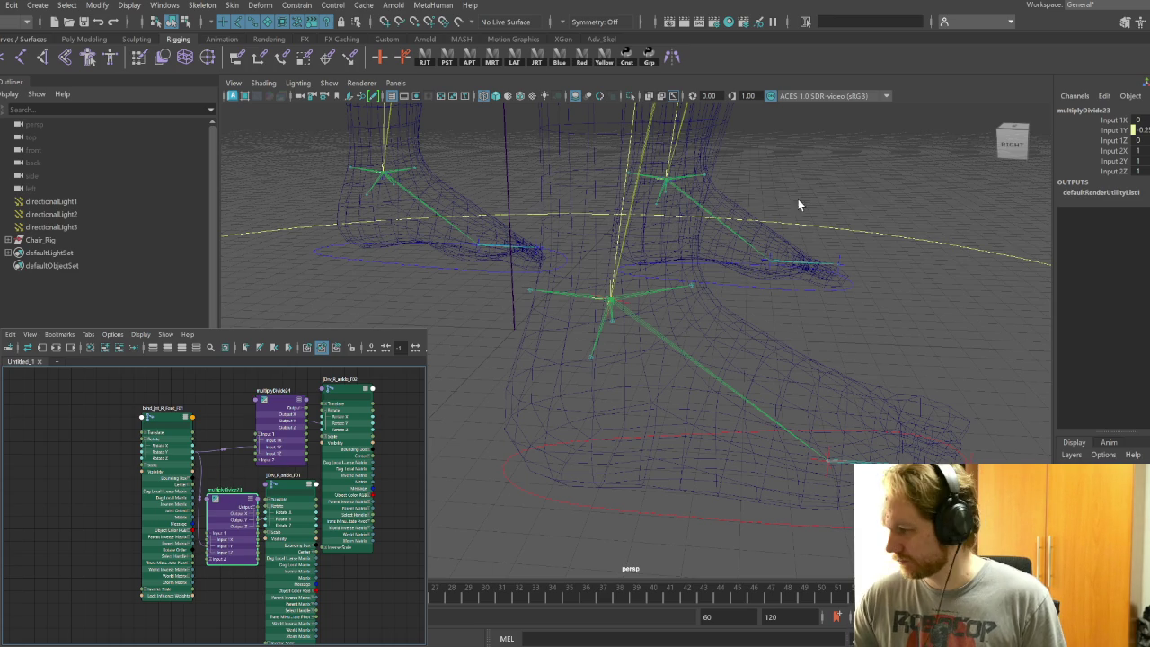
double_click(1141, 151)
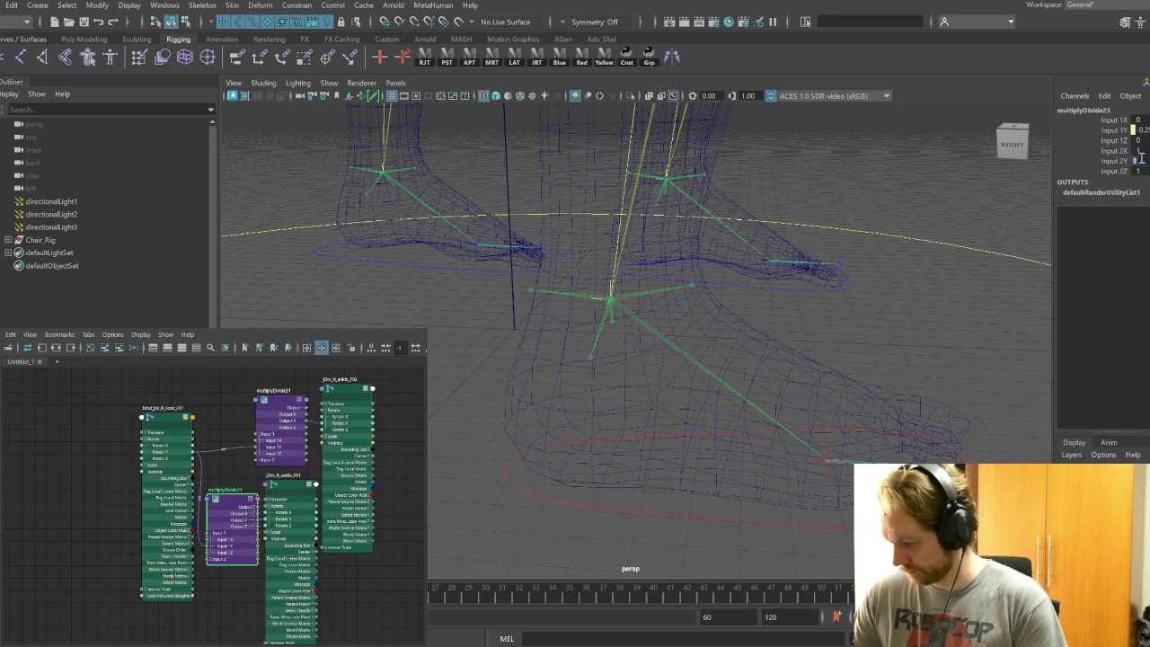
type("0.5")
left_click(279, 406)
double_click(1141, 161)
type("0.35")
key("Return")
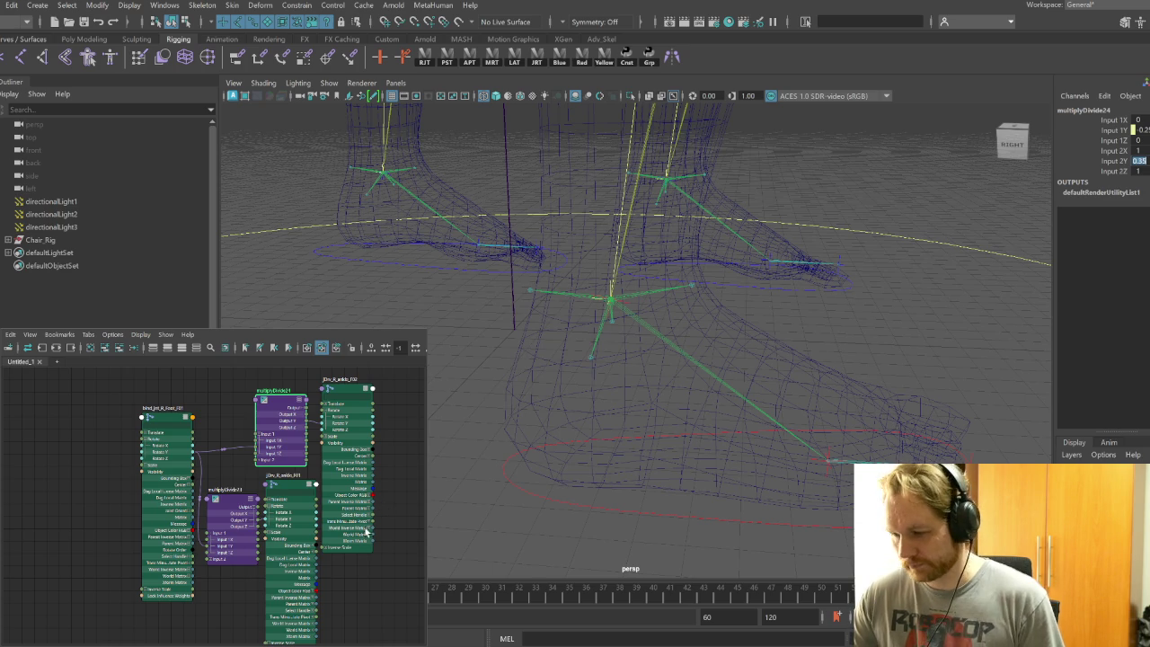
Move the front-right foot control's pivot into place
left_click(708, 538)
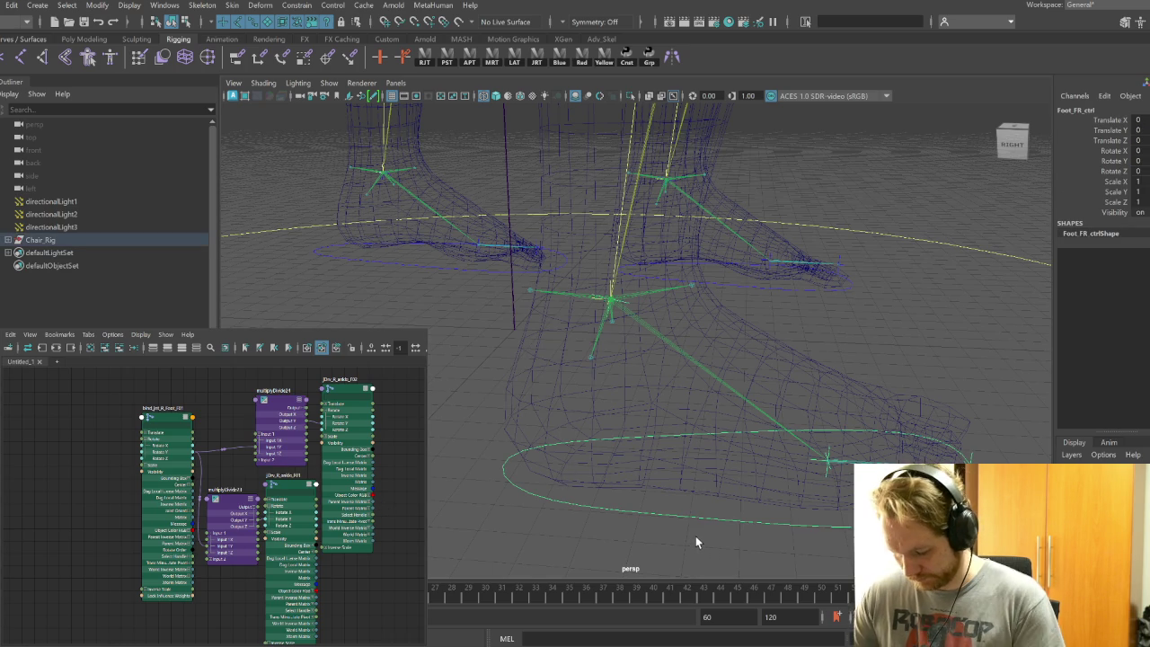
key("w")
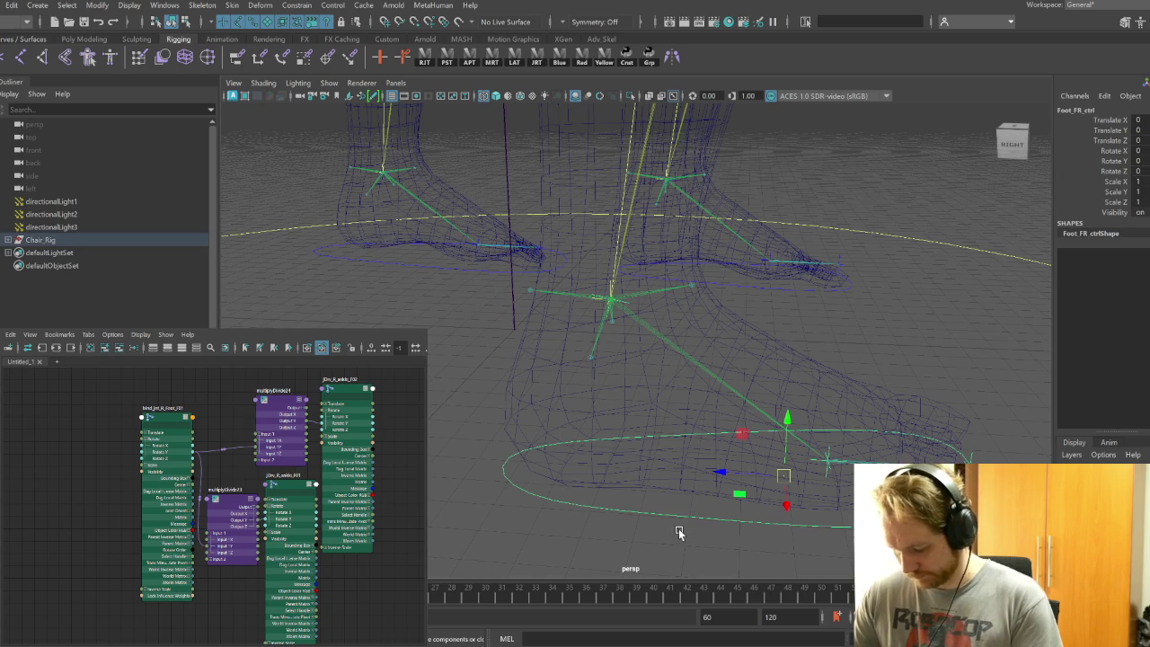
key("d")
left_click_drag(689, 475, 467, 460)
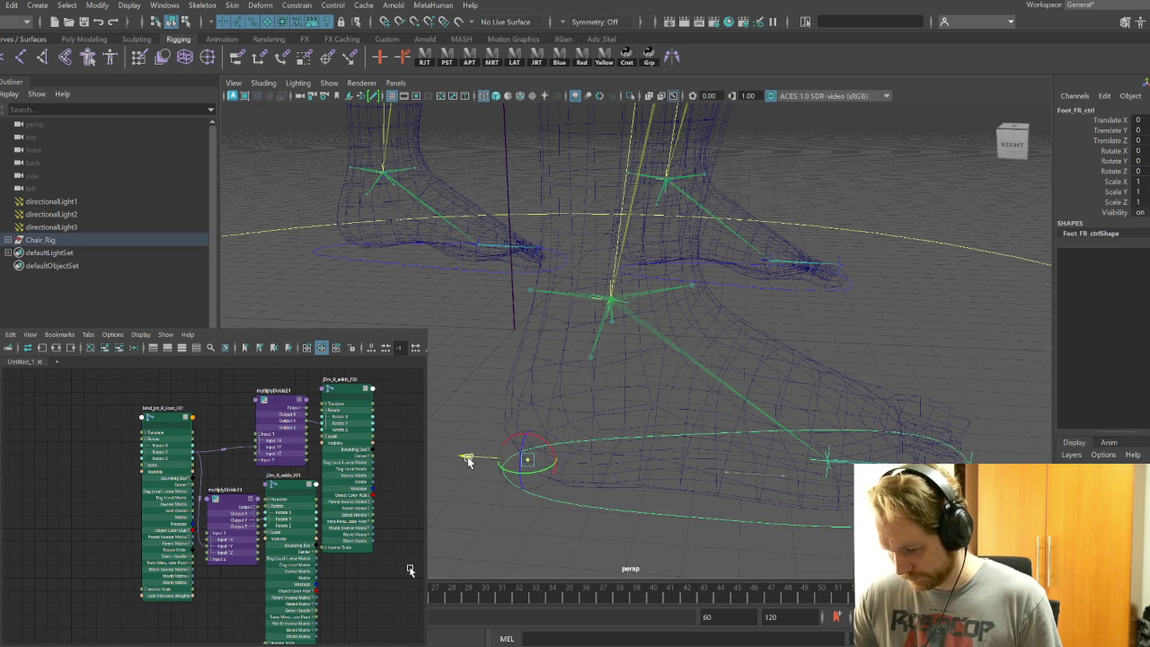
left_click_drag(562, 462, 676, 468, "alt")
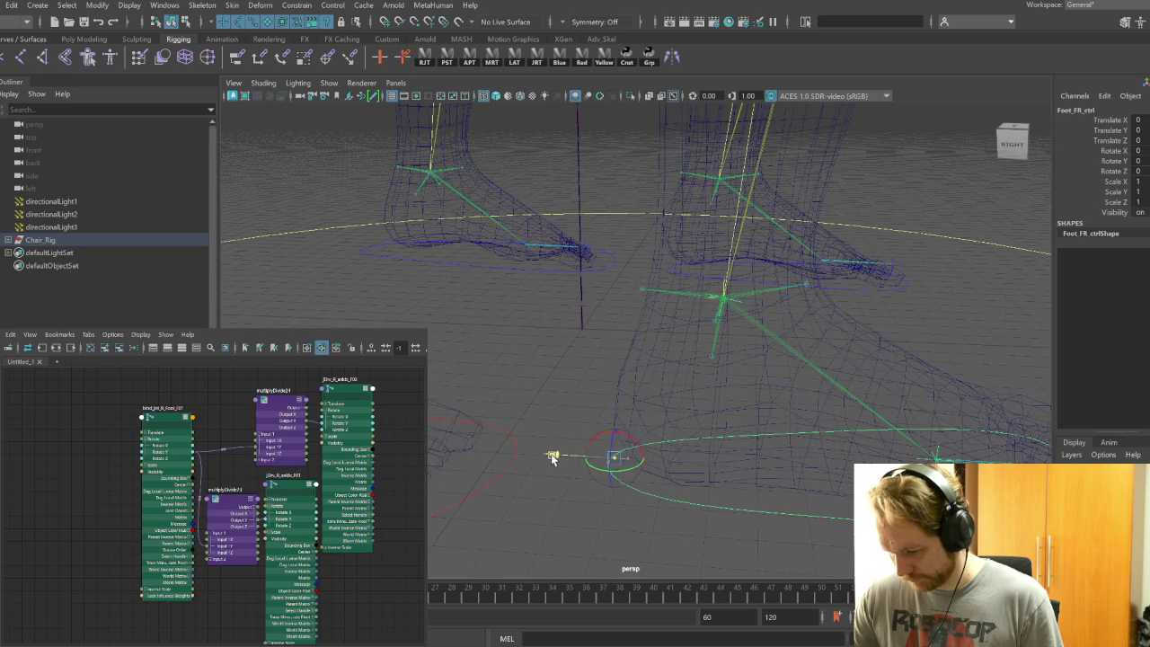
right_click_drag(546, 457, 618, 495, "alt")
left_click_drag(619, 495, 941, 449, "alt")
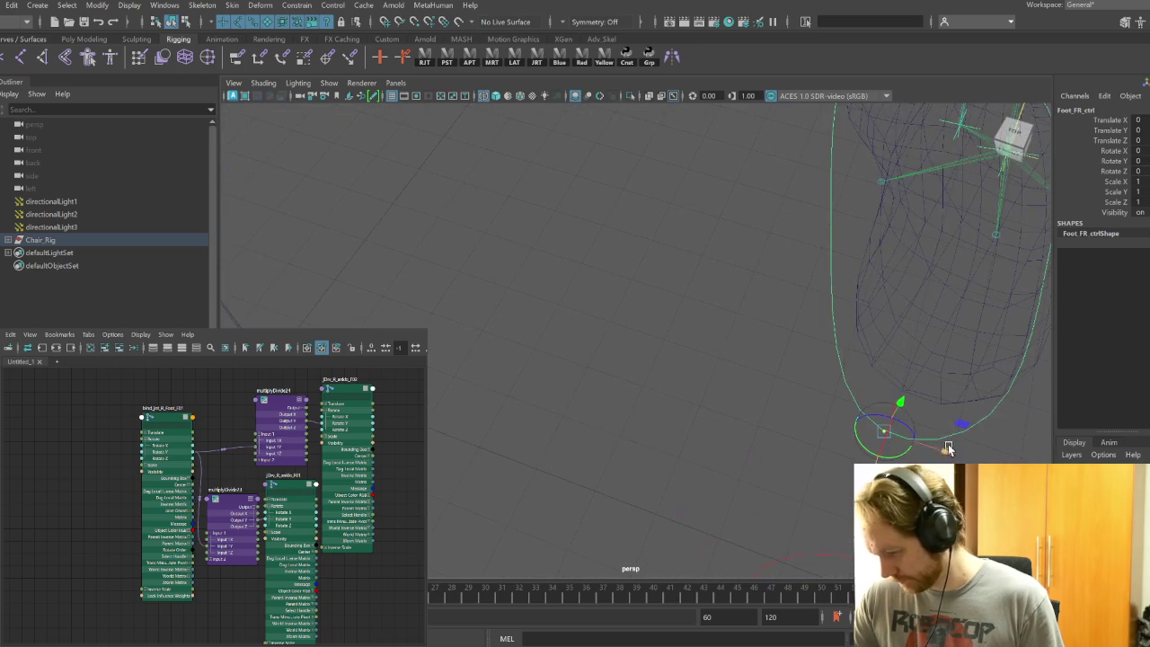
middle_click_drag(941, 449, 965, 458)
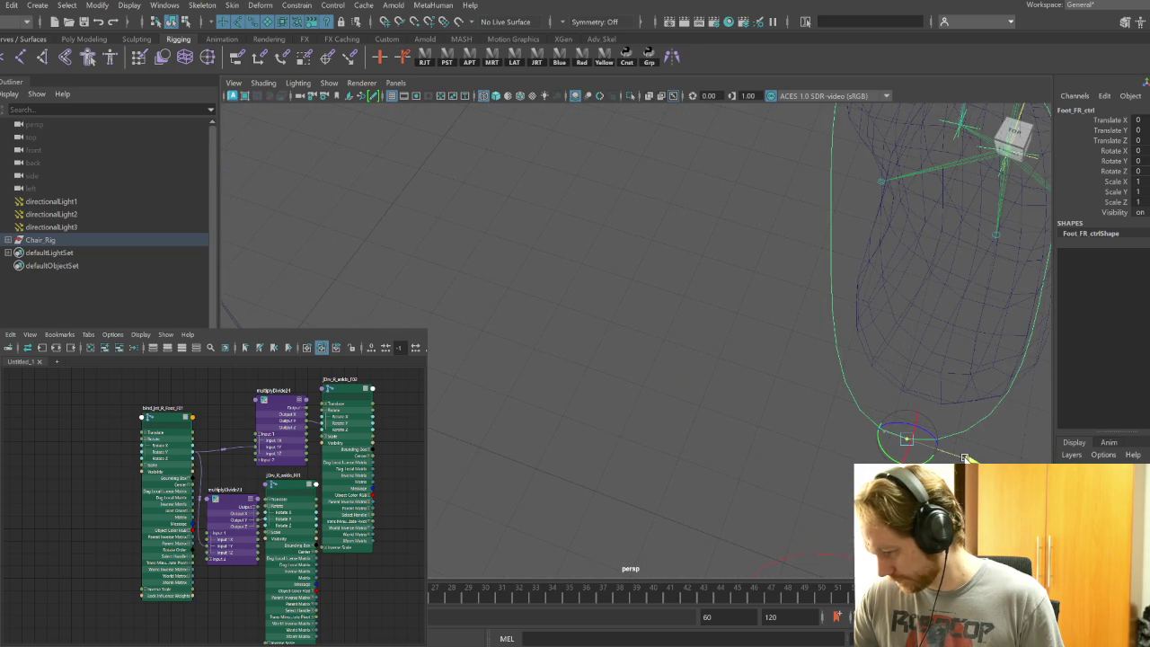
left_click_drag(962, 423, 685, 341, "alt")
Test-tilt and lift the front-right foot, undoing each test so it lies flat
key("e")
mouse_move(598, 347)
left_mouse_down()
mouse_move(579, 327)
mouse_move(628, 386)
left_mouse_up()
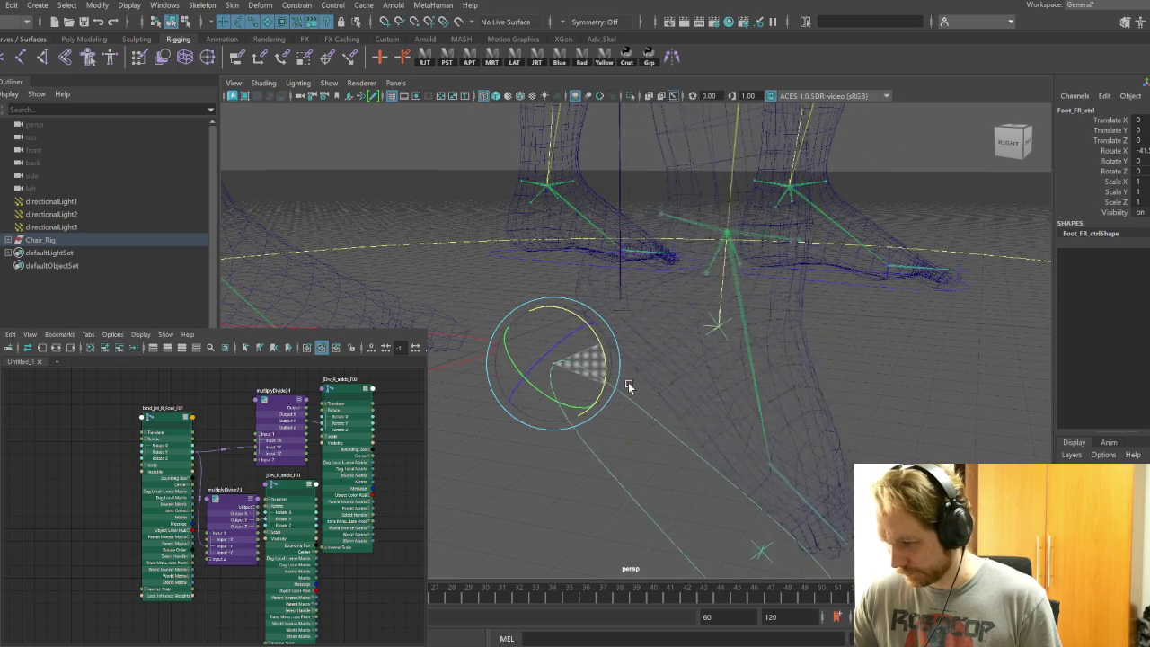
left_click_drag(628, 385, 550, 332)
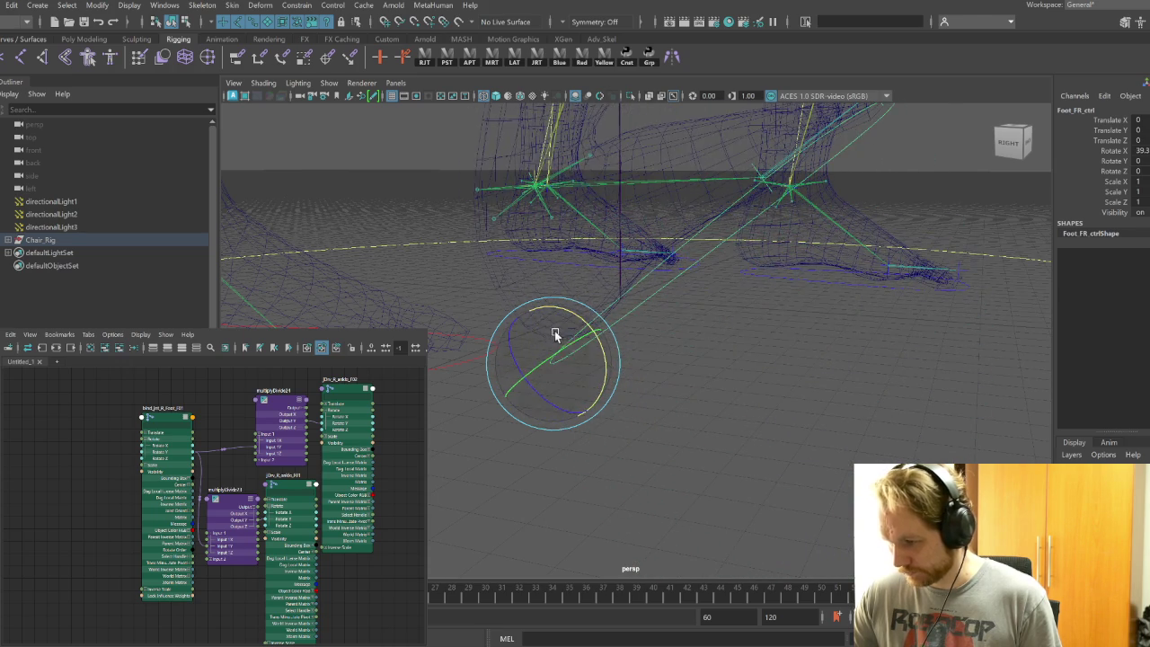
key("ctrl+z")
left_click_drag(659, 402, 821, 504, "alt")
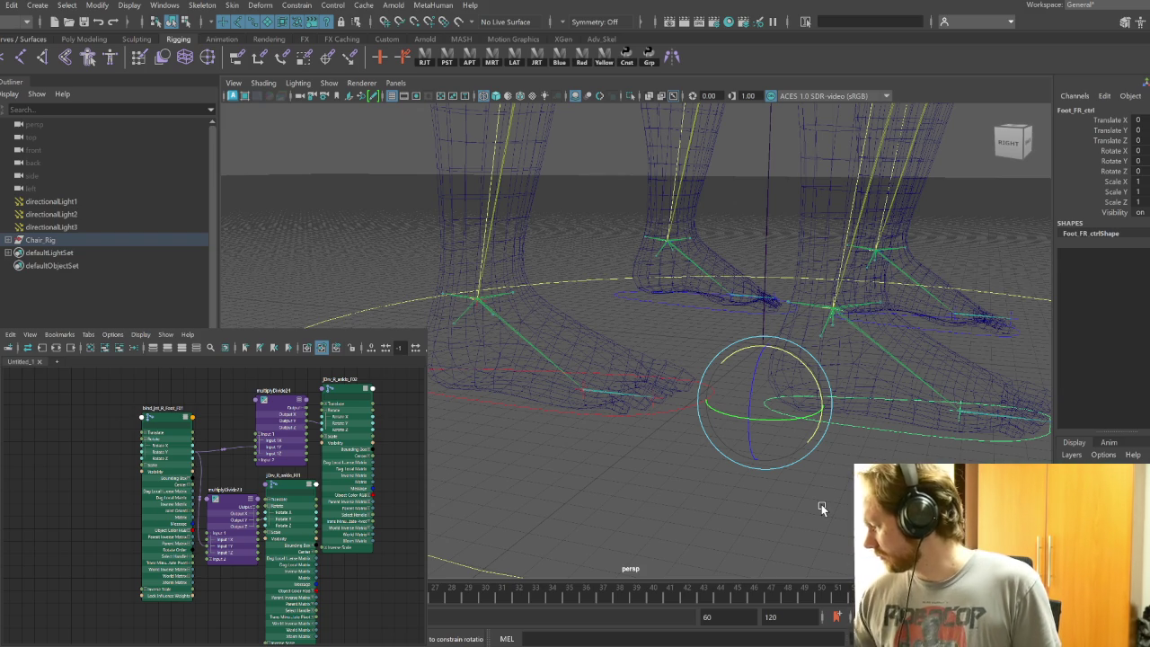
mouse_move(821, 504)
left_mouse_down("alt")
mouse_move(744, 411)
mouse_move(683, 482)
left_mouse_up("alt")
key("w")
left_click_drag(633, 414, 623, 219)
key("ctrl+z")
right_click_drag(693, 406, 784, 371, "alt")
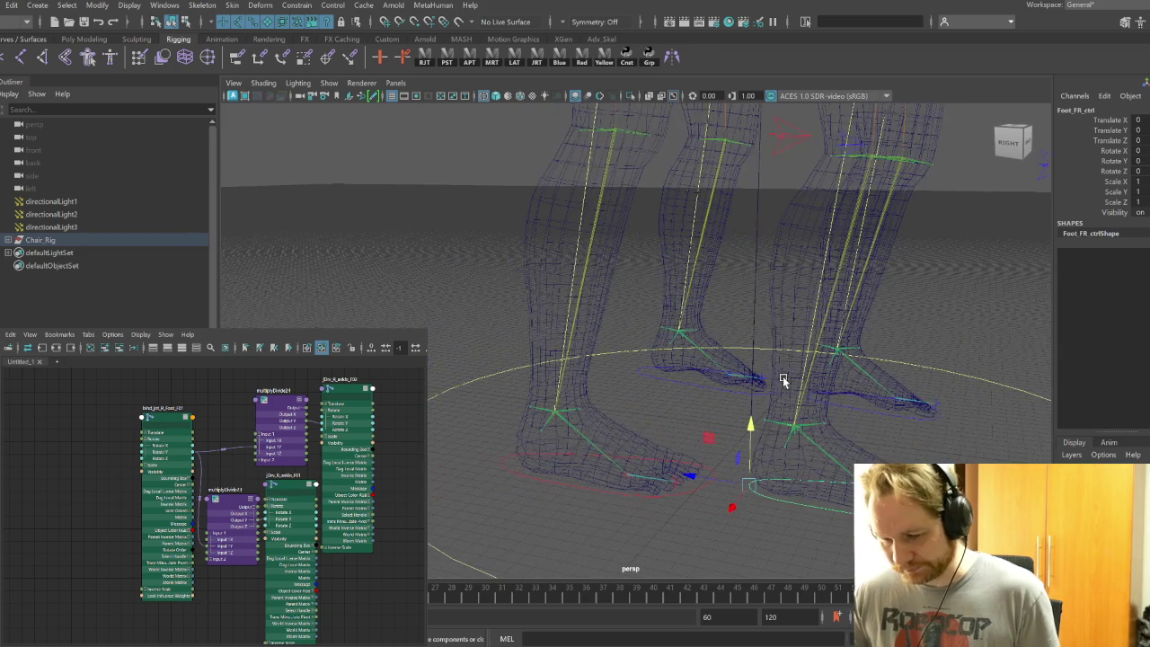
Slide the back-right foot control's pivot toward the front of the foot
left_click(688, 493)
left_click_drag(611, 472, 529, 460)
mouse_move(561, 503)
left_mouse_down("alt")
mouse_move(680, 436)
mouse_move(565, 367)
mouse_move(585, 363)
mouse_move(682, 436)
mouse_move(745, 446)
left_mouse_up("alt")
scroll(710, 449, "up", 3)
mouse_move(765, 341)
left_mouse_down()
mouse_move(778, 344)
mouse_move(726, 403)
mouse_move(683, 403)
mouse_move(692, 385)
left_mouse_up()
mouse_move(609, 348)
left_mouse_down("alt")
mouse_move(578, 365)
mouse_move(668, 428)
mouse_move(752, 431)
mouse_move(611, 446)
mouse_move(639, 441)
left_mouse_up("alt")
Test-tilt the back-right foot, undo it back to flat, and deselect
key("e")
mouse_move(680, 384)
left_mouse_down()
mouse_move(655, 382)
mouse_move(694, 418)
left_mouse_up()
key("ctrl+z")
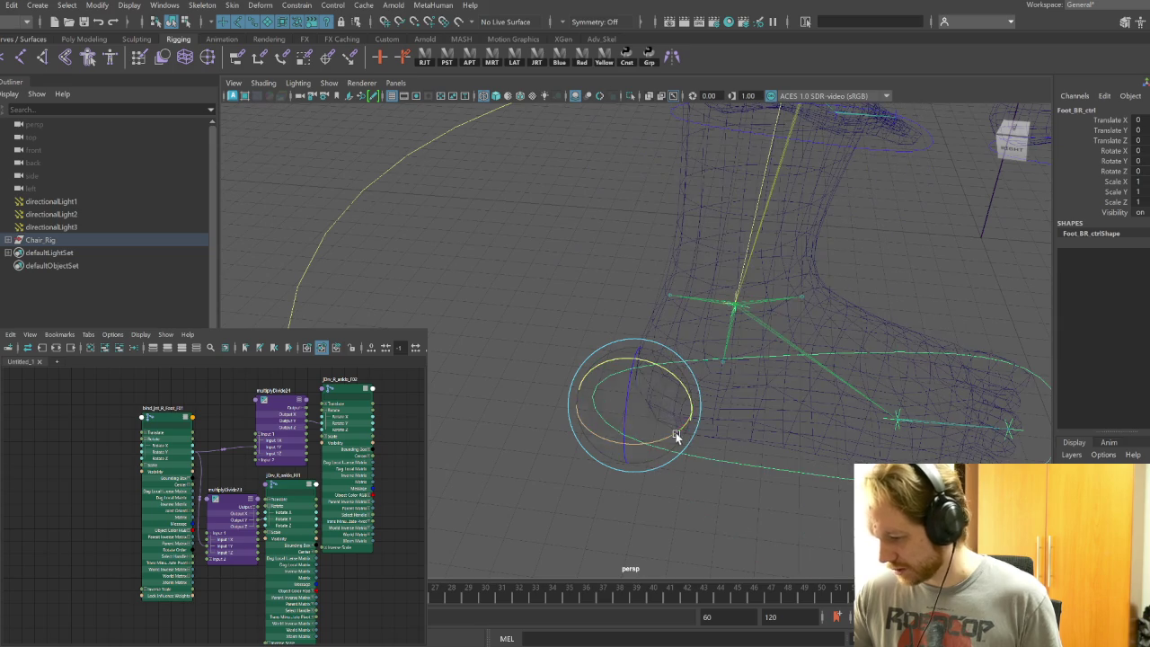
key("ctrl+z")
key("ctrl+z")
left_click(572, 309)
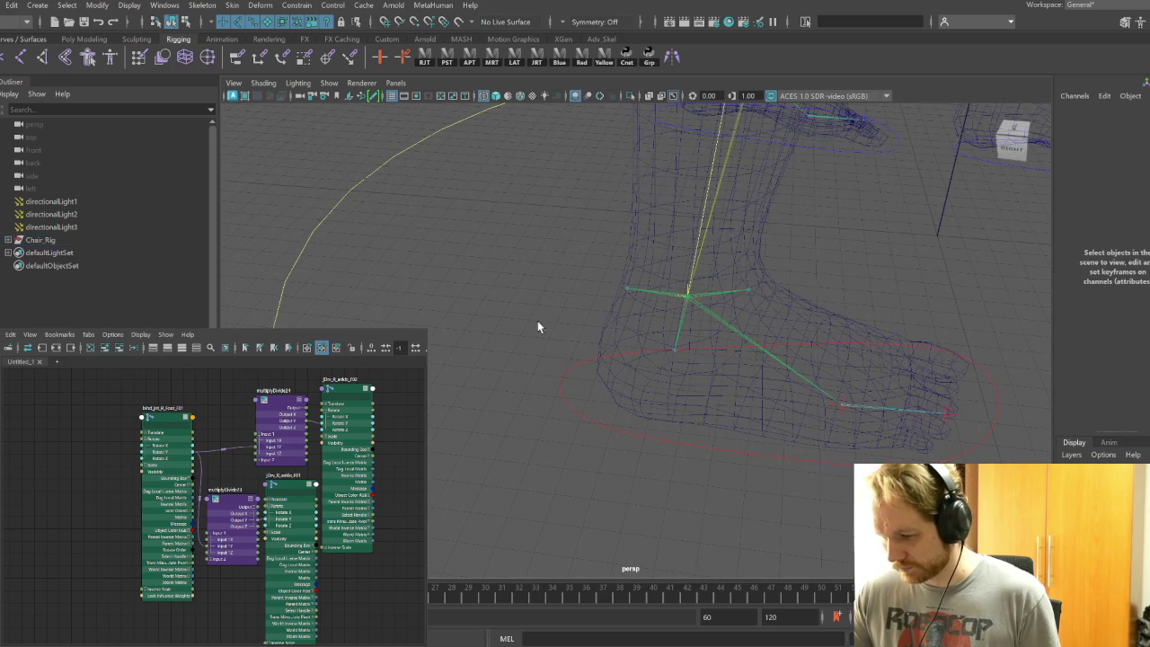
Clear the Node Editor, load the foot bind joint and ankle drivers, and arrange them
left_click(104, 348)
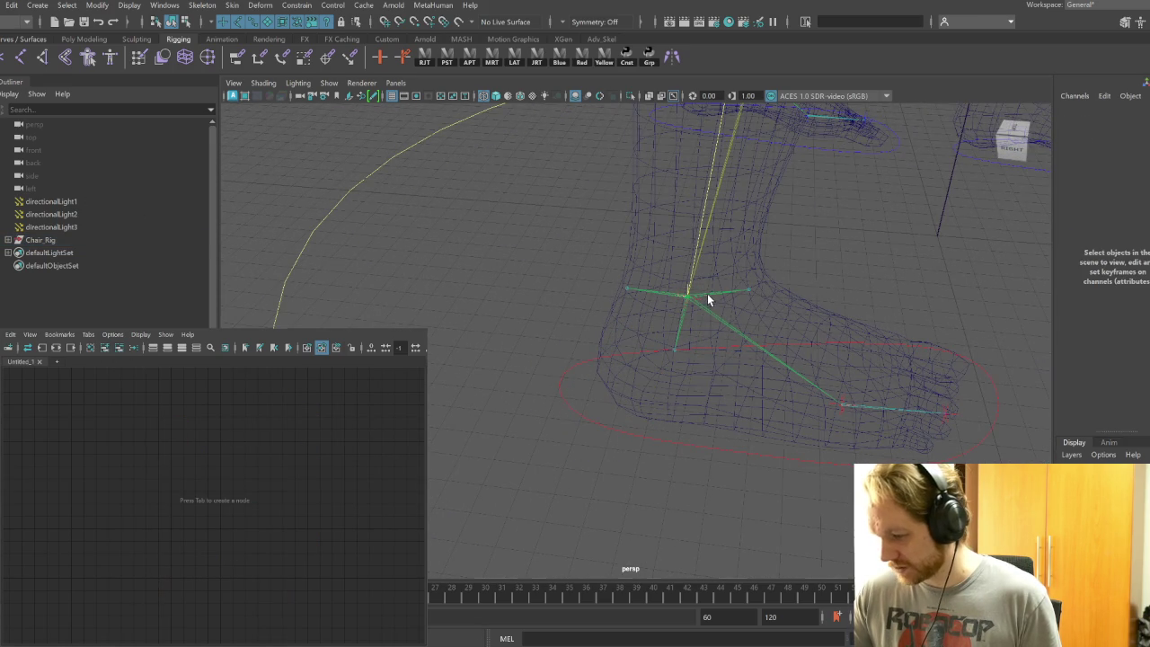
left_click(662, 291)
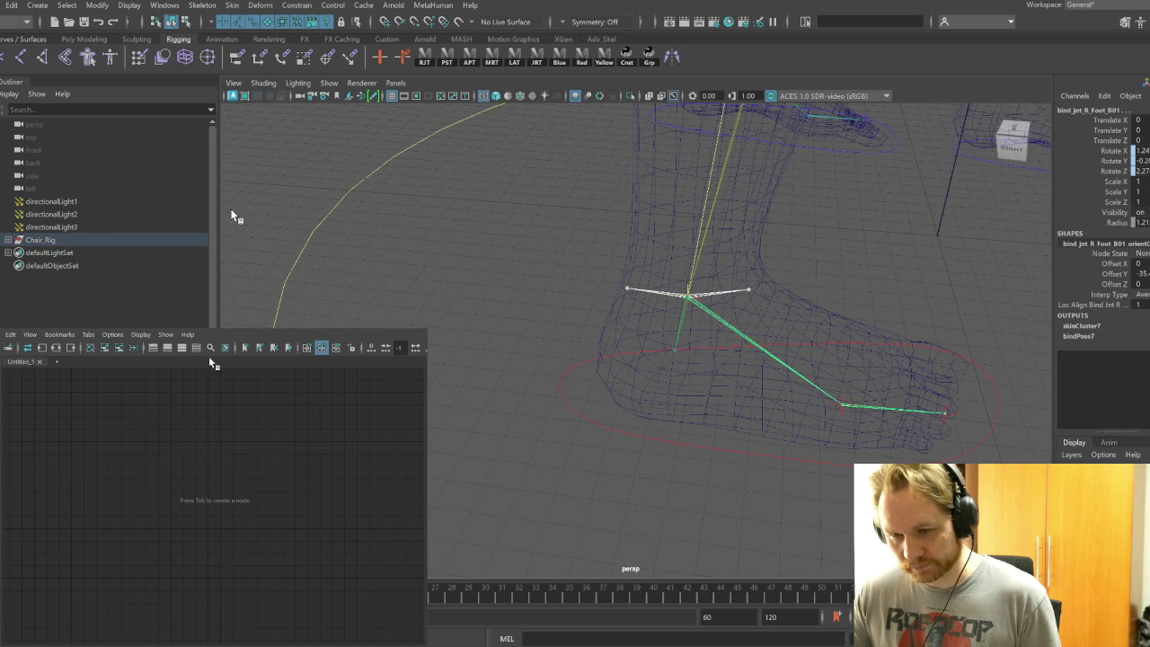
left_click(106, 349)
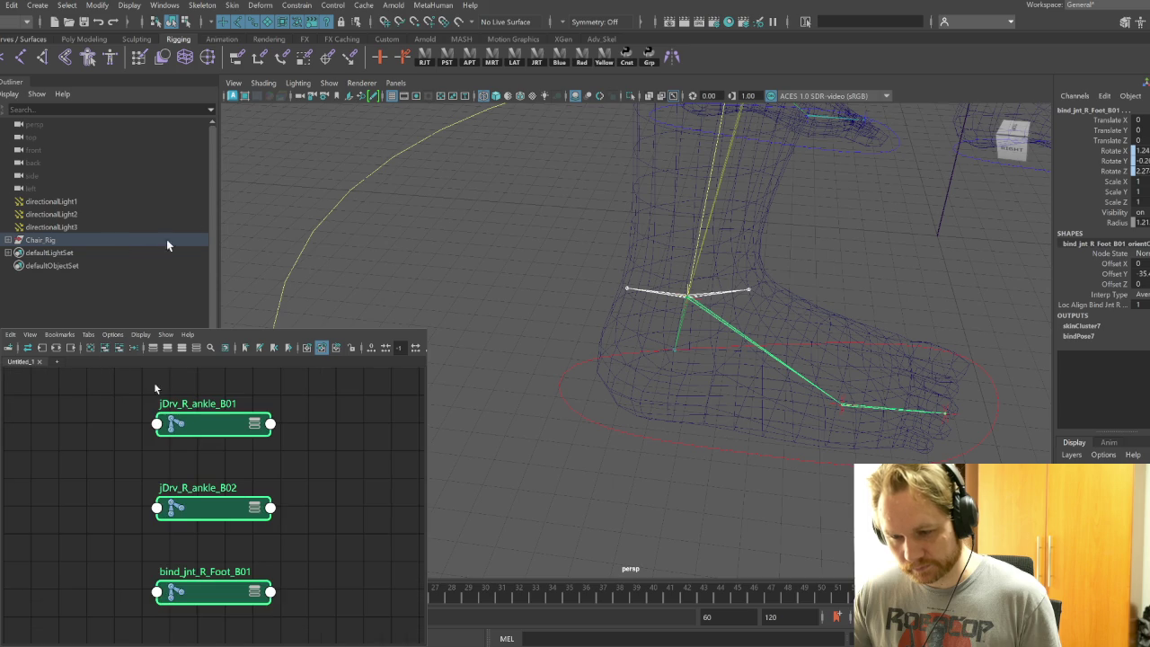
left_click(338, 547)
scroll(338, 547, "down", 3)
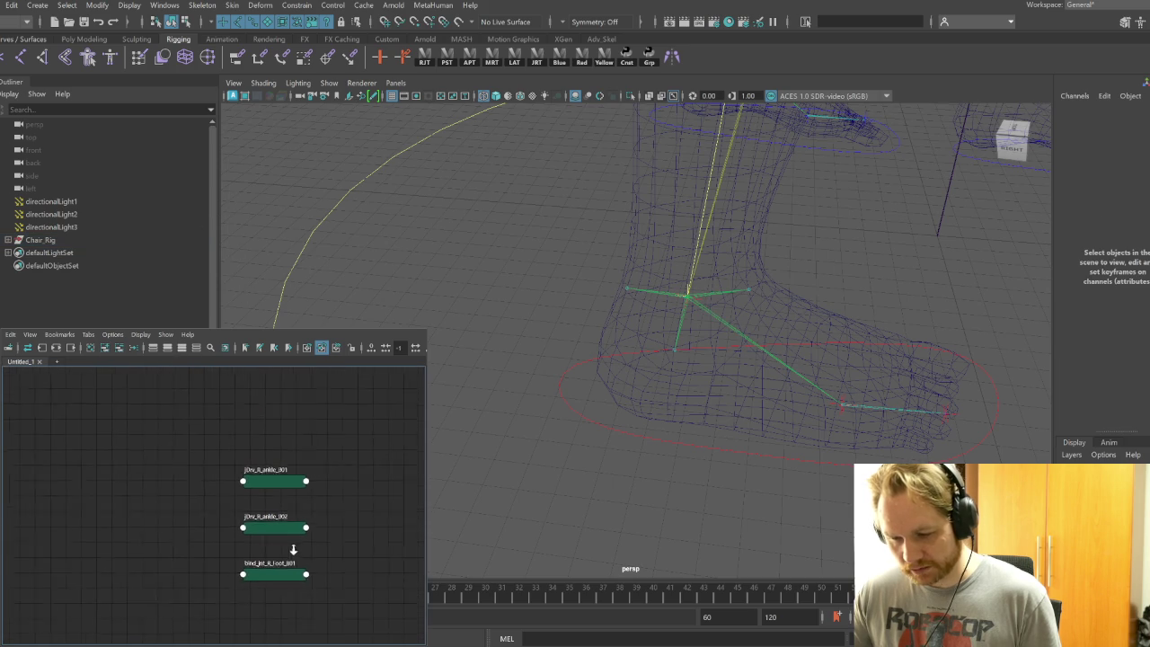
left_click_drag(284, 575, 179, 537)
left_click_drag(287, 519, 357, 398)
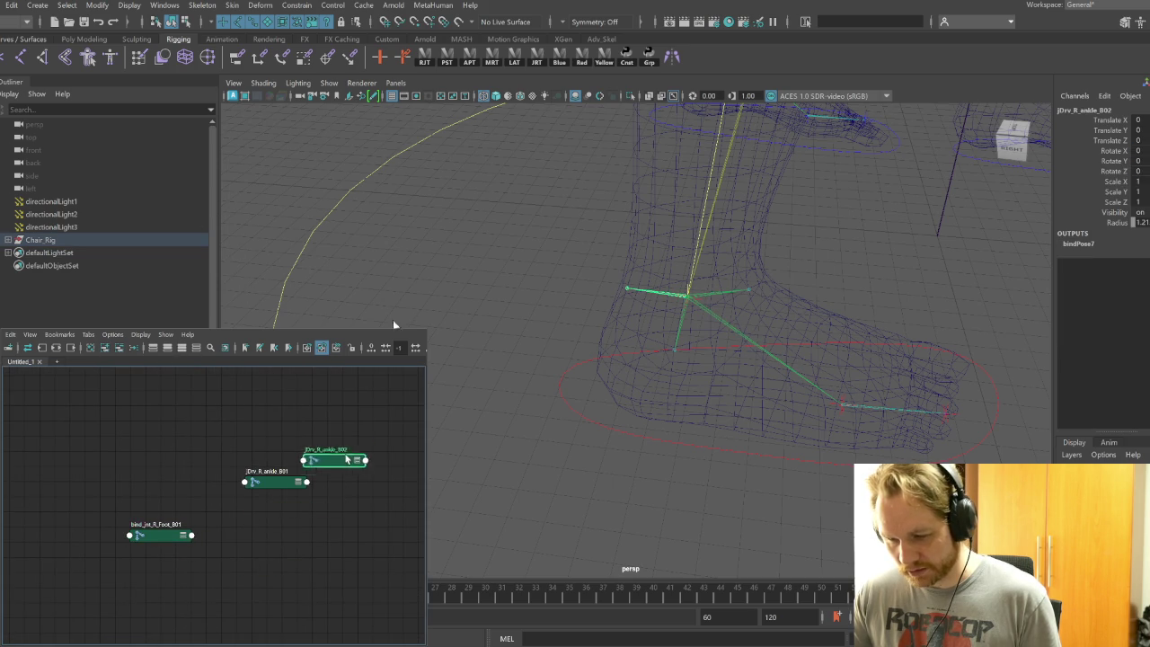
mouse_move(154, 536)
left_mouse_down()
mouse_move(135, 398)
mouse_move(325, 530)
left_mouse_up()
Show full attributes, expand Rotate on all three nodes, and create multiplyDivide25
left_click(198, 350)
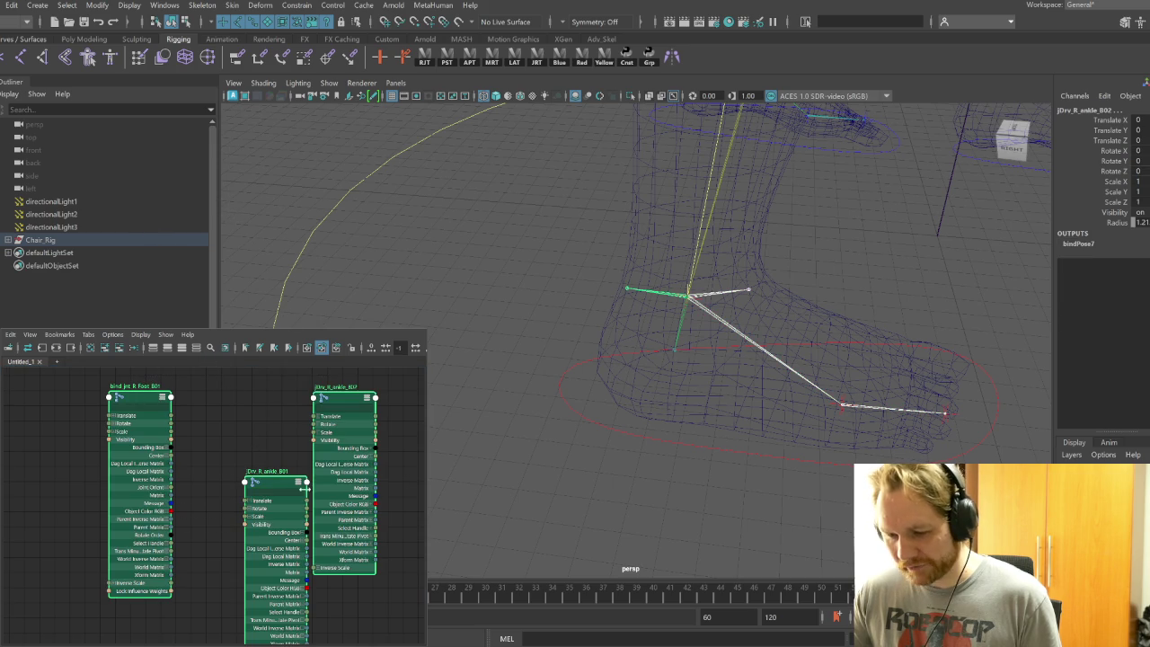
left_click(251, 510)
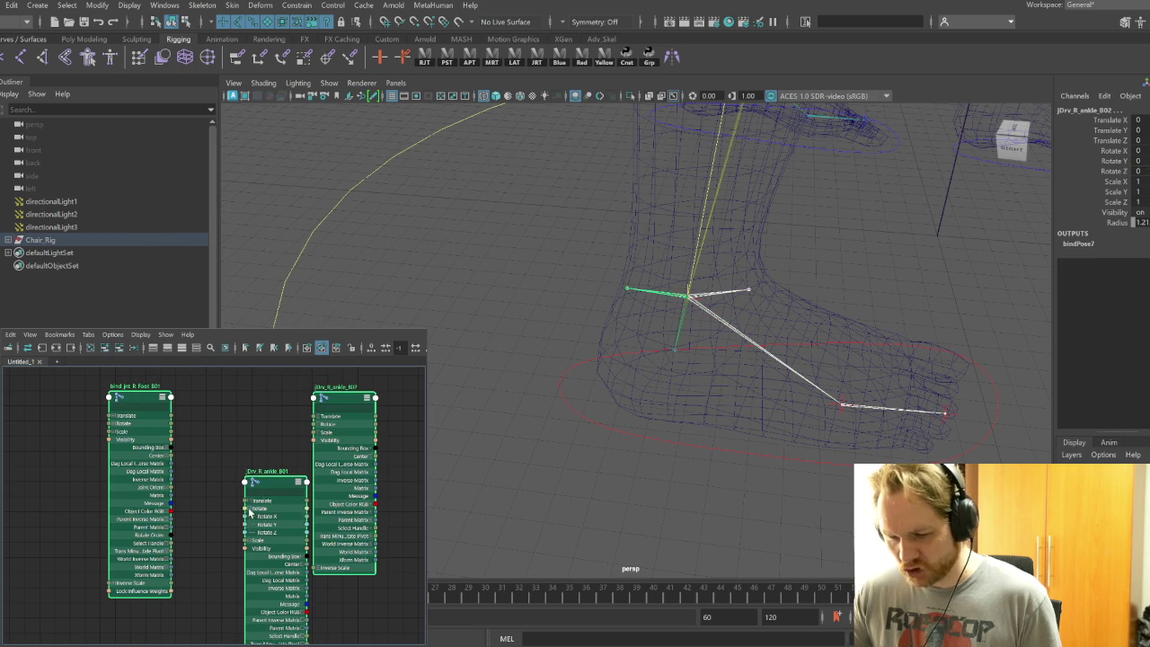
left_click(315, 424)
left_click(126, 423)
left_click_drag(376, 416, 241, 410)
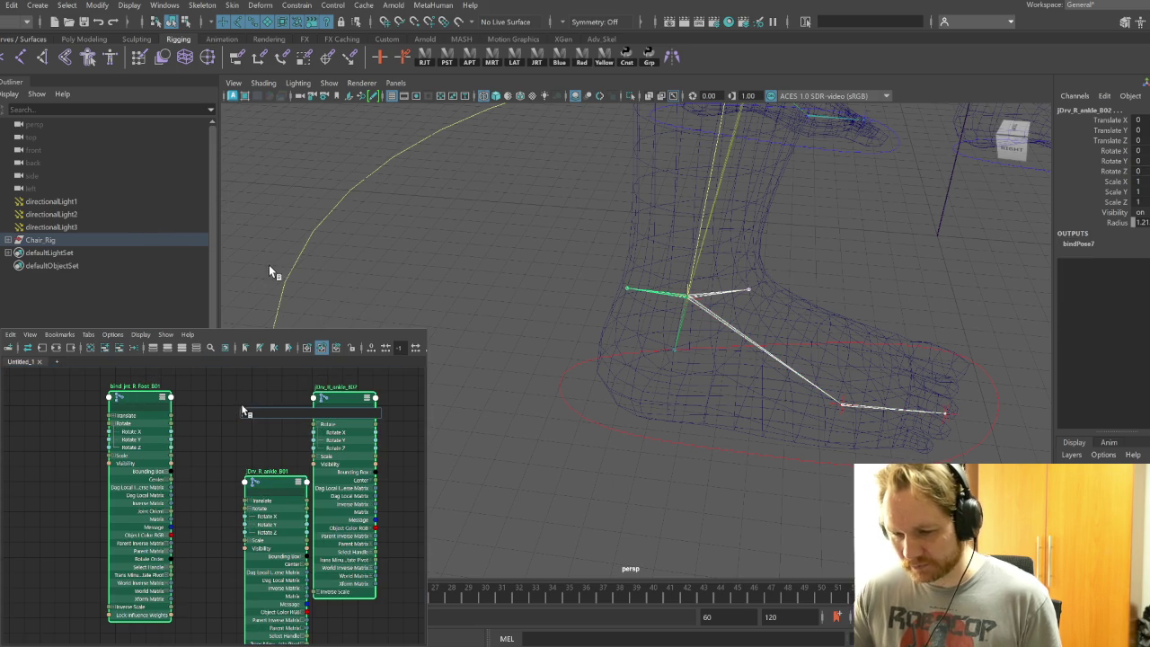
type("multiplyDivide")
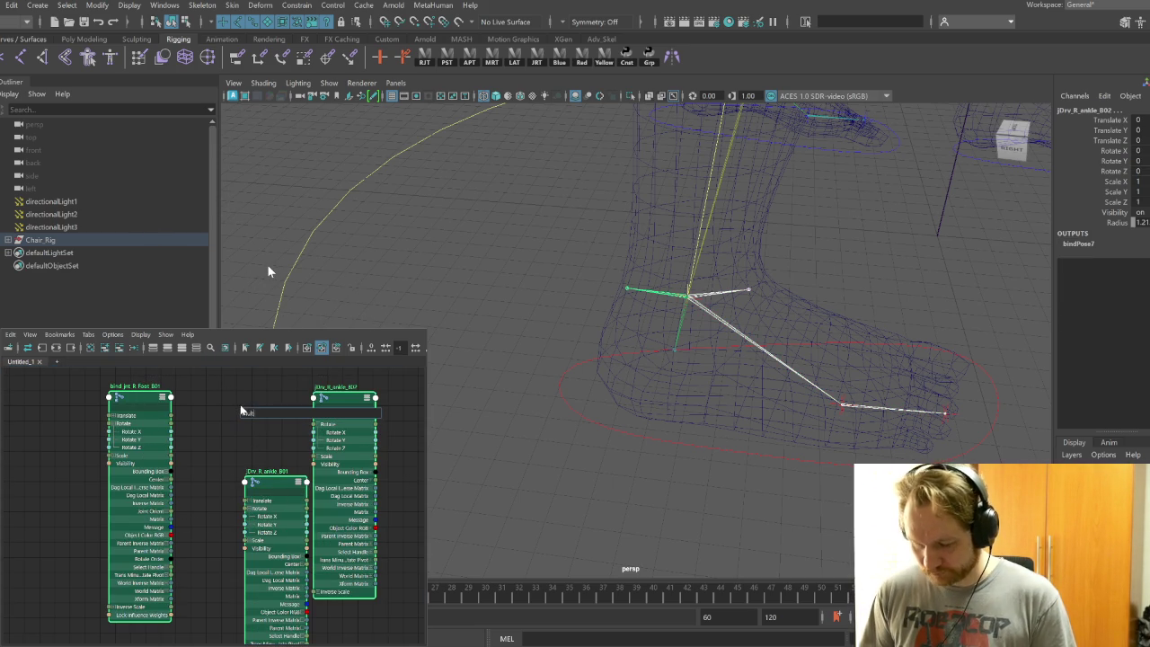
key("Return")
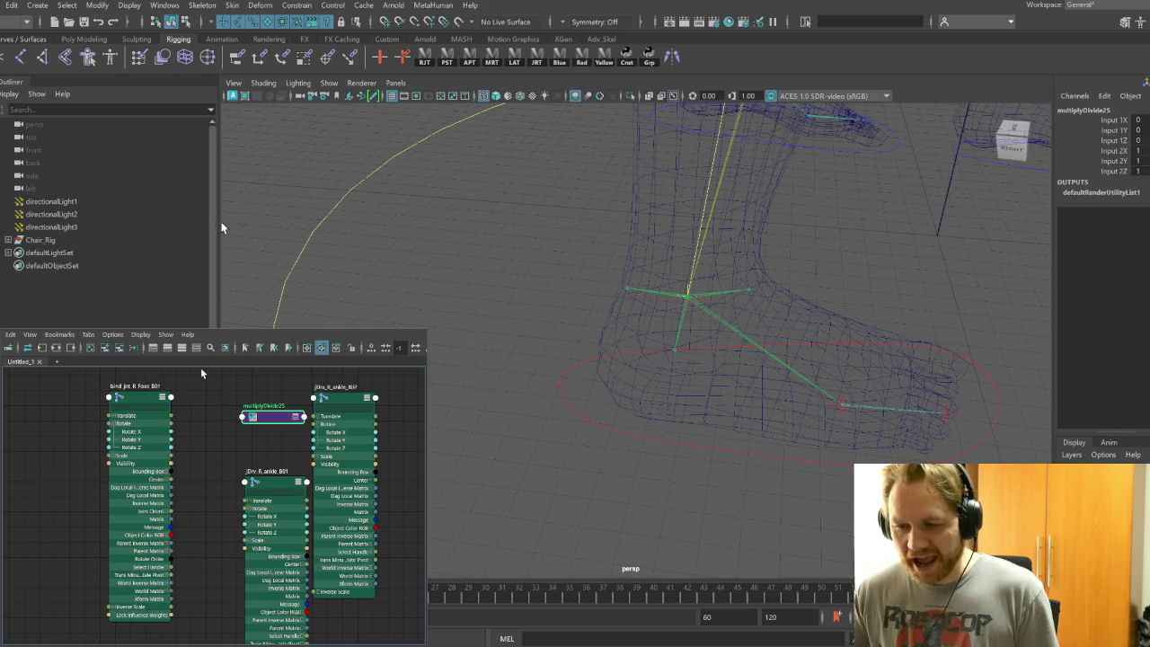
Expand multiplyDivide25's components and place it next to the foot joint node
key("2")
left_click(300, 425)
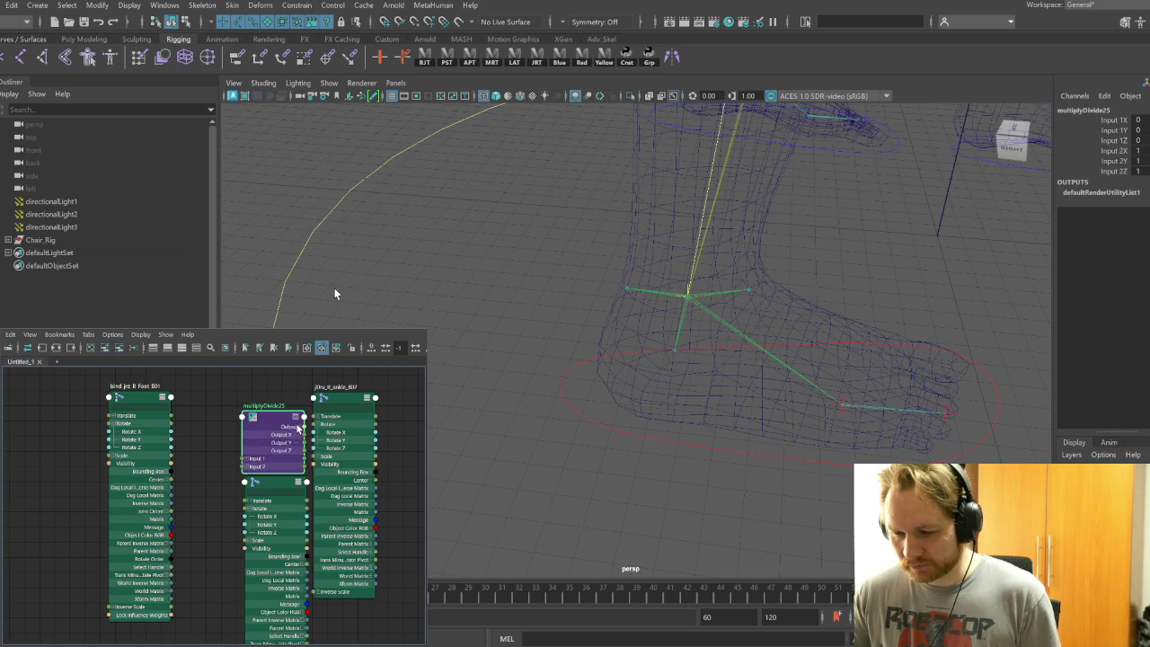
mouse_move(262, 425)
left_mouse_down()
mouse_move(225, 435)
mouse_move(203, 505)
left_mouse_up()
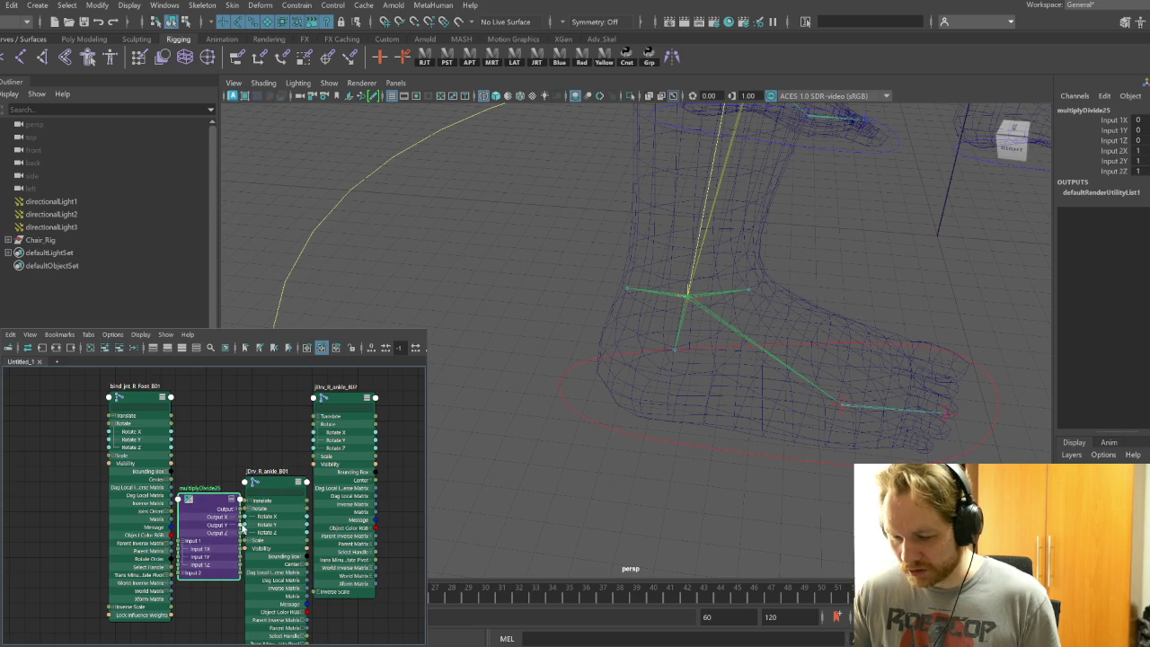
left_click_drag(218, 508, 183, 557)
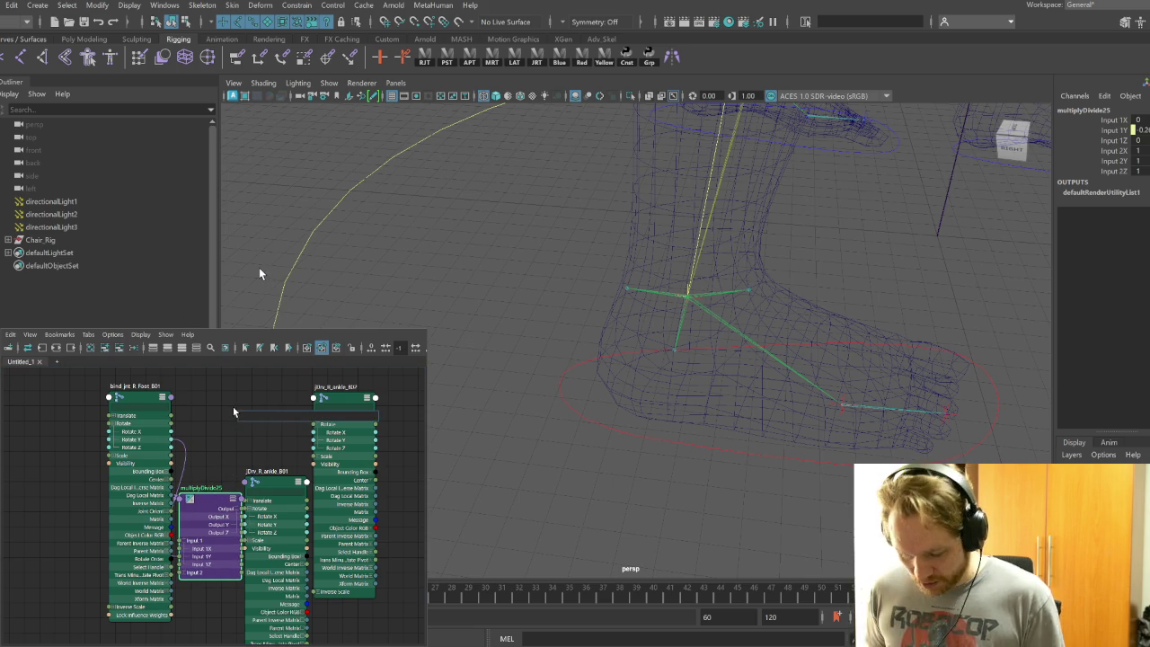
Create multiplyDivide26 and drive jDrv_R_ankle_B02's Rotate Y from its Output Y
type("multipl")
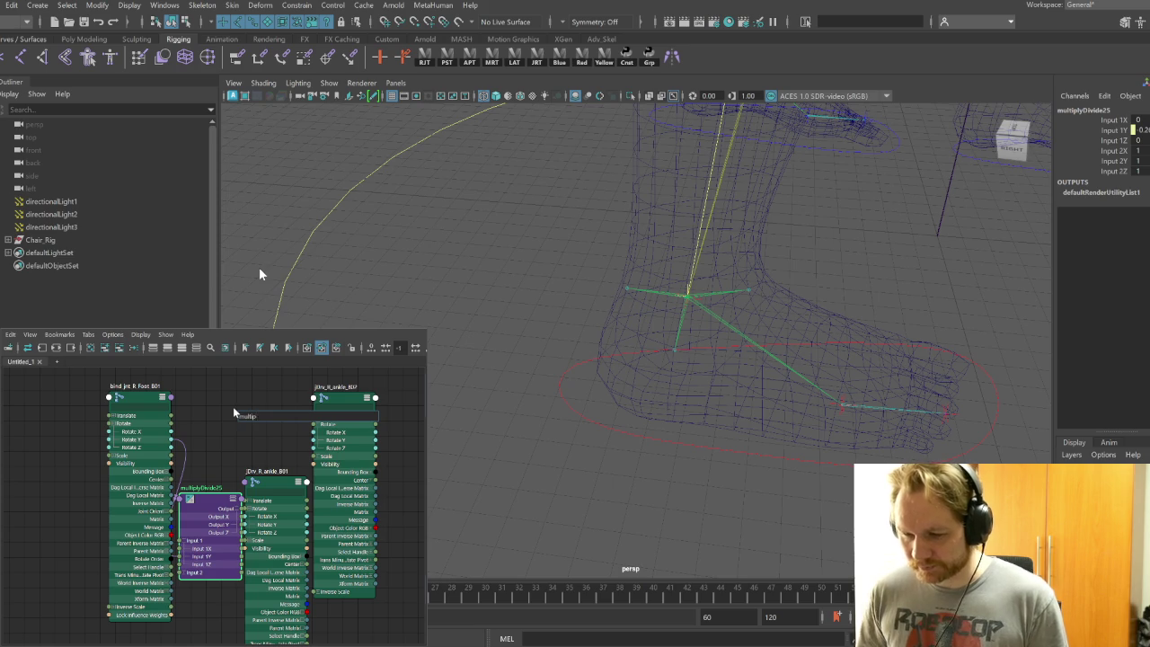
key("Return")
key("3")
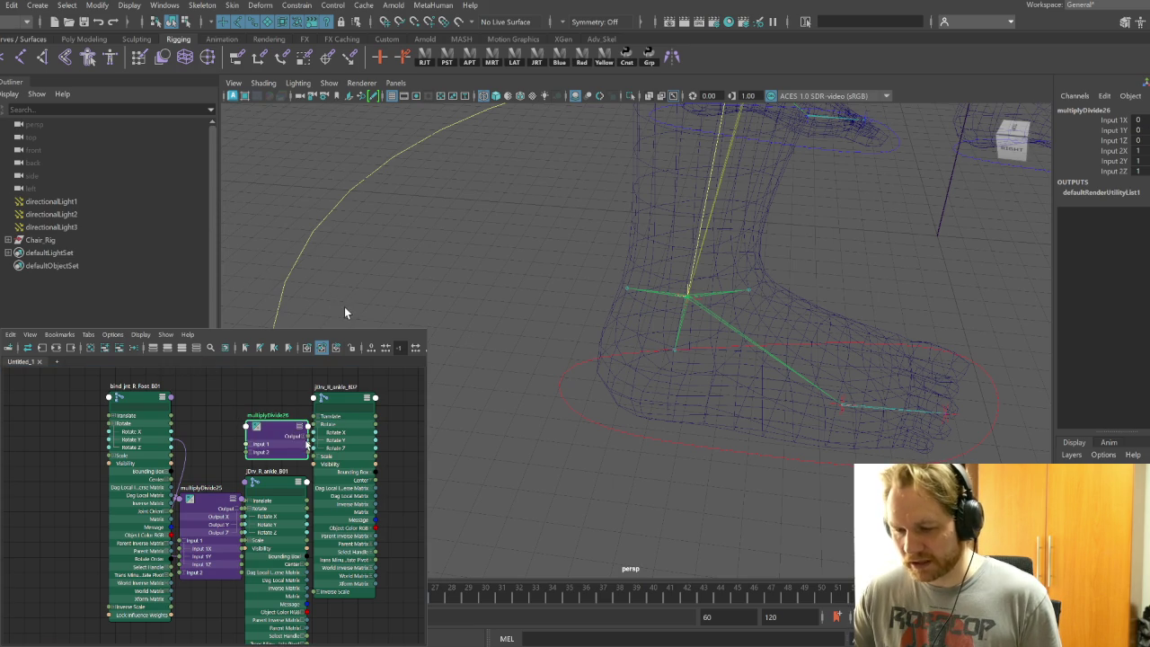
left_click(252, 469)
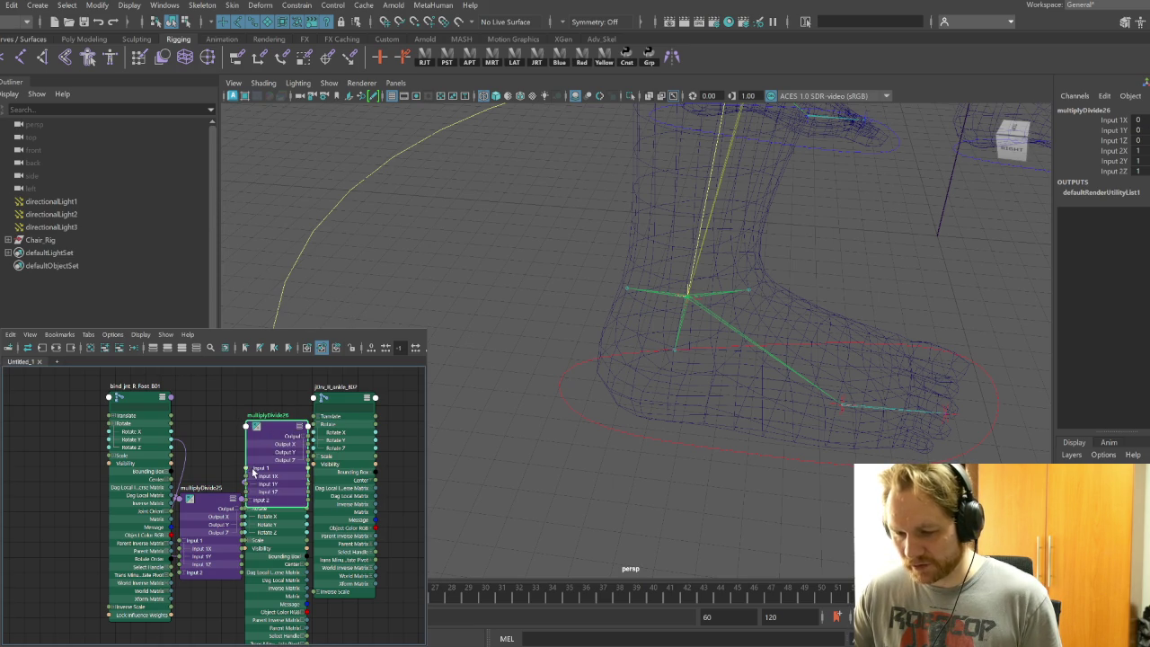
mouse_move(281, 425)
left_mouse_down()
mouse_move(268, 385)
mouse_move(315, 440)
left_mouse_up()
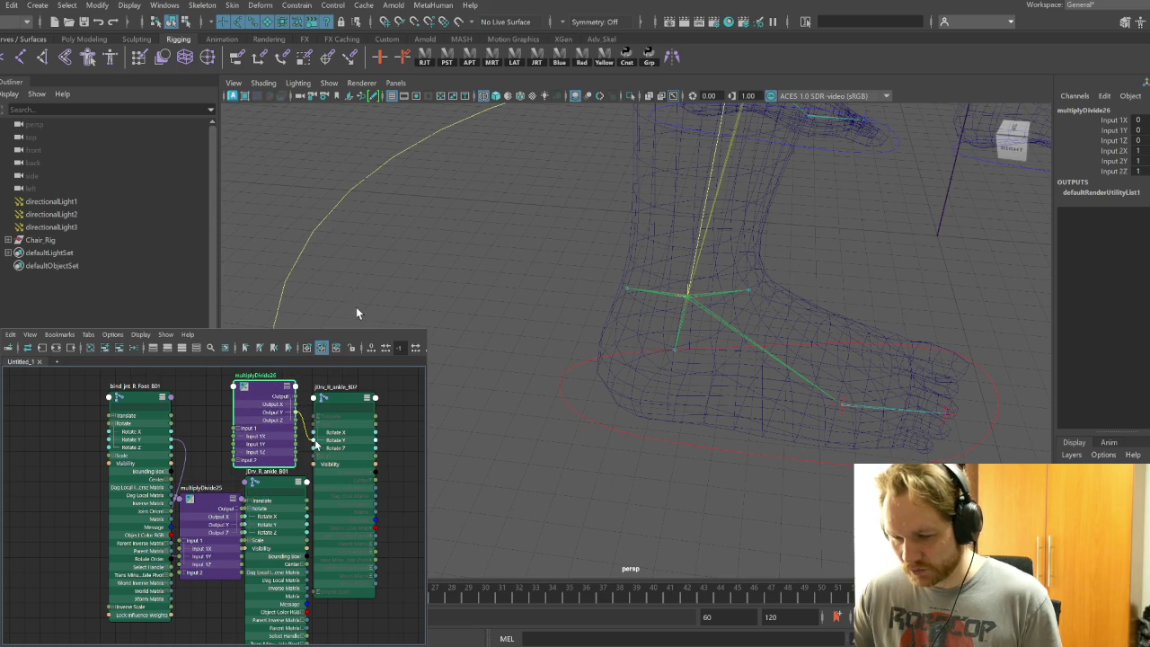
left_click(333, 389)
left_click_drag(334, 389, 335, 372)
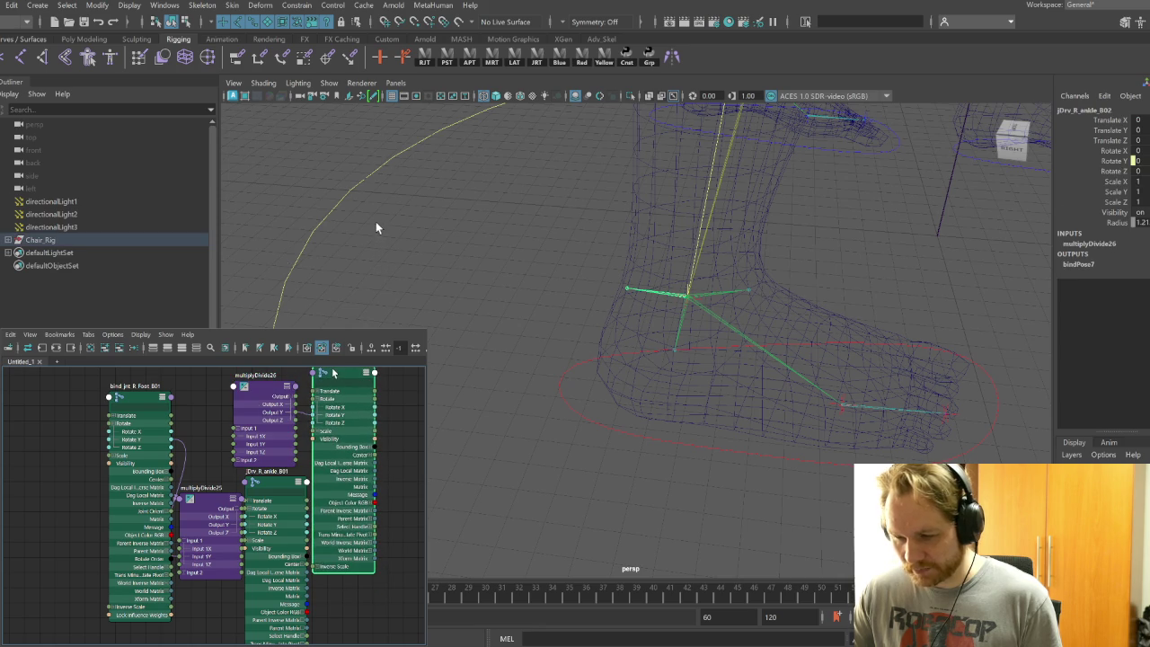
Set multiplyDivide25's Input 2Y to 0.5 and edit multiplyDivide26's multiplier
left_click(221, 490)
type("0.5")
key("Return")
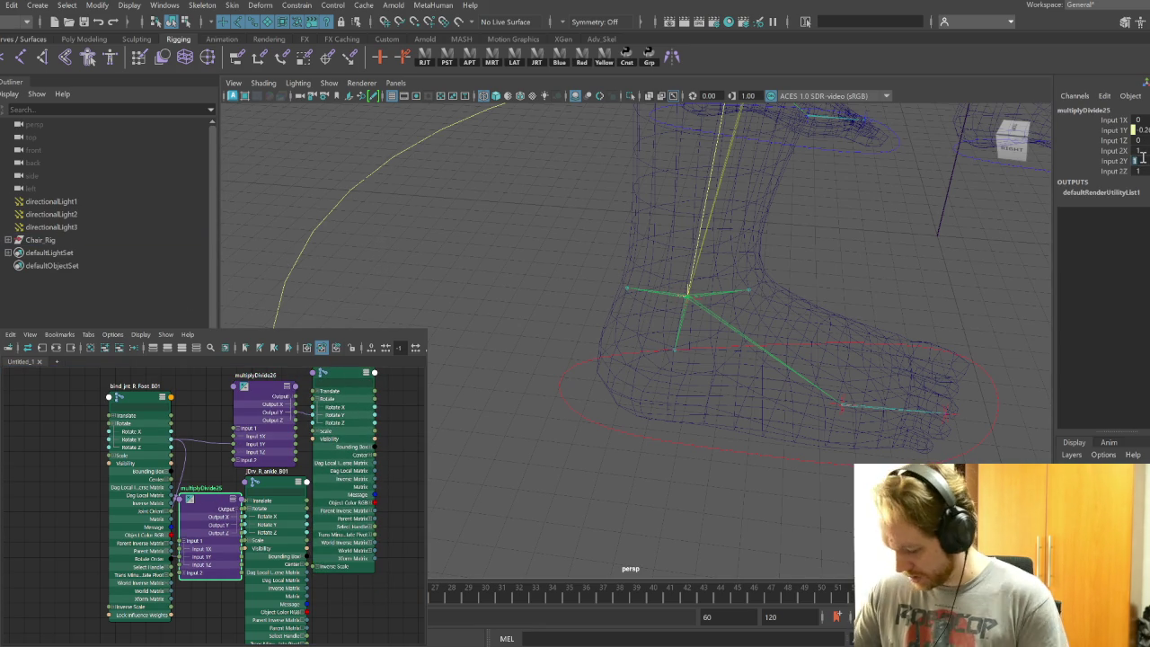
left_click(266, 388)
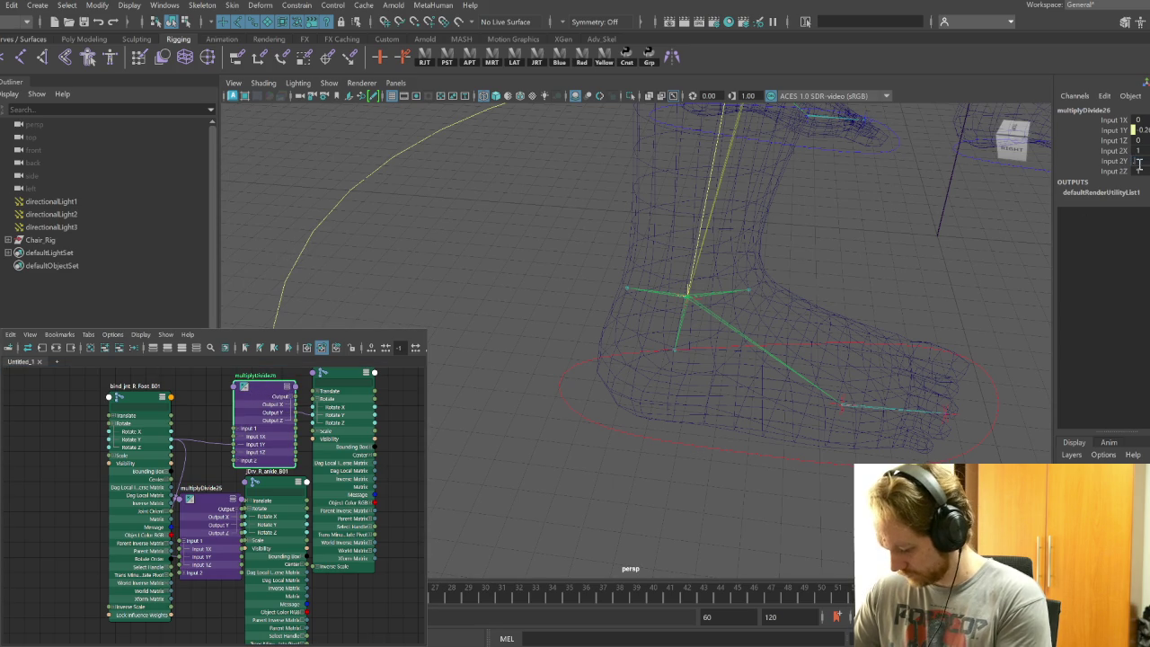
type("0.5")
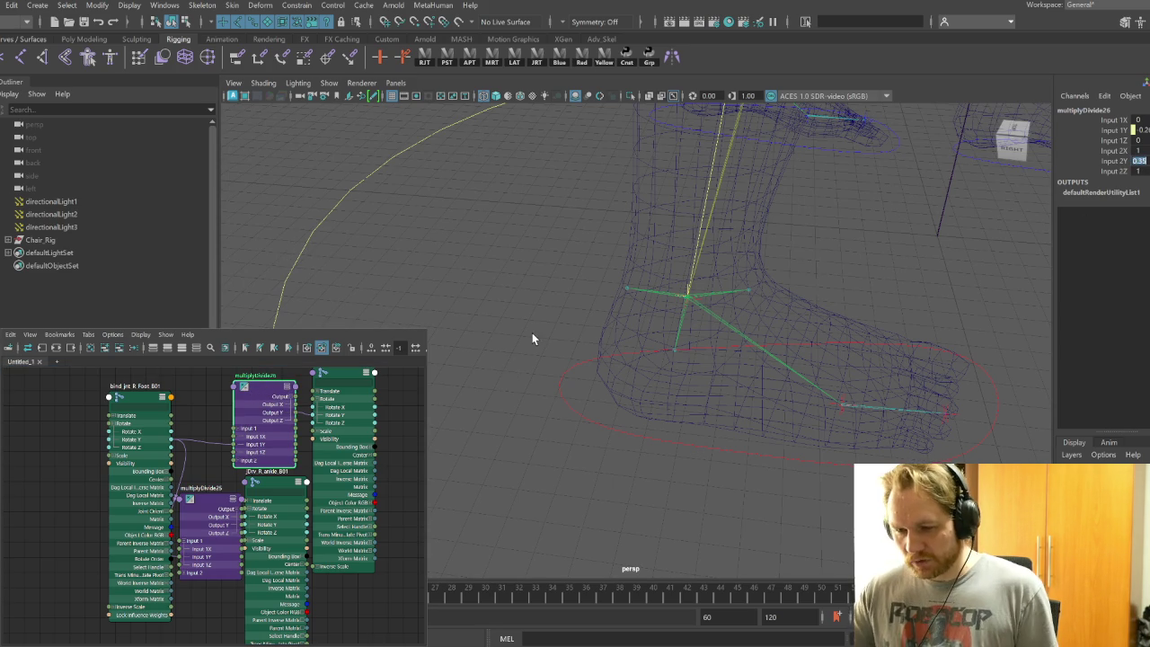
middle_click_drag(532, 333, 517, 315, "alt")
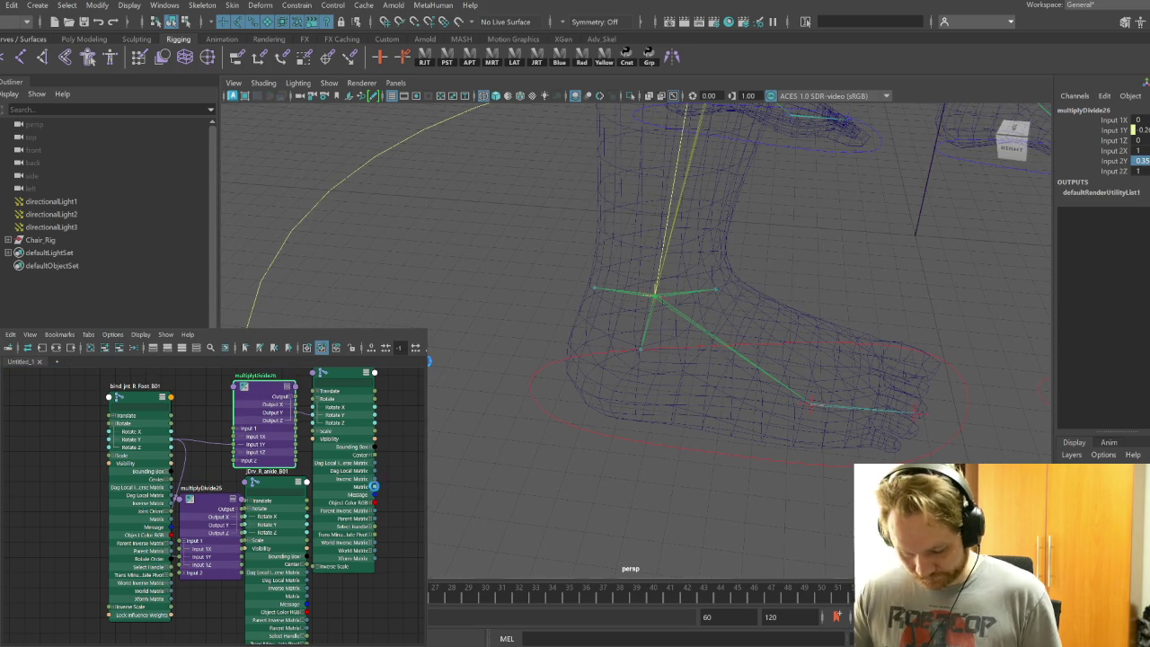
right_click_drag(810, 358, 656, 302, "alt")
Select bind_jnt_R_Leg_B02 and the knee driver joints and graph them in the Node Editor
left_click_drag(657, 303, 673, 326, "alt")
right_click_drag(673, 326, 667, 397, "alt")
left_click(674, 339)
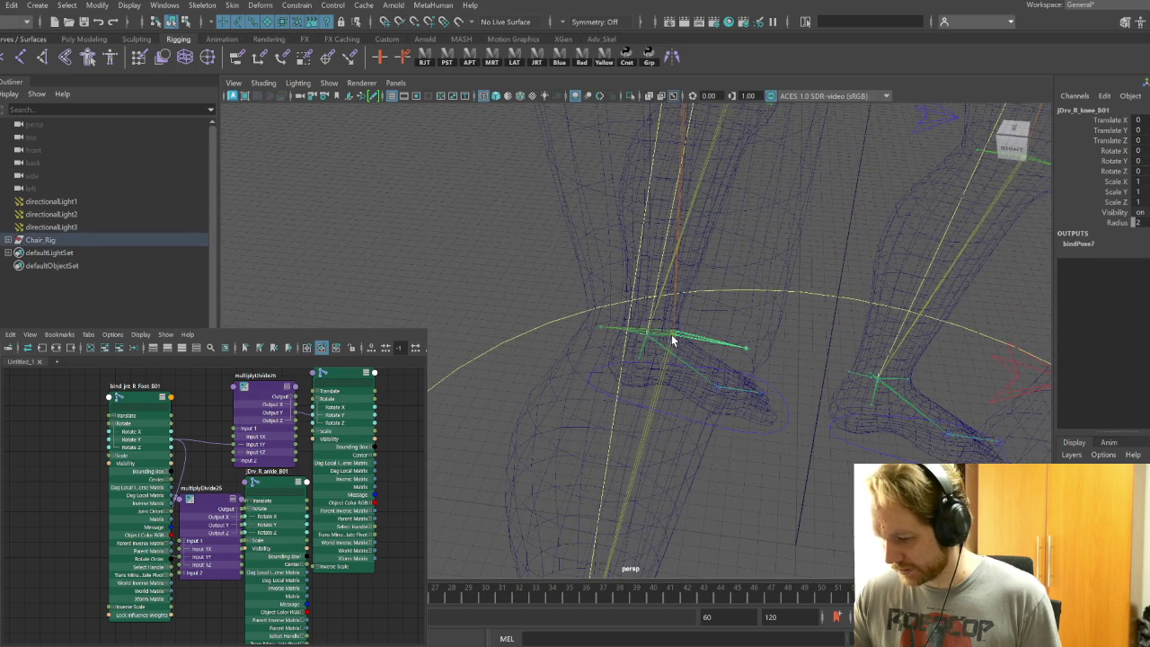
left_click(663, 369)
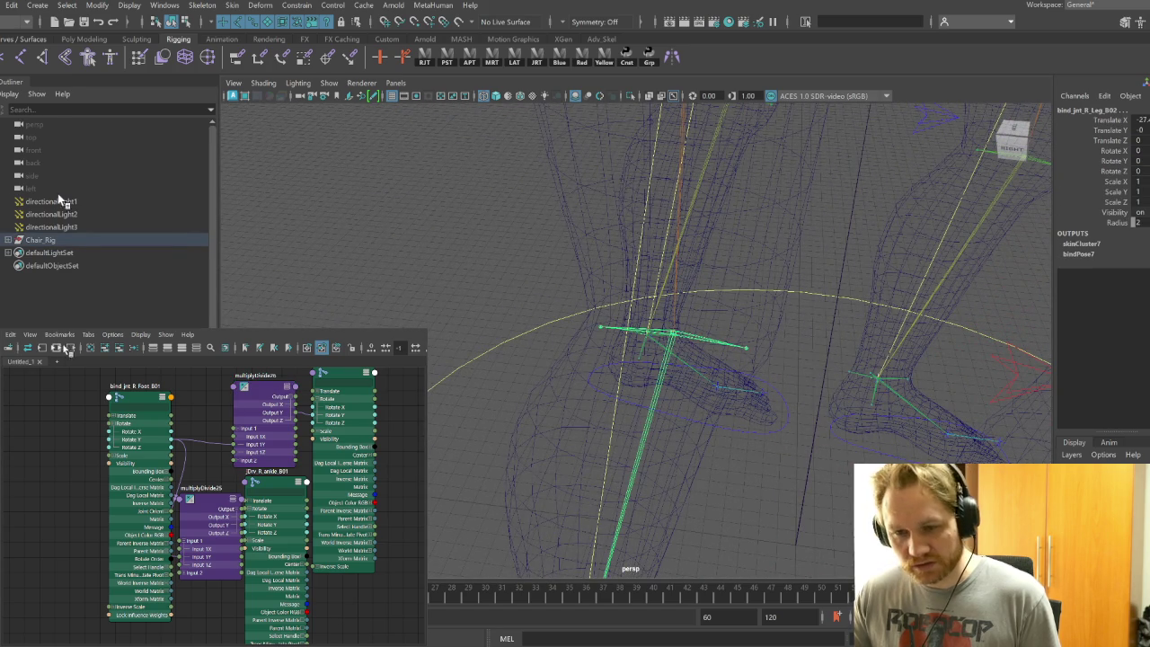
left_click(662, 337)
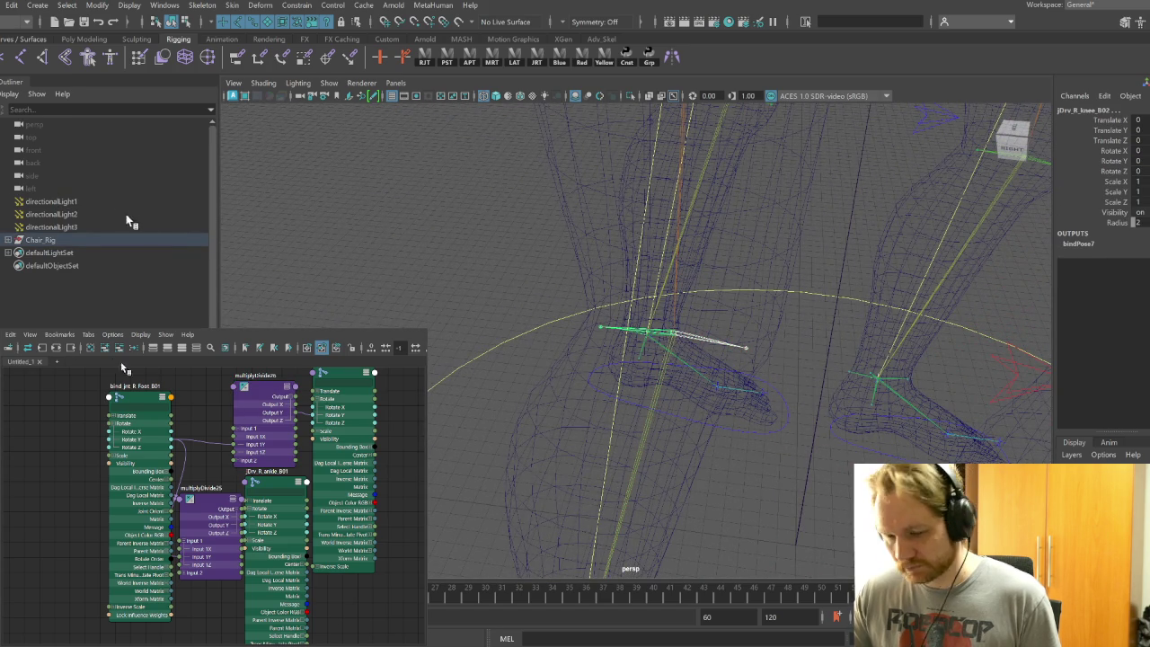
key("3")
Spread out the three joint nodes, expand their attributes, and frame them
left_click(161, 510)
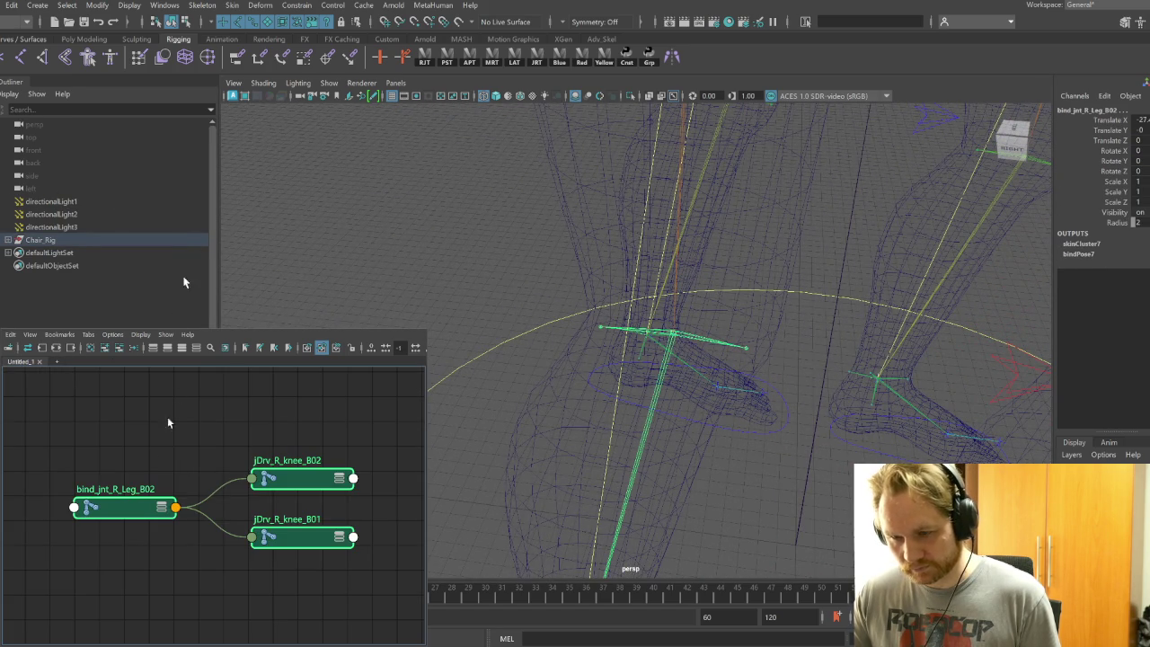
left_click_drag(310, 484, 416, 484)
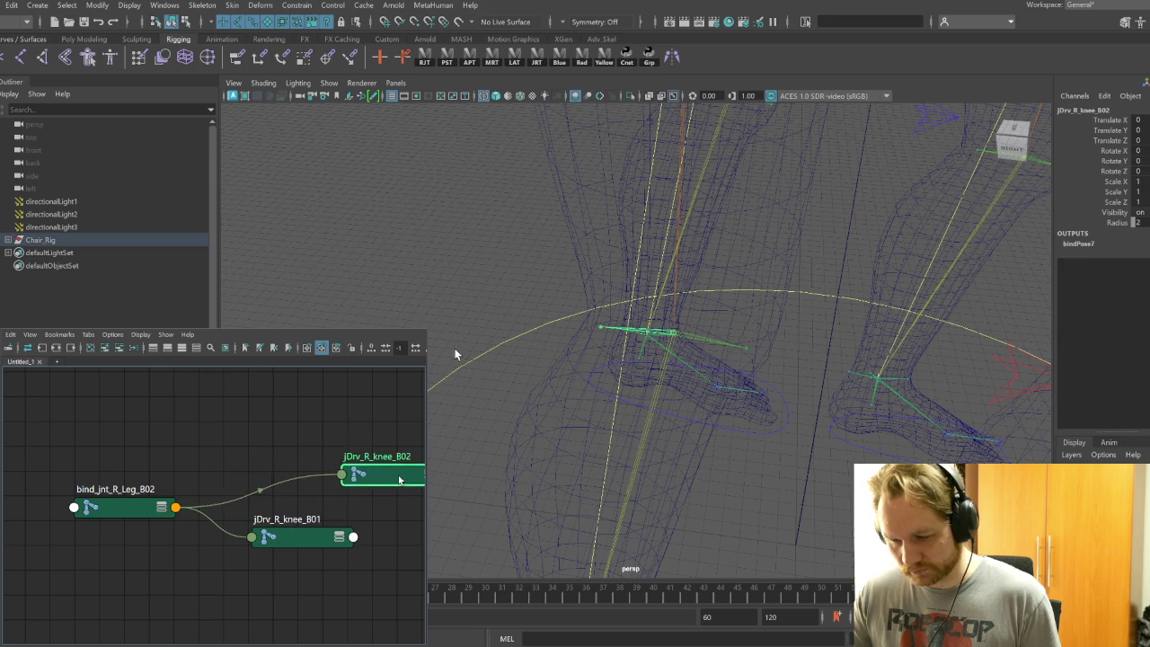
left_click_drag(159, 510, 100, 508)
left_click_drag(293, 545, 245, 523)
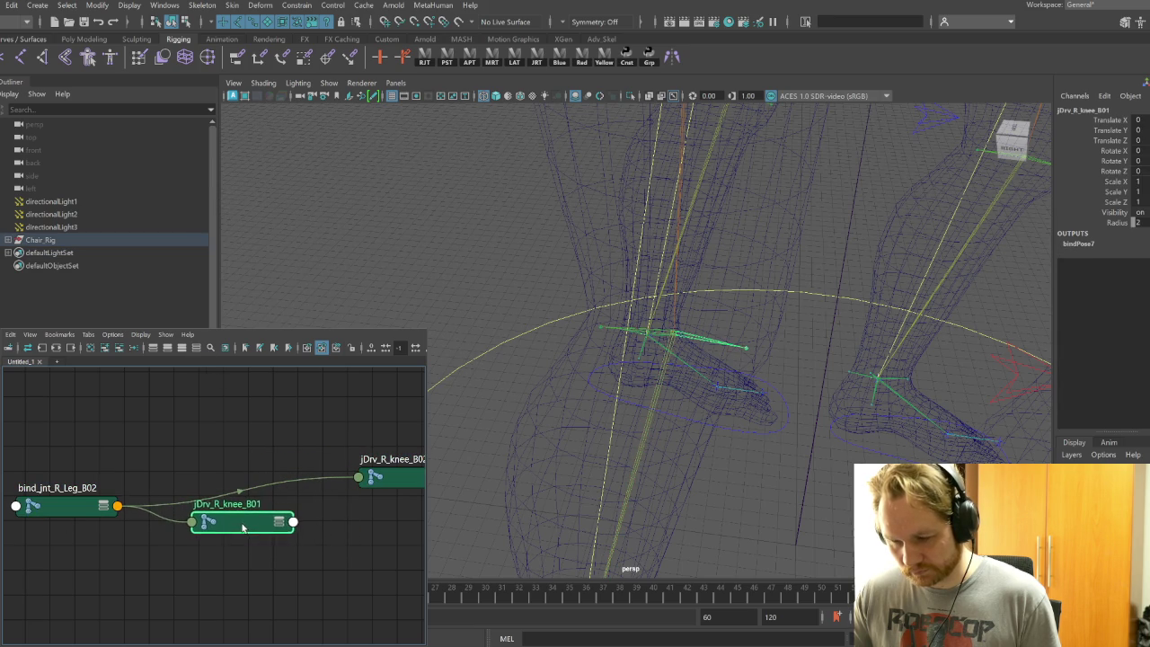
left_click(81, 518, "shift")
left_click(387, 476, "shift")
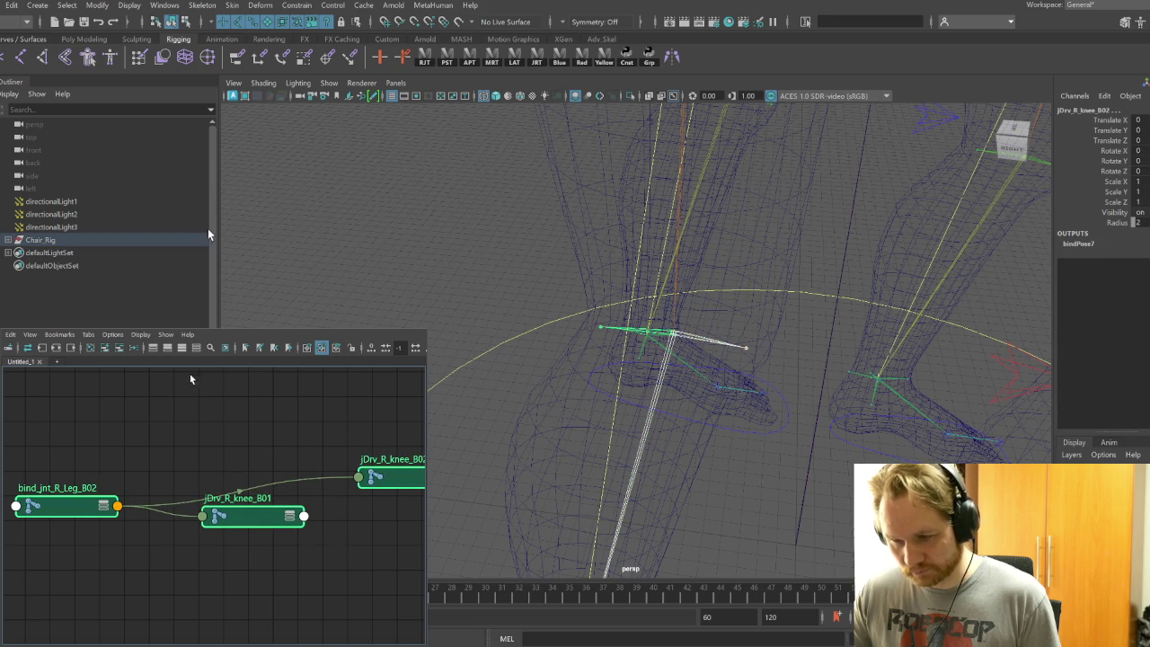
key("3")
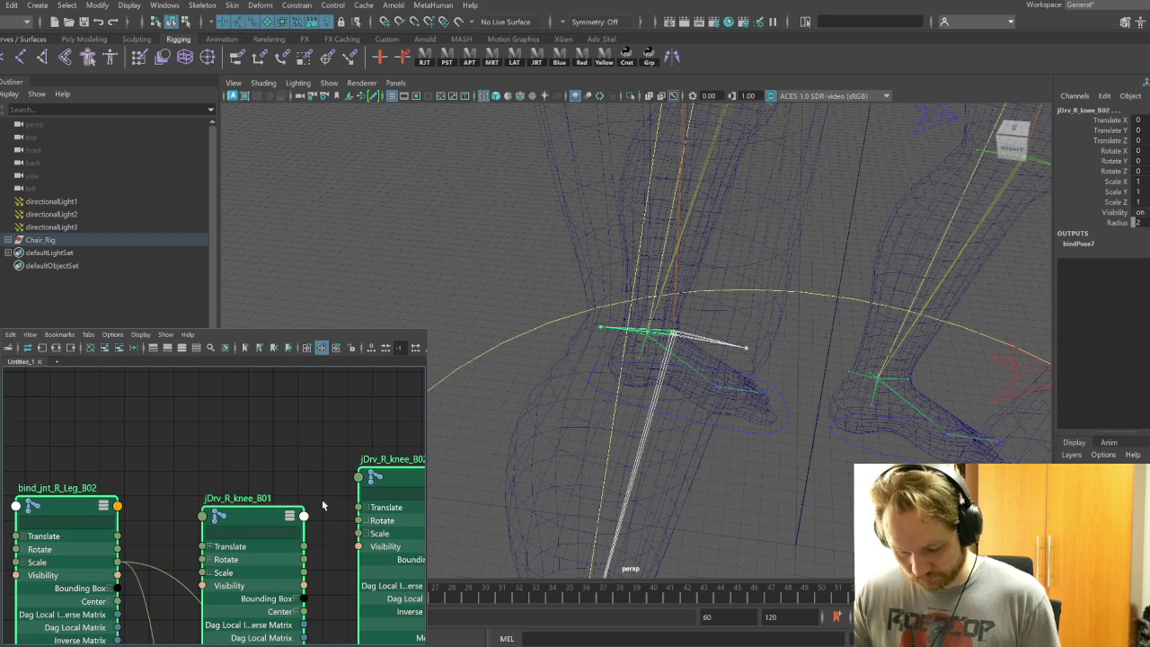
key("f")
Expand Rotate on both knee drivers and bind_jnt_R_Leg_B02, then lower jDrv_R_knee_B01
scroll(286, 496, "down", 1)
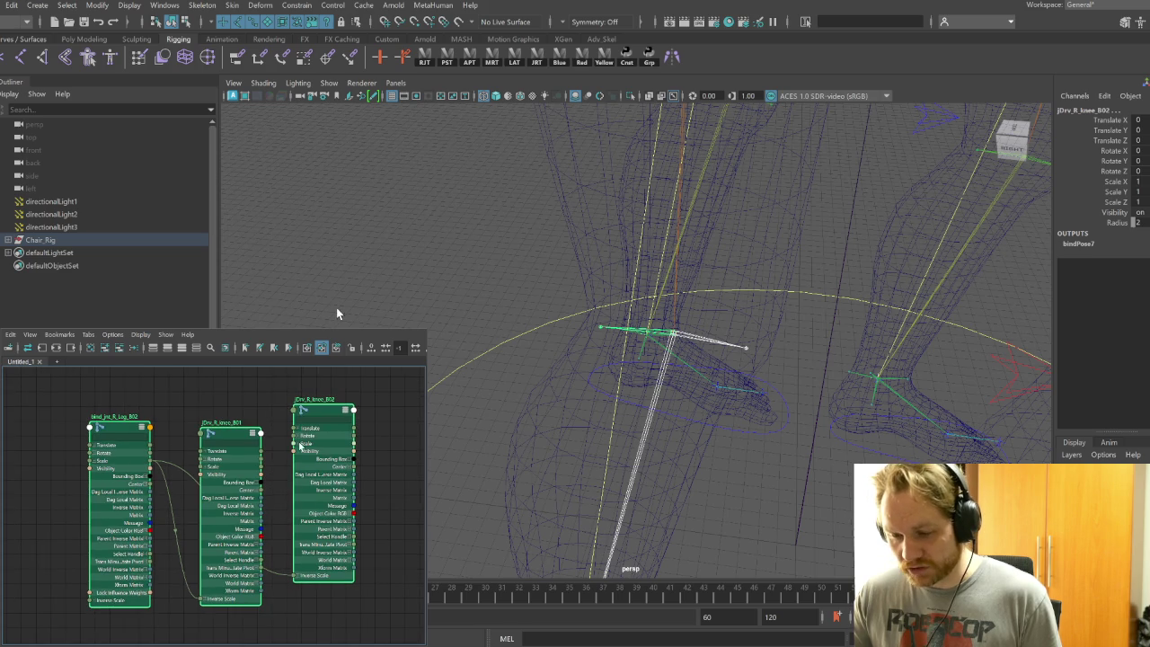
left_click(298, 442)
left_click_drag(203, 459, 140, 464)
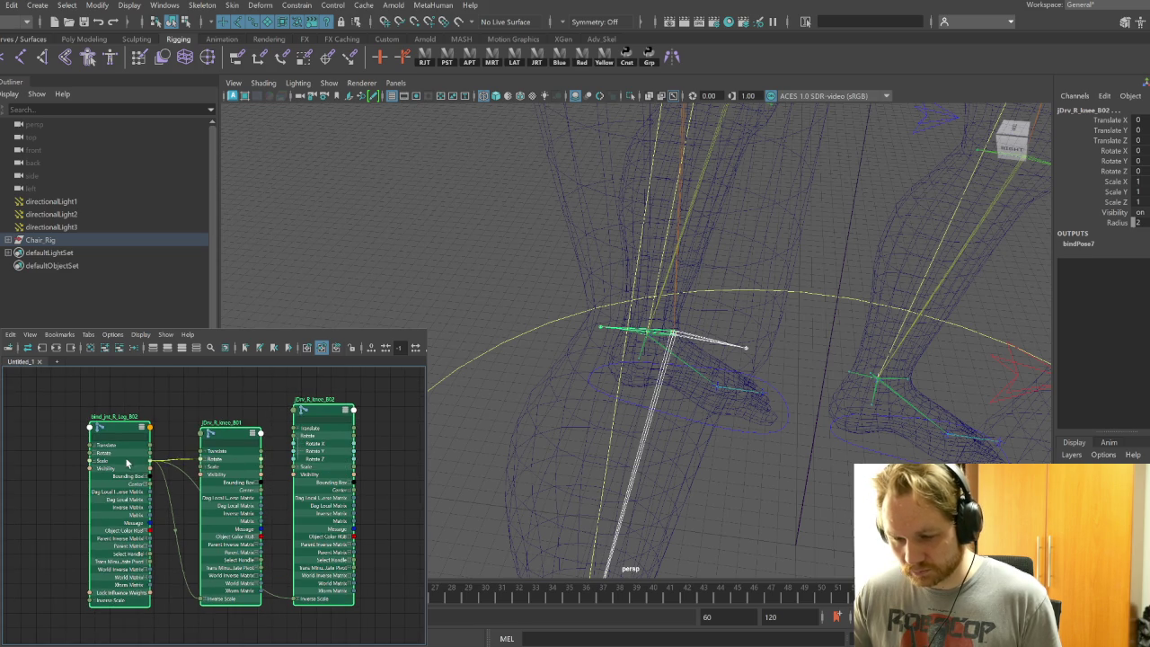
left_click(206, 460)
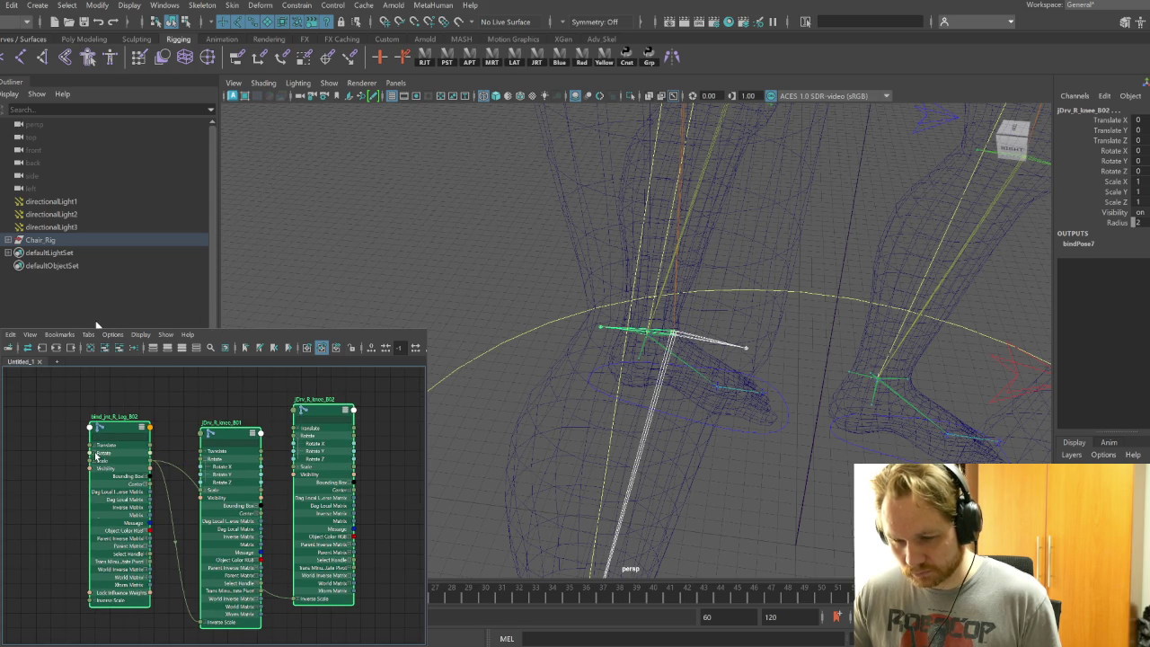
left_click(96, 454)
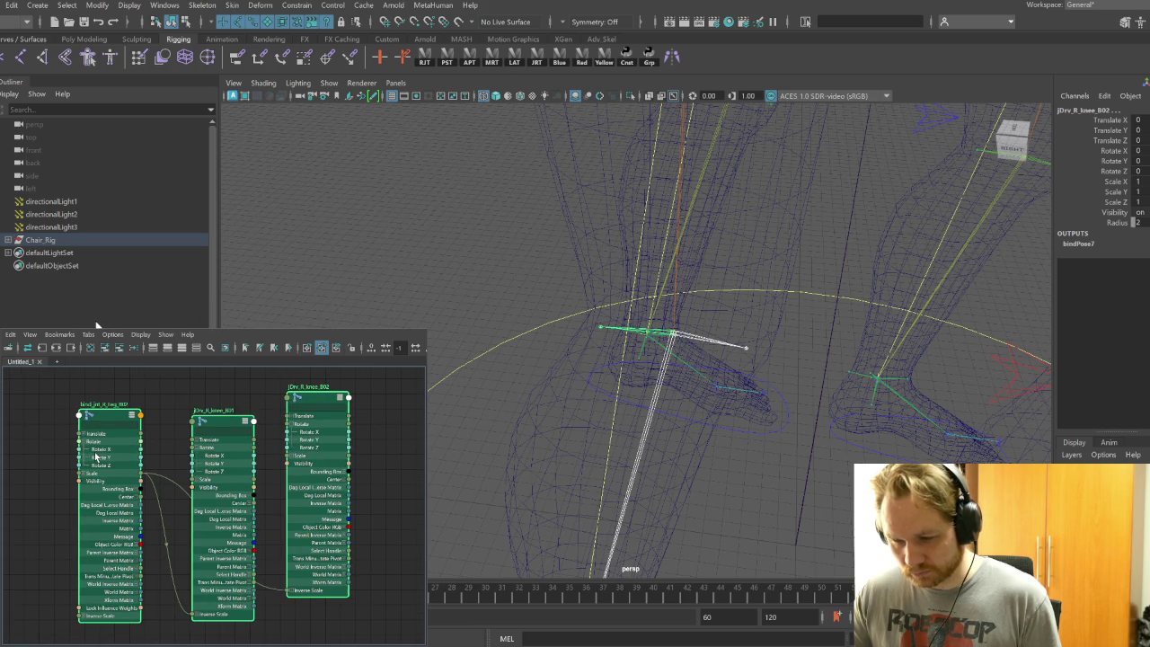
middle_click_drag(222, 421, 234, 429, "alt")
left_click(260, 291)
left_click_drag(228, 426, 249, 523)
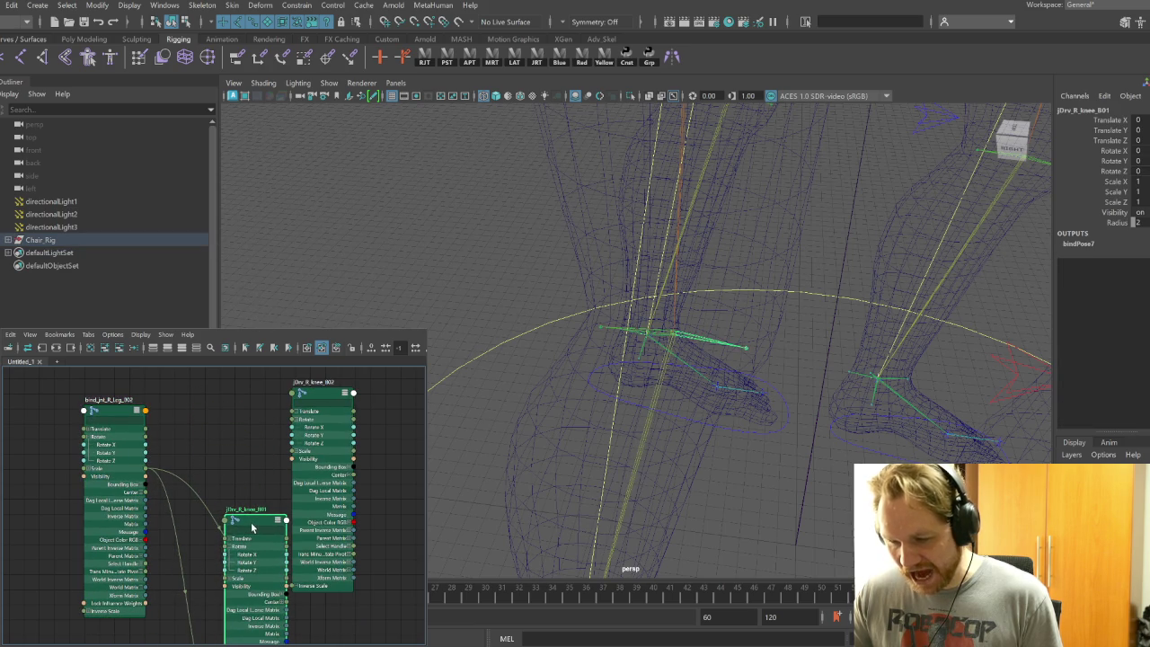
Create multiplyDivide27 with Input 1 expanded and place it between the leg and knee nodes
type("multip")
key("Return")
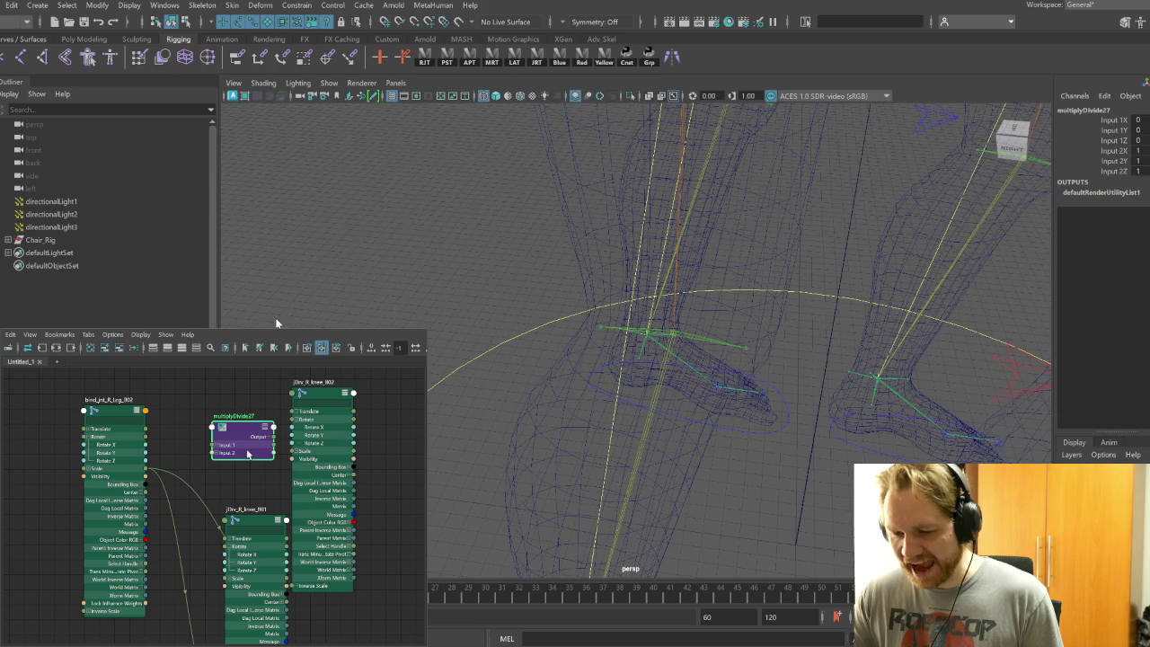
key("3")
left_click(217, 468)
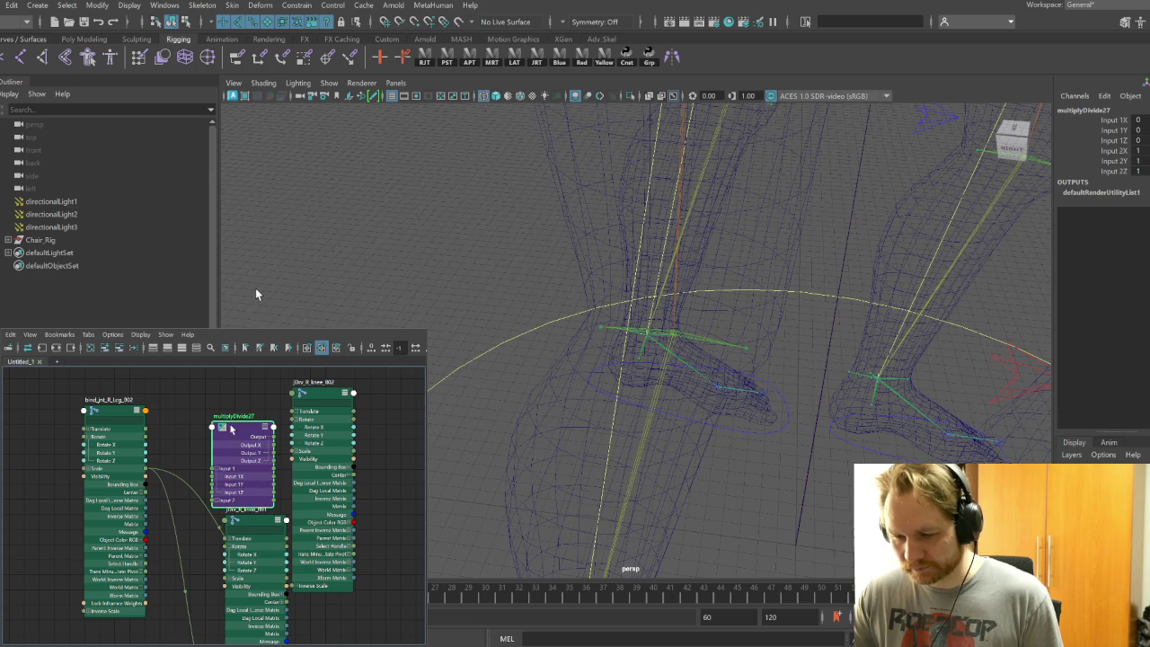
left_click(181, 347)
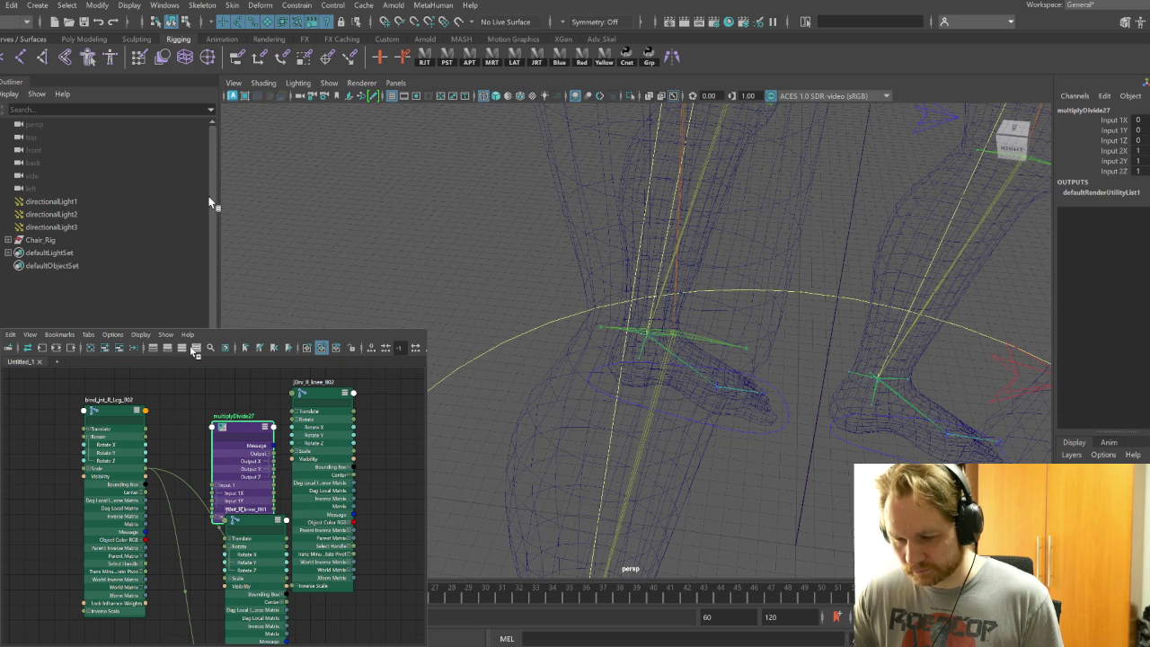
left_click(196, 349)
left_click(167, 348)
left_click(181, 347)
left_click_drag(240, 429, 182, 530)
Wire the leg joint into multiplyDivide27 and add a new multiplyDivide28 with Input 1 expanded
left_click_drag(145, 454, 156, 600)
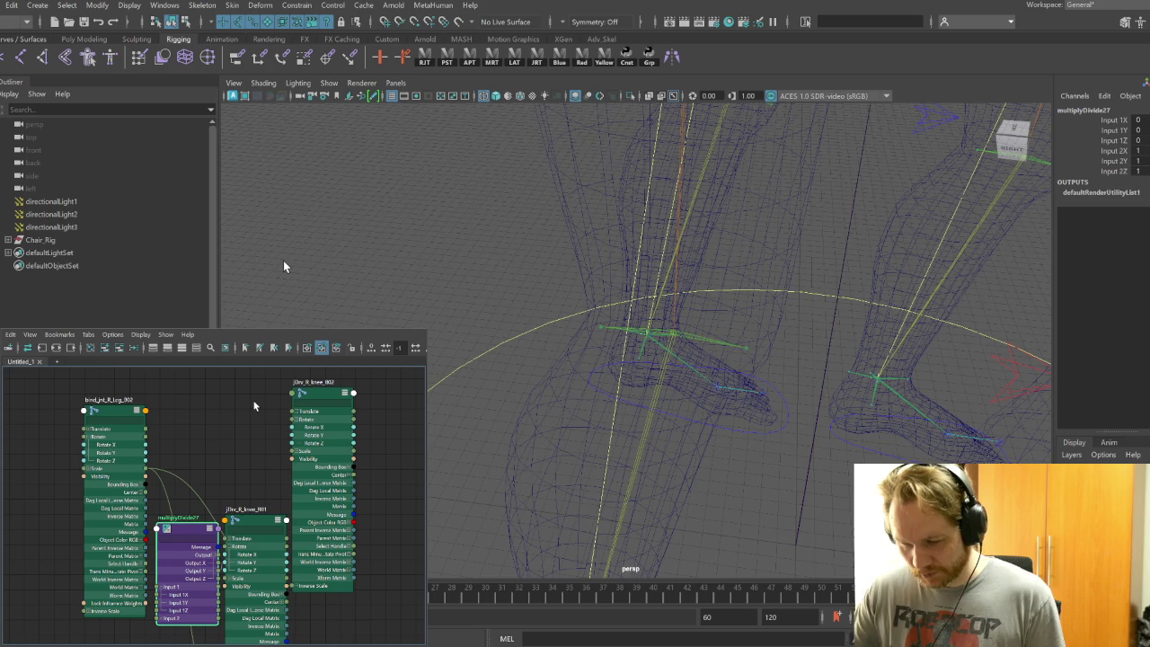
key("Tab")
type("multiplyDivide")
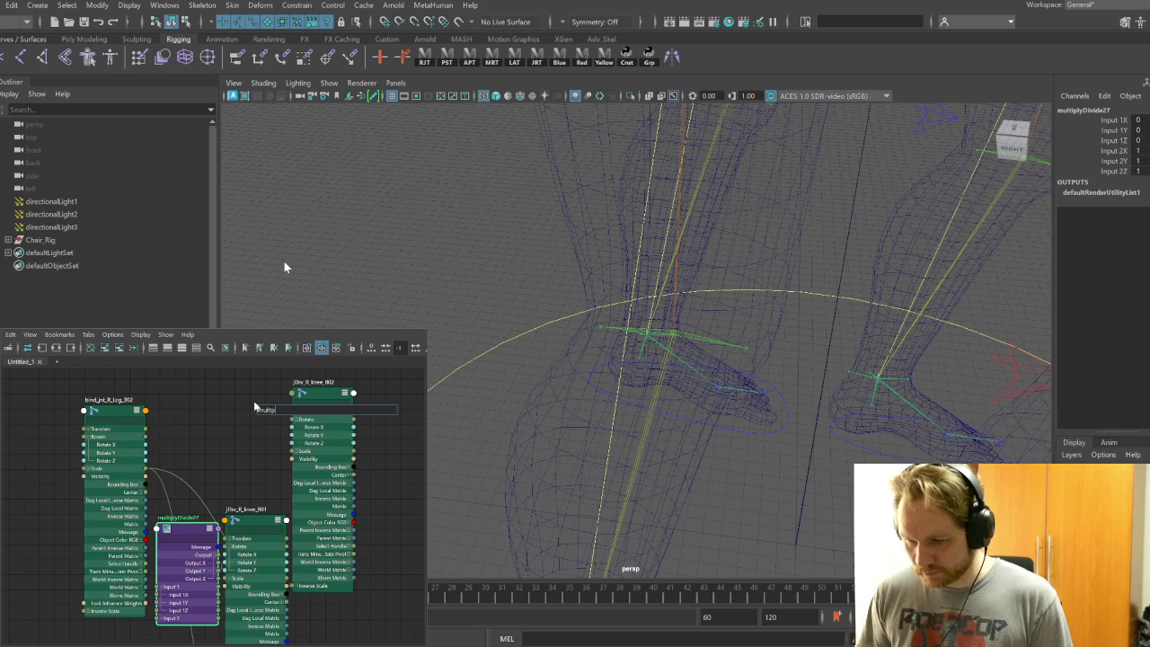
key("Return")
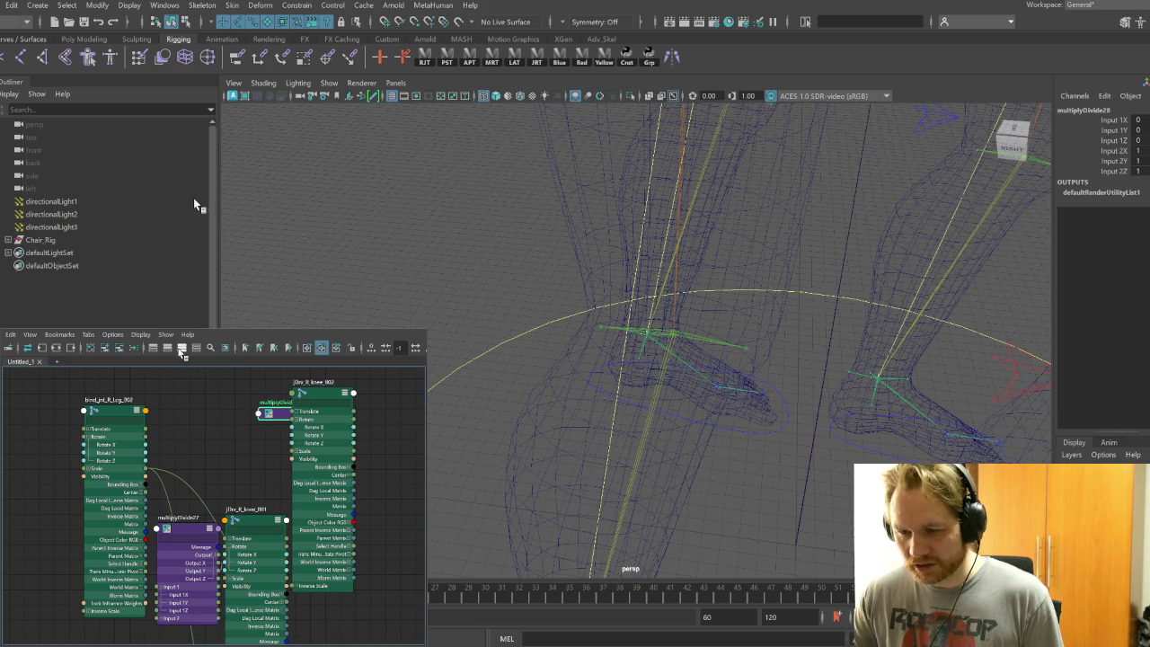
key("2")
left_click_drag(275, 419, 251, 433)
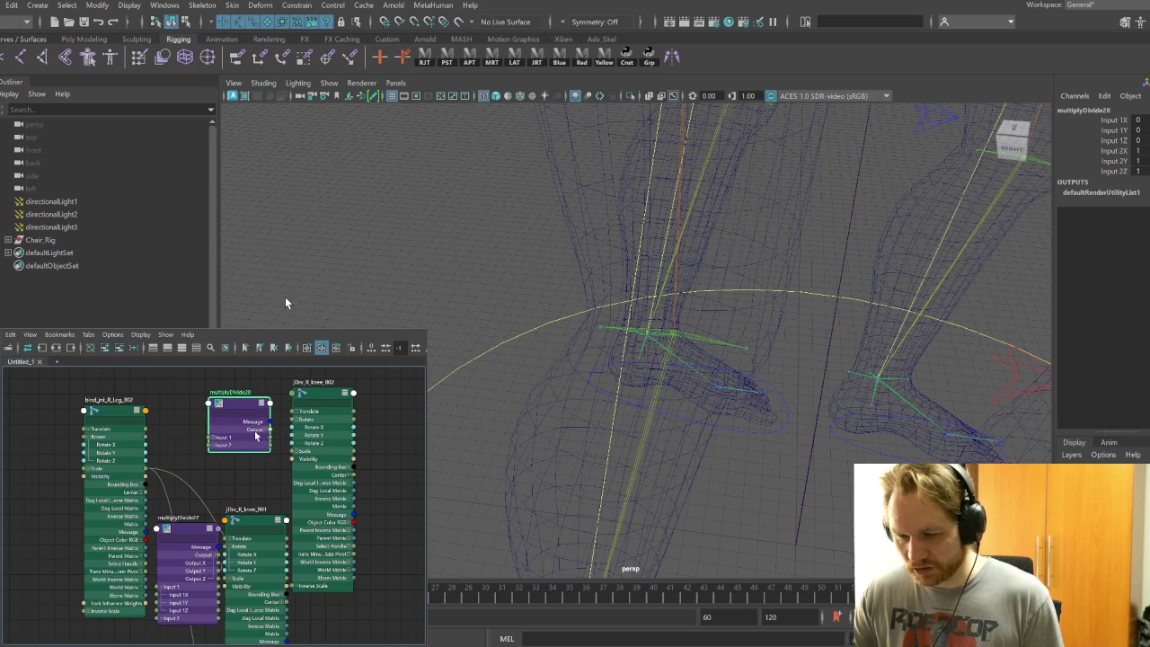
left_click(183, 349)
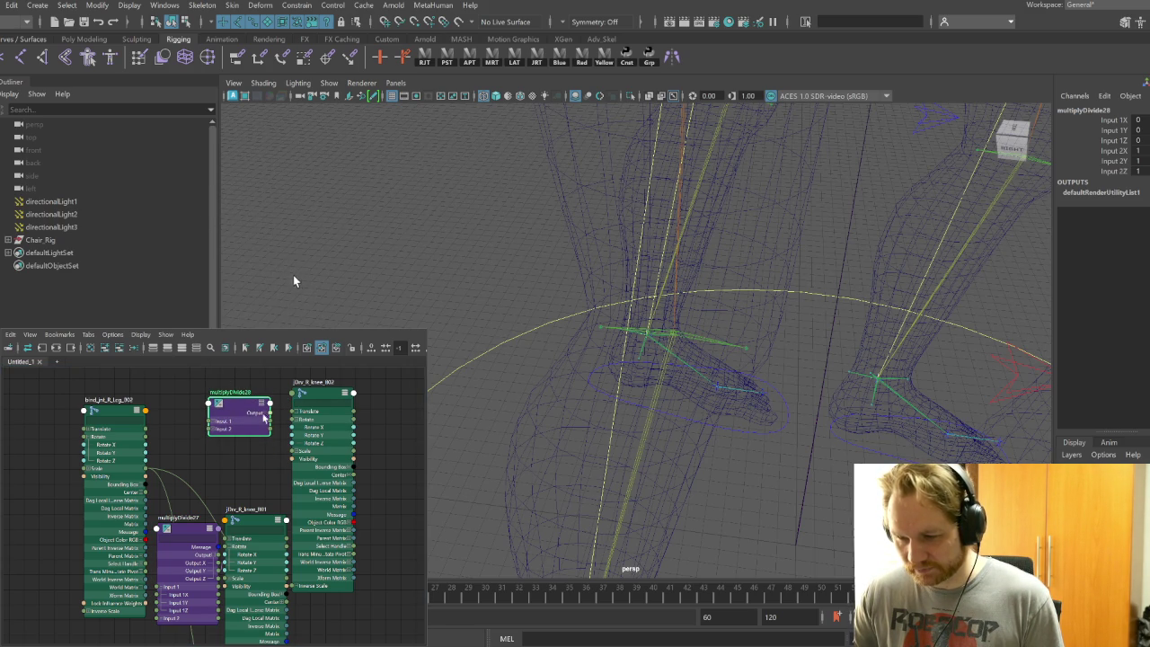
left_click(196, 348)
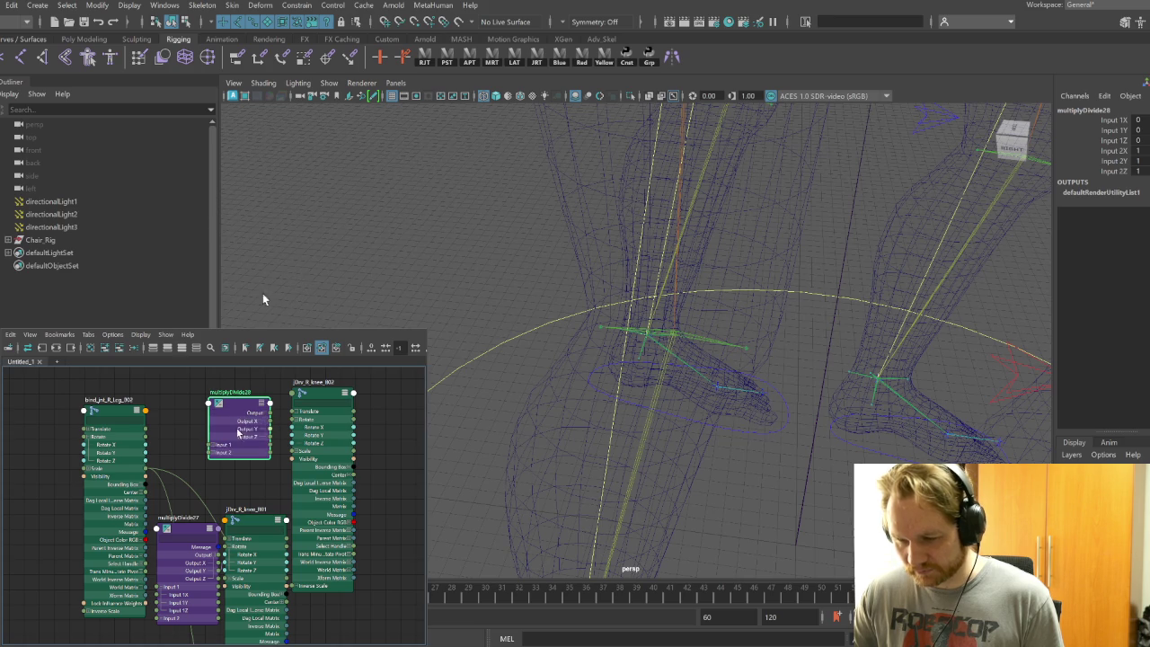
left_click(214, 447)
Feed leg Rotate Y into multiplyDivide28 Input 1Y and drive jDrv_R_knee_B02 Rotate Y from its Output Y
left_click(188, 528)
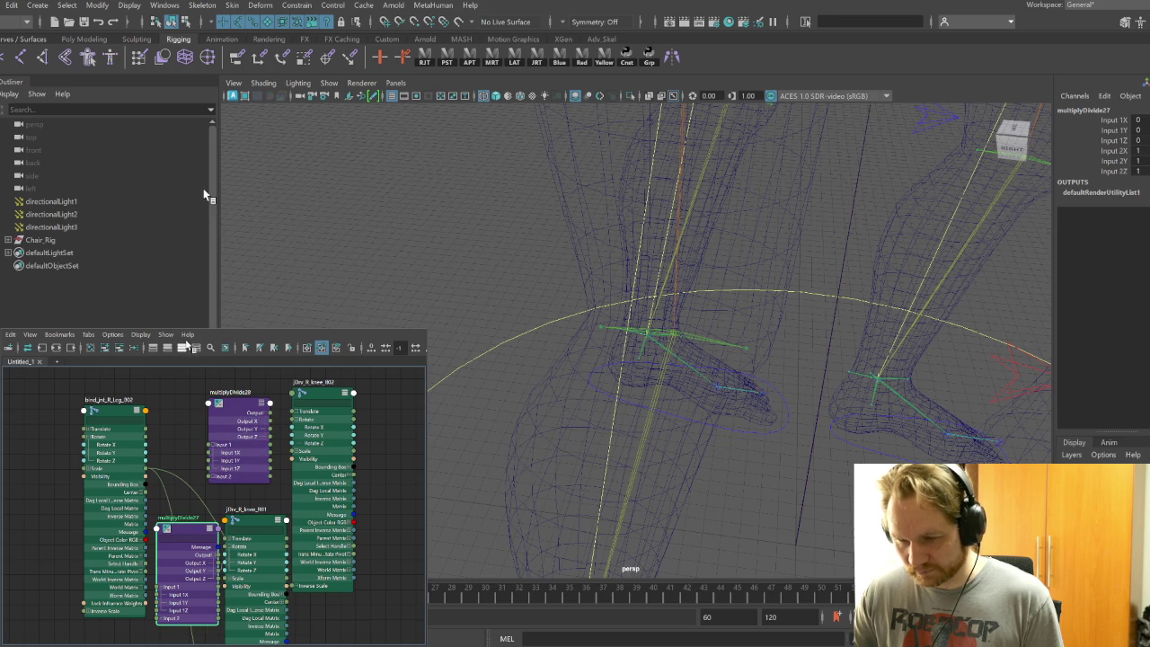
left_click(196, 348)
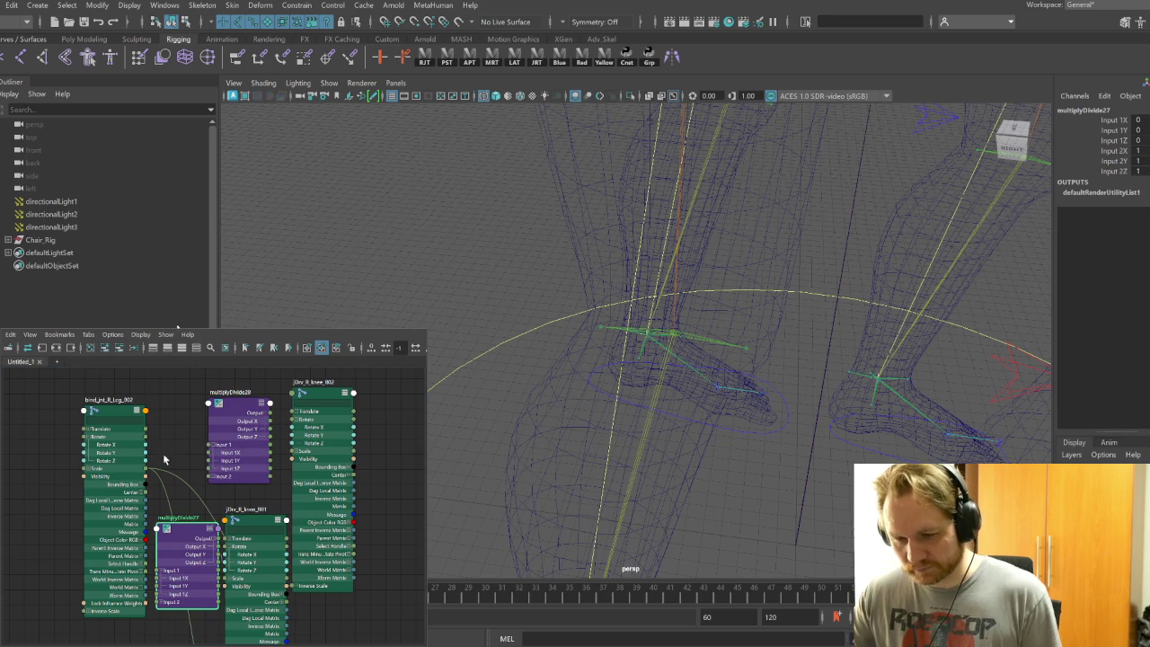
left_click_drag(145, 452, 164, 462)
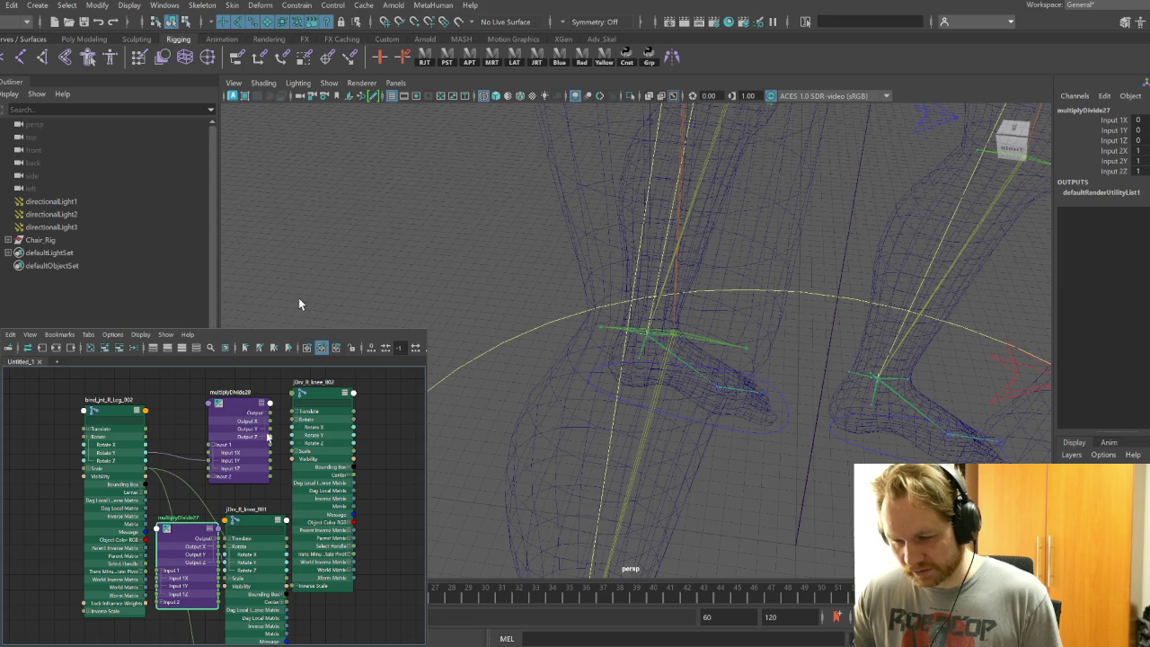
left_click_drag(270, 429, 292, 435)
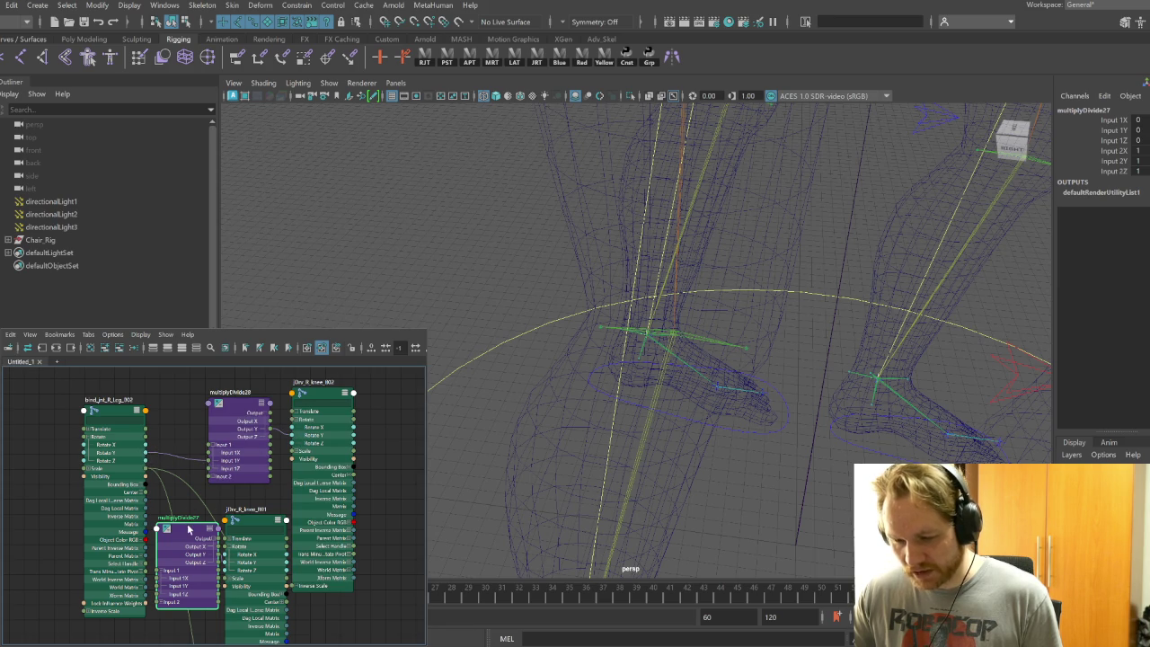
Set Input 2Y to 0.5 on multiplyDivide27 and about -0.35 on multiplyDivide28
left_click(1143, 160)
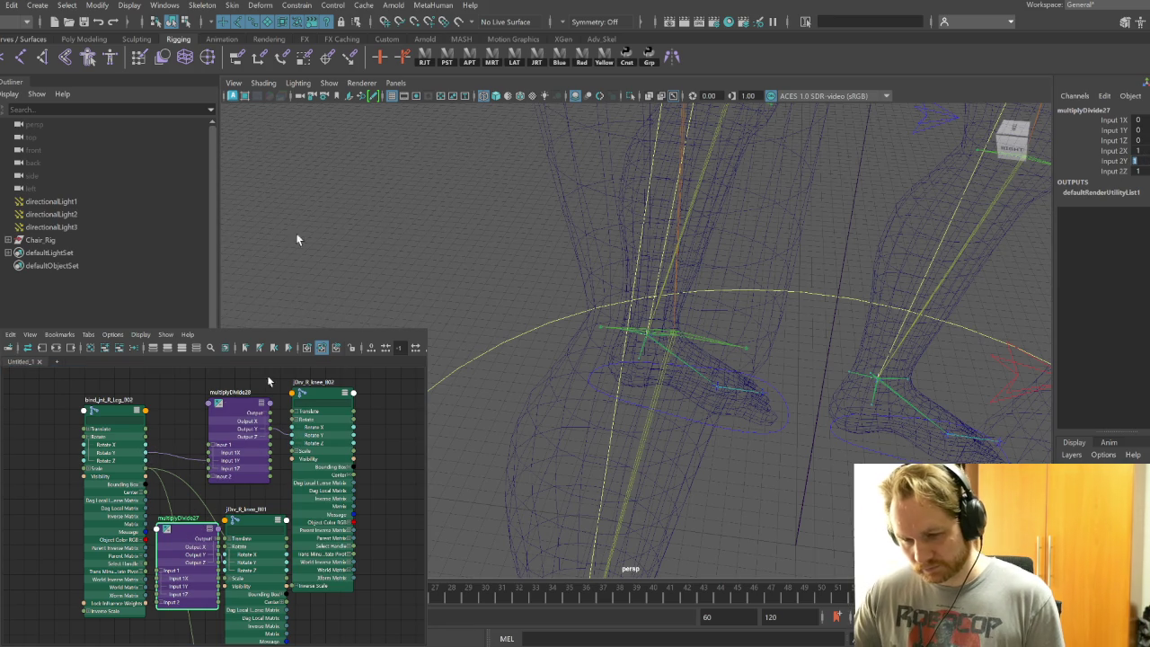
left_click_drag(146, 457, 159, 585)
type("0.5")
key("Return")
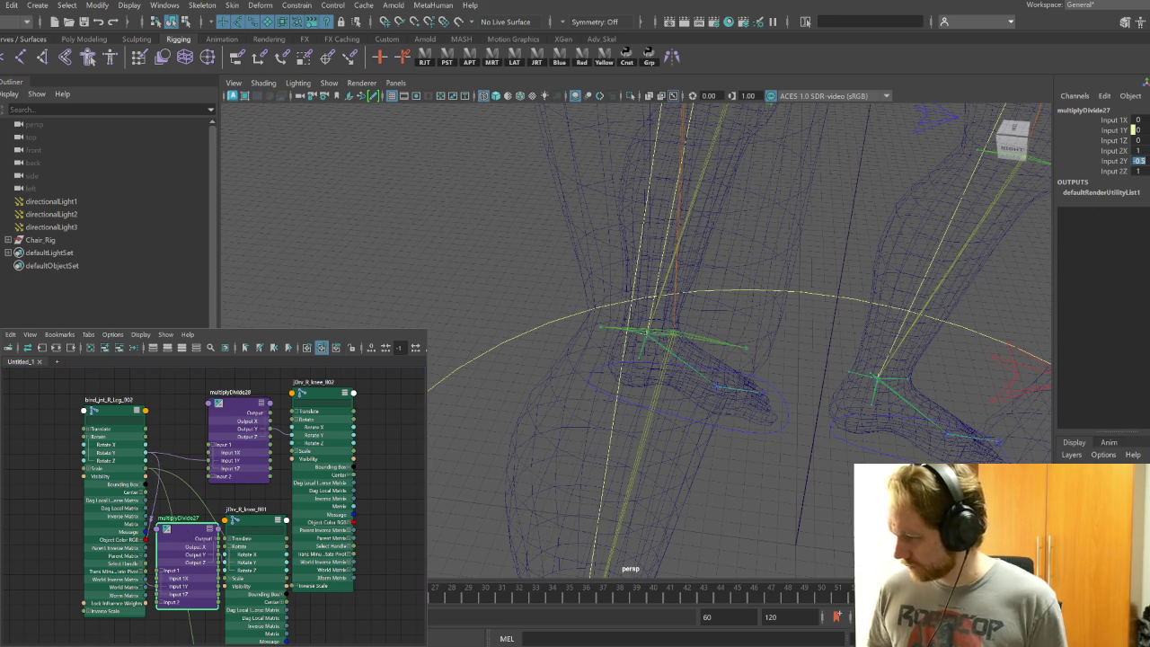
left_click(239, 410)
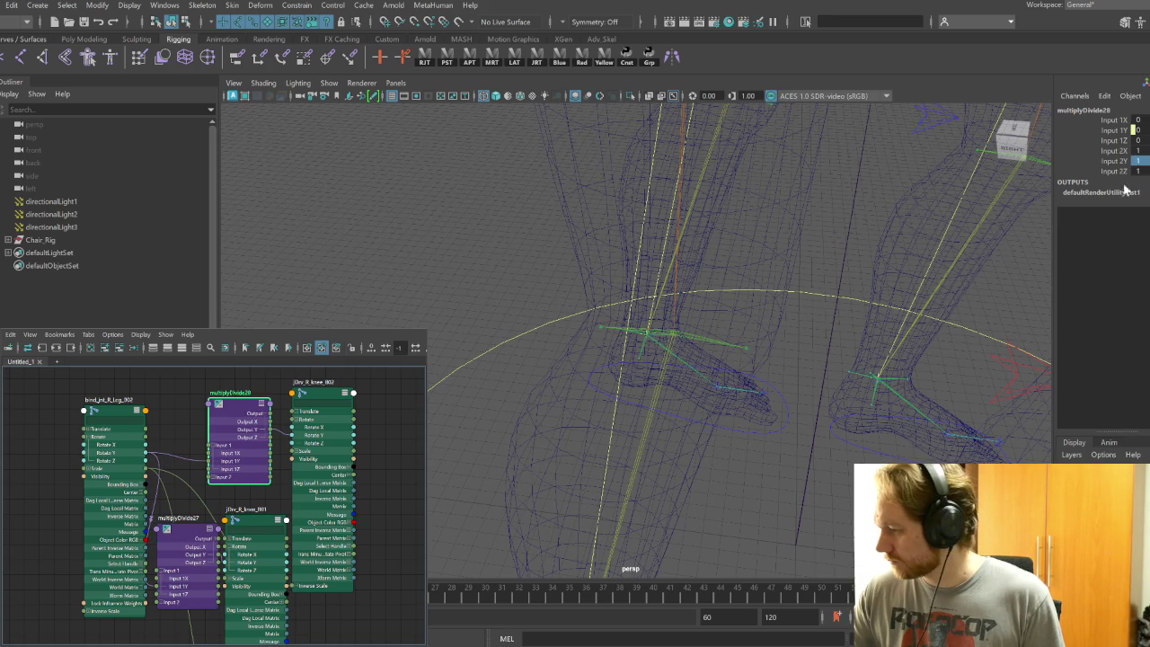
key("Return")
mouse_move(706, 423)
left_mouse_down("alt")
mouse_move(660, 404)
mouse_move(694, 513)
mouse_move(682, 509)
left_mouse_up("alt")
left_click(667, 531)
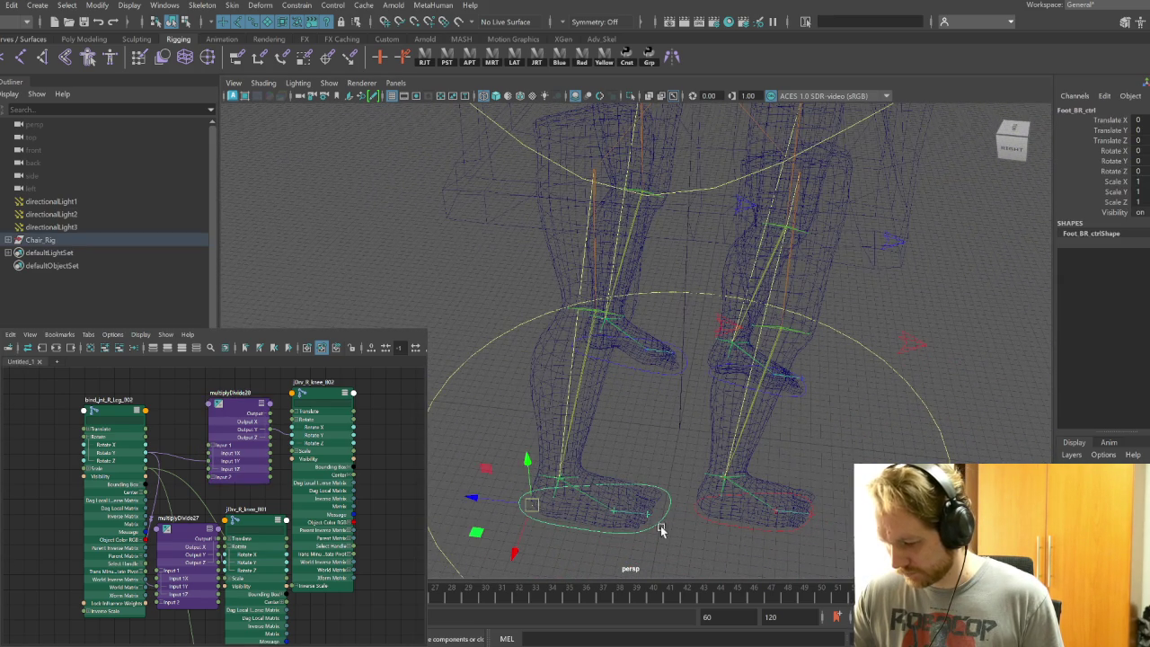
Raise and tilt Foot_BR_ctrl to test the back-right leg's bend
left_click_drag(528, 462, 515, 388)
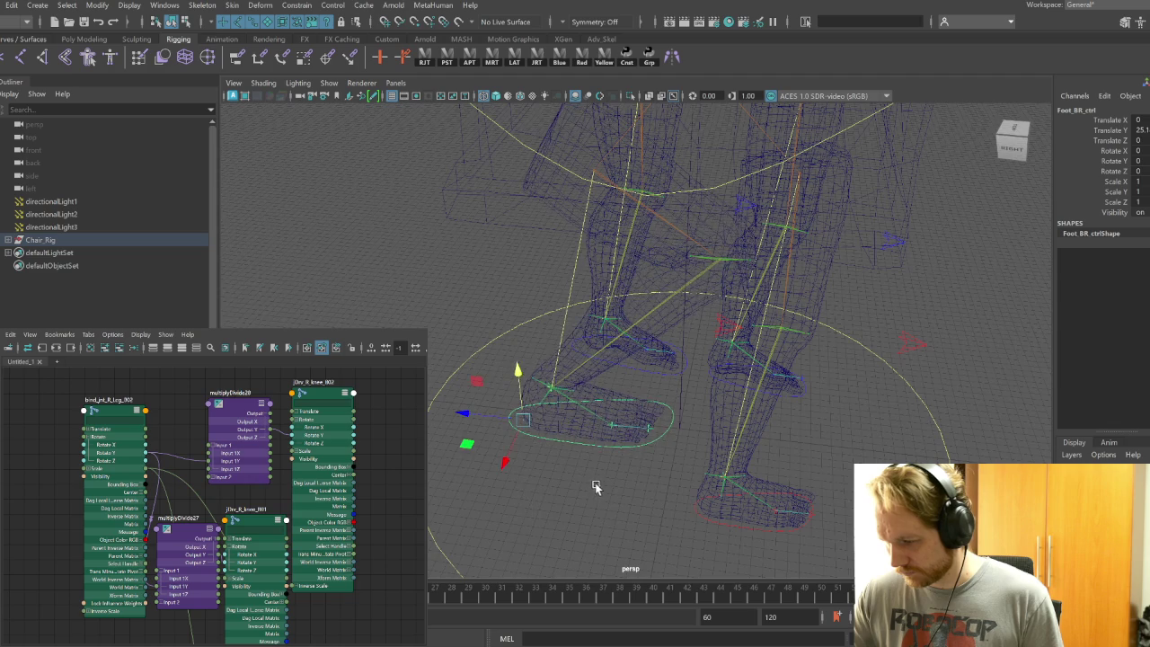
left_click_drag(595, 487, 607, 458, "alt")
key("e")
mouse_move(584, 345)
left_mouse_down()
mouse_move(601, 410)
mouse_move(535, 345)
mouse_move(565, 389)
mouse_move(539, 362)
left_mouse_up()
right_click_drag(539, 363, 770, 473, "alt")
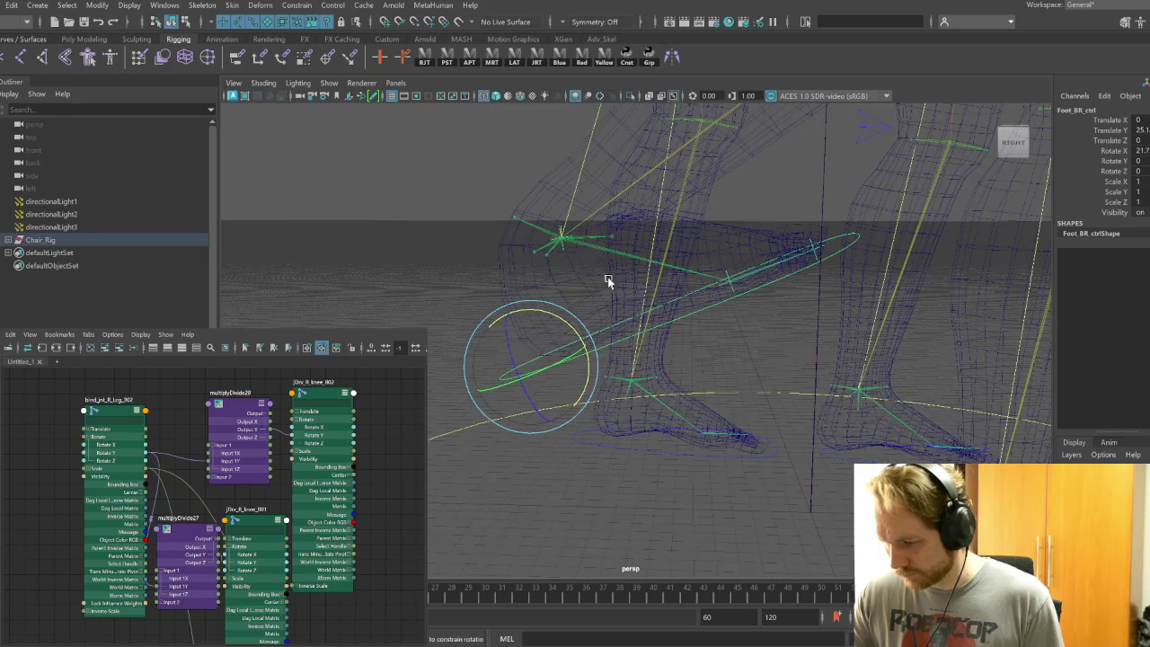
Graph JDrv_R_ankle_B01's connections, inspect its nodes, undo the test pose and clear the graph
left_click(583, 238)
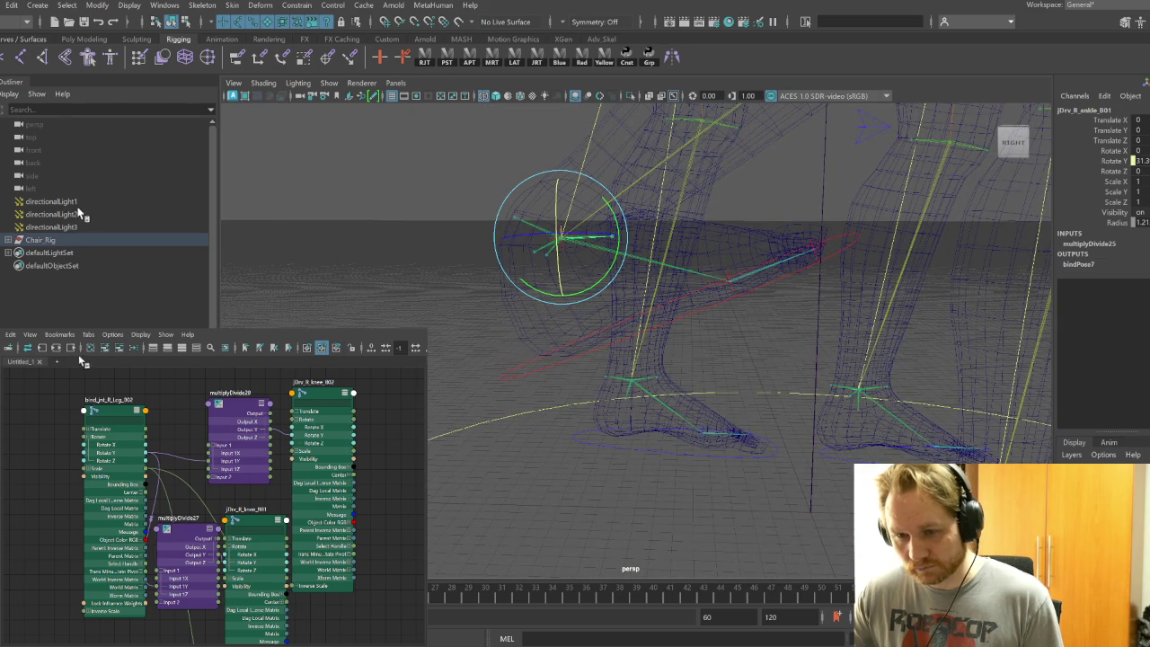
left_click(43, 348)
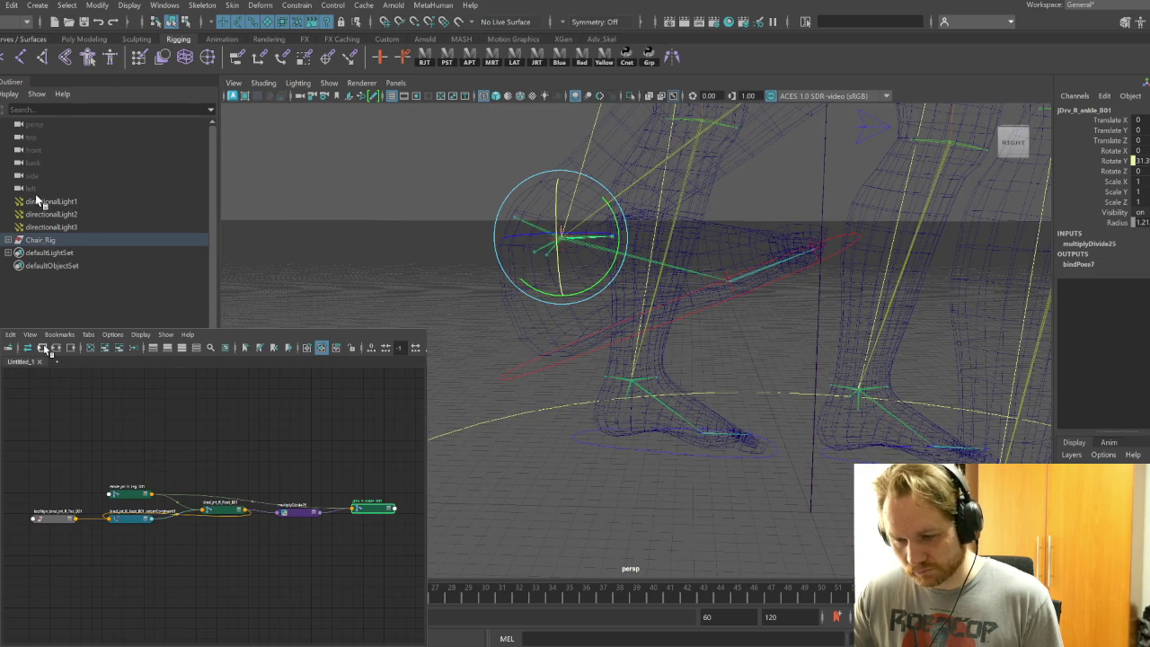
left_click(302, 516)
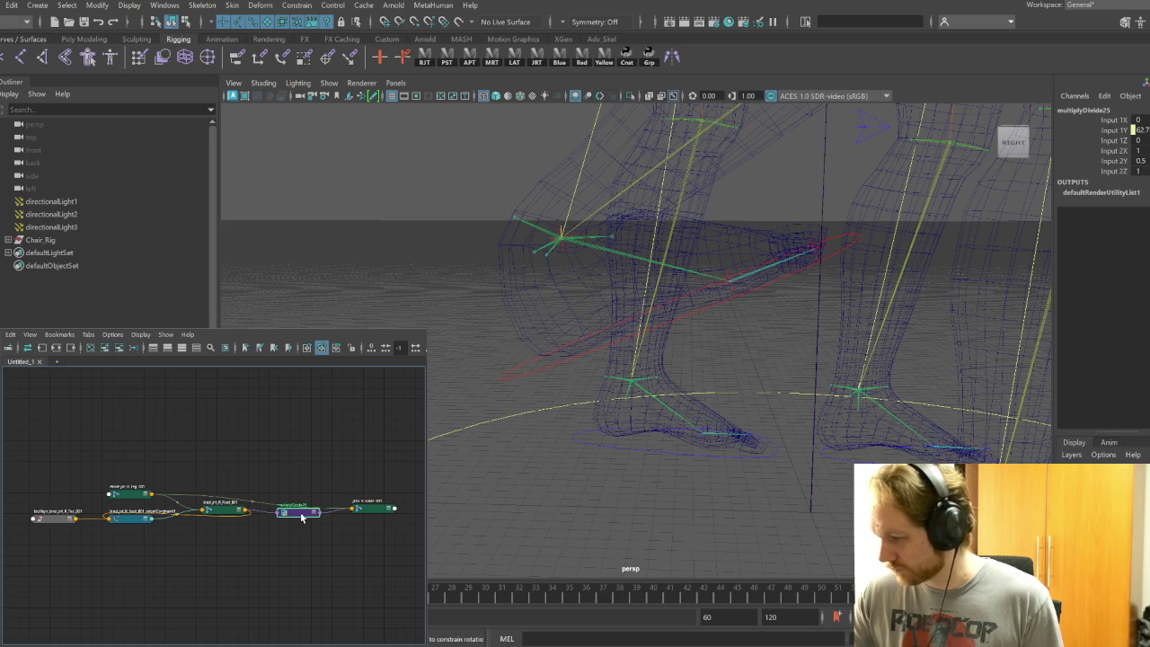
left_click(379, 513)
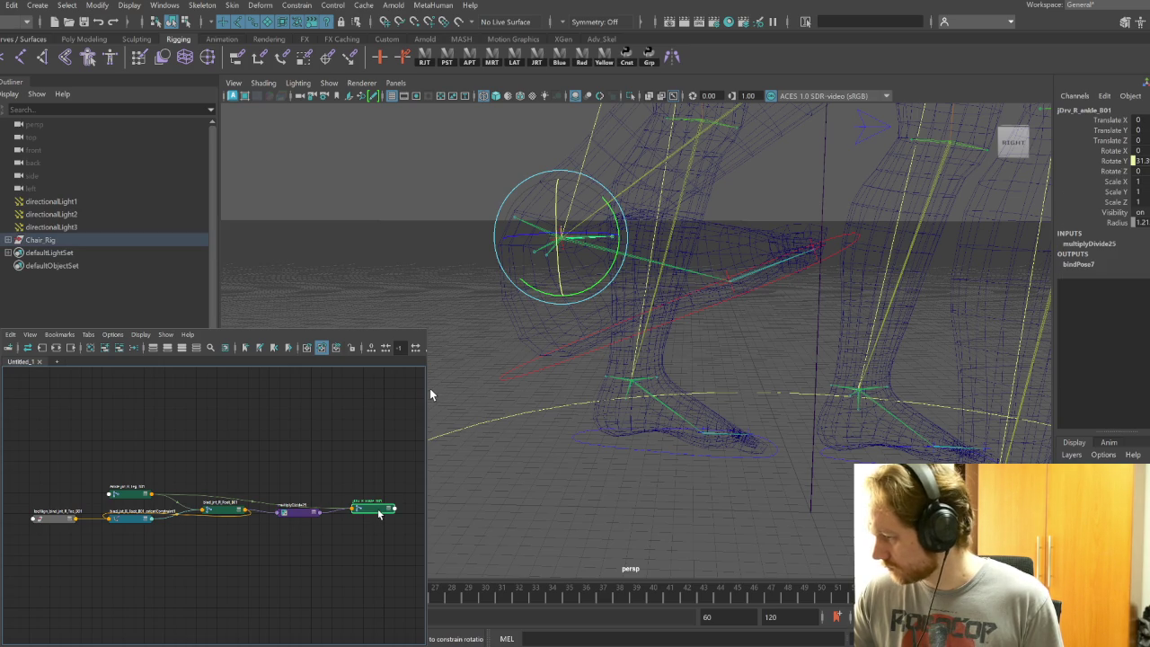
left_click(641, 260)
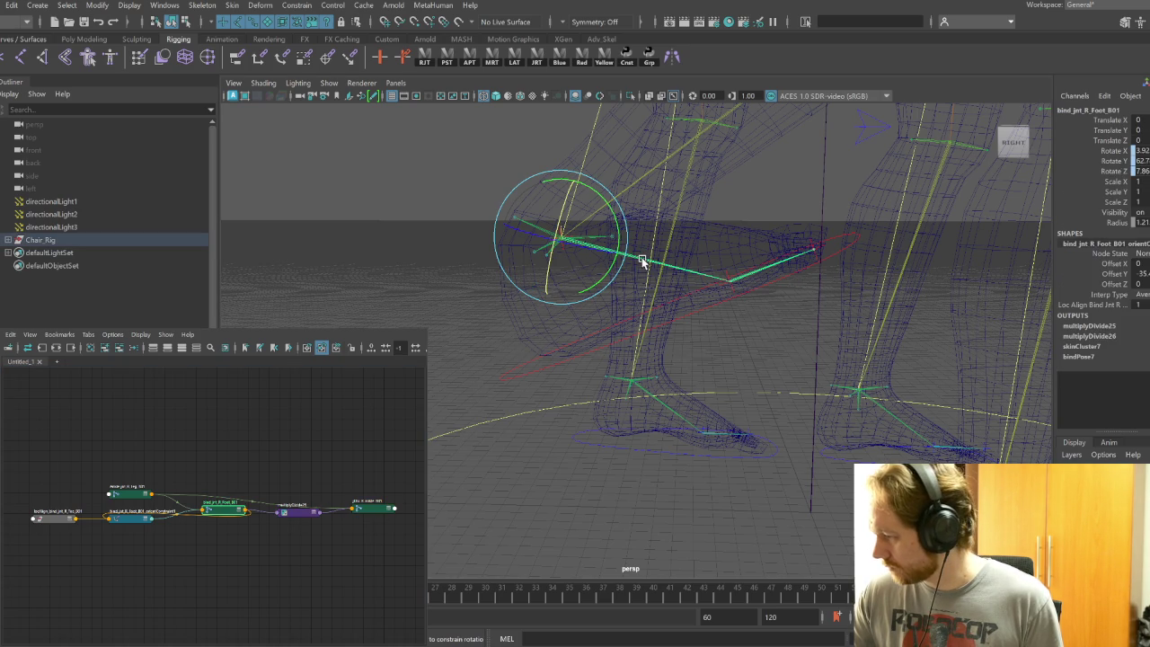
key("ctrl+z")
key("ctrl+z")
key("ctrl+z")
key("ctrl+z")
key("ctrl+z")
key("ctrl+z")
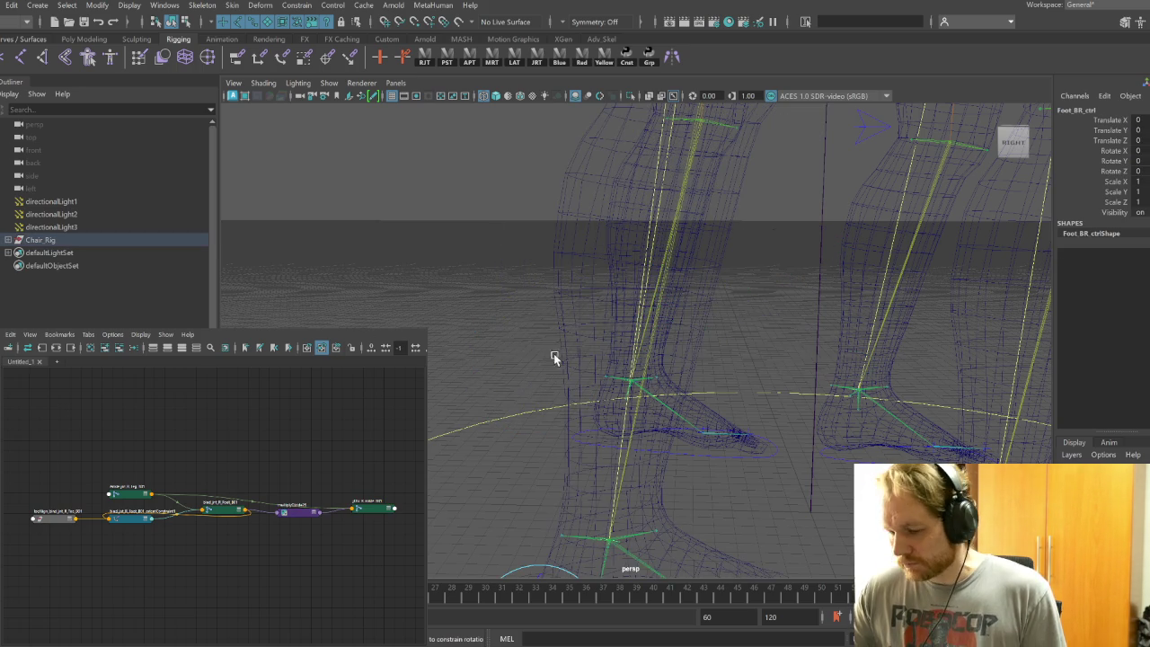
left_click(89, 347)
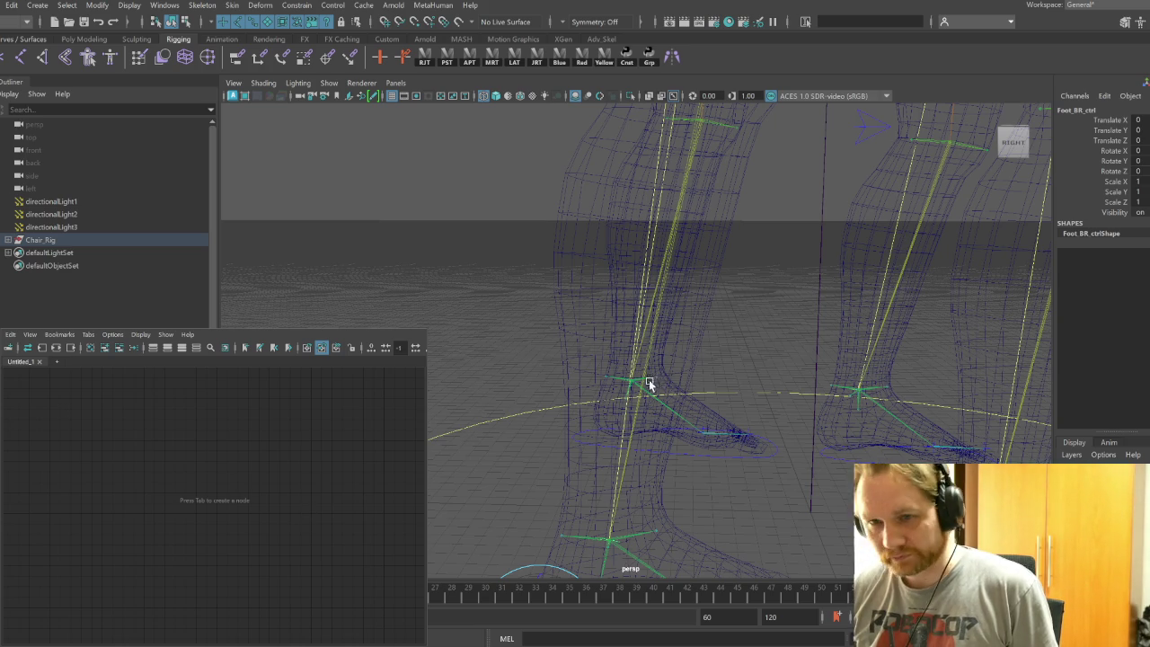
Switch the viewport to textured shading to see the chair rig
key("e")
scroll(648, 377, "down", 5)
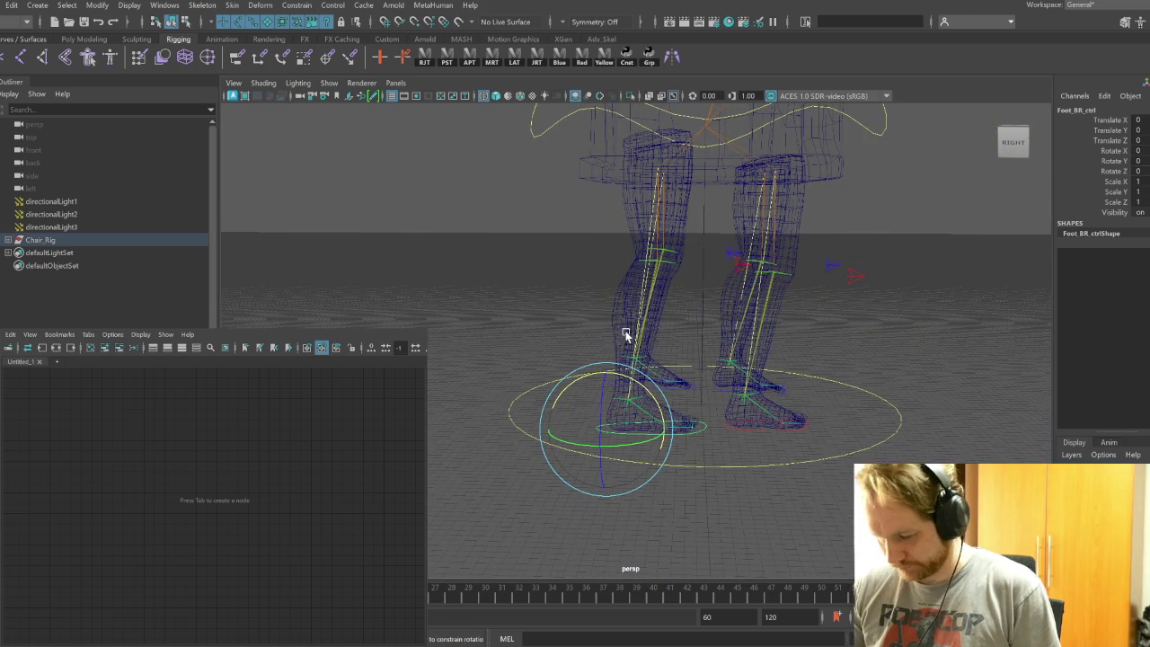
key("6")
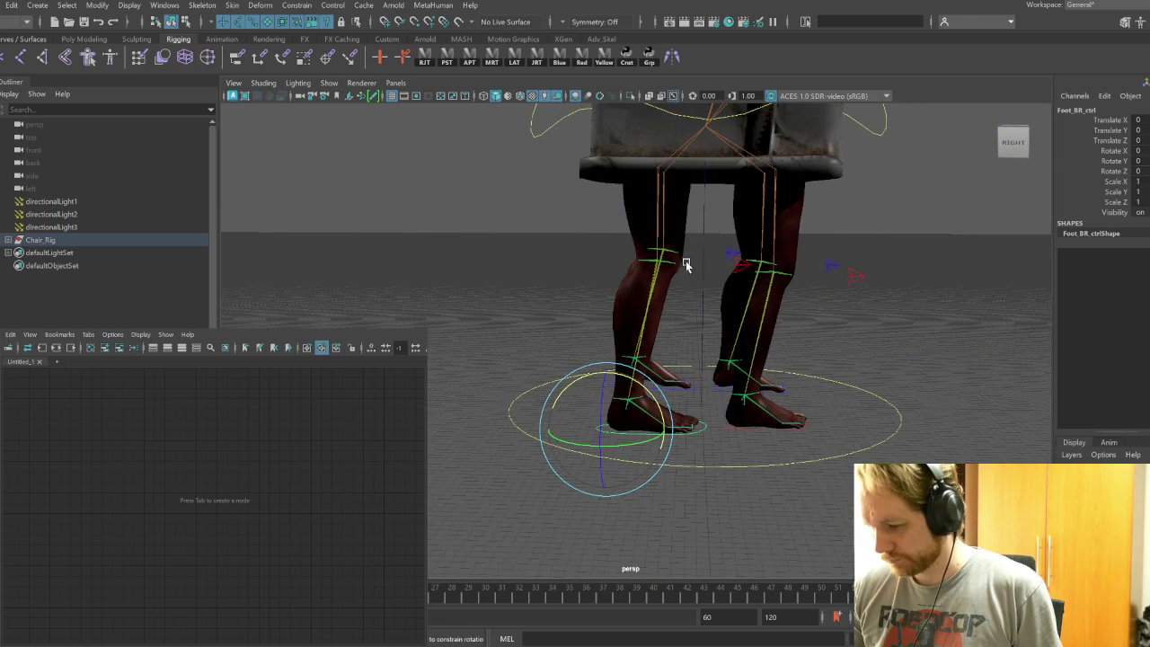
left_click_drag(793, 337, 662, 333, "alt")
left_click_drag(790, 326, 696, 339, "alt")
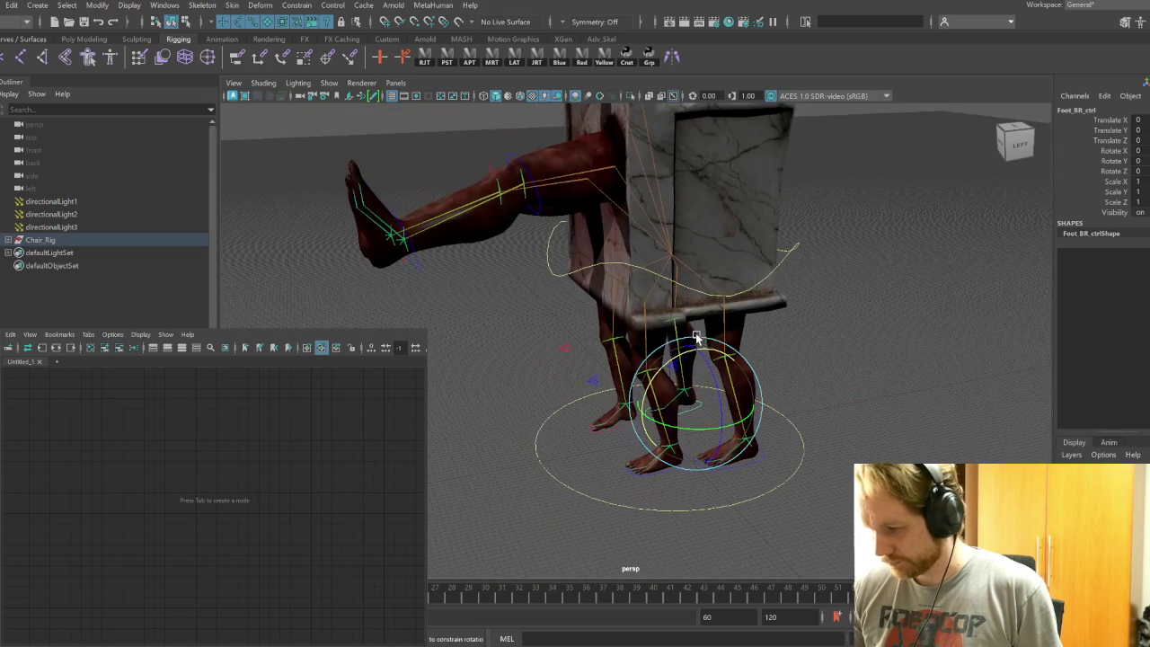
Turn on Use All Lights and Shadows in the viewport
left_click(555, 100)
left_click(555, 100)
left_click(555, 100)
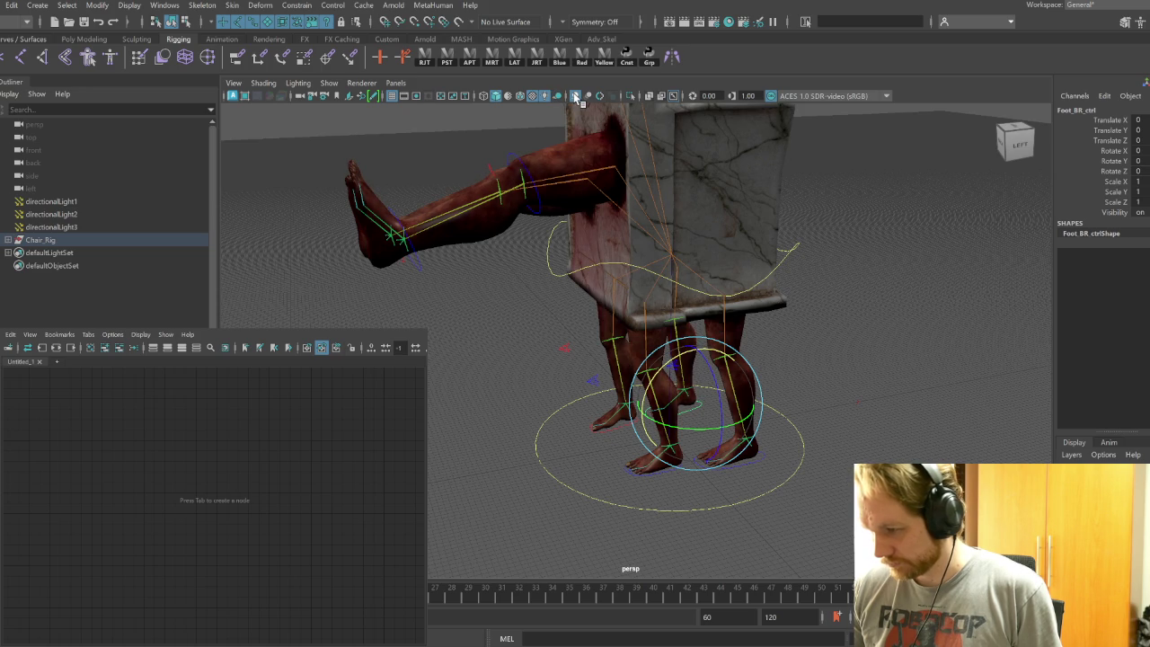
left_click(573, 94)
left_click(559, 96)
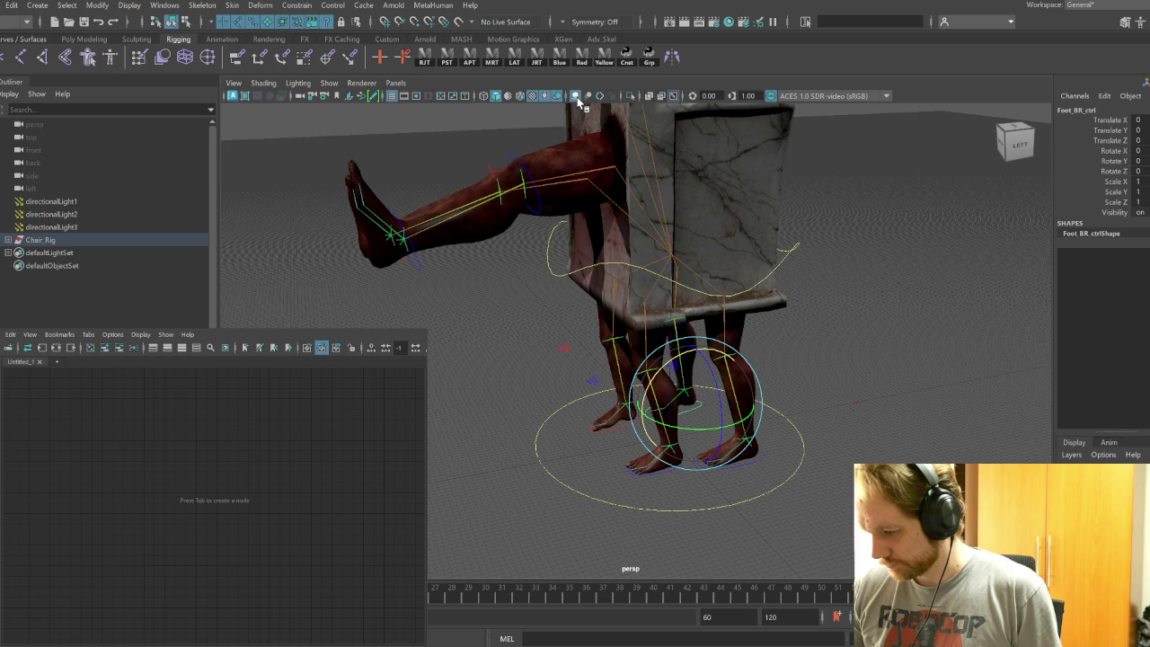
Deselect the back-right foot control and close the Node Editor panel
mouse_move(780, 494)
left_mouse_down("alt")
mouse_move(839, 495)
mouse_move(724, 499)
mouse_move(803, 416)
left_mouse_up("alt")
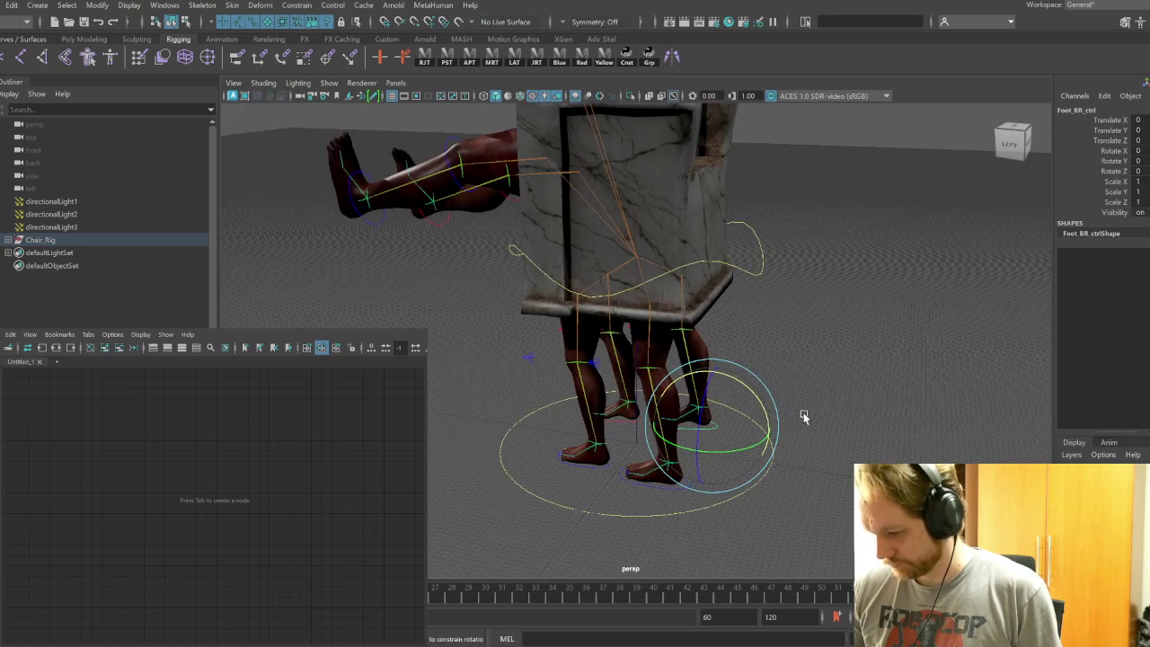
left_click(803, 416)
left_click_drag(819, 360, 955, 402, "alt")
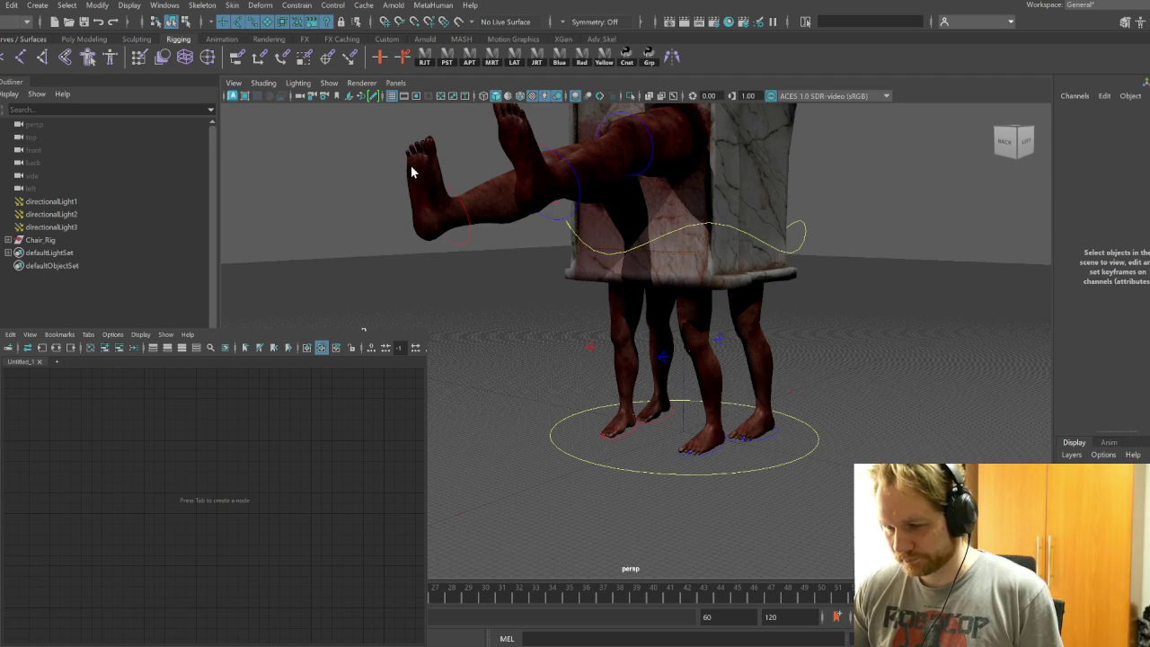
key("space")
mouse_move(835, 384)
left_mouse_down("alt")
mouse_move(642, 401)
mouse_move(772, 388)
left_mouse_up("alt")
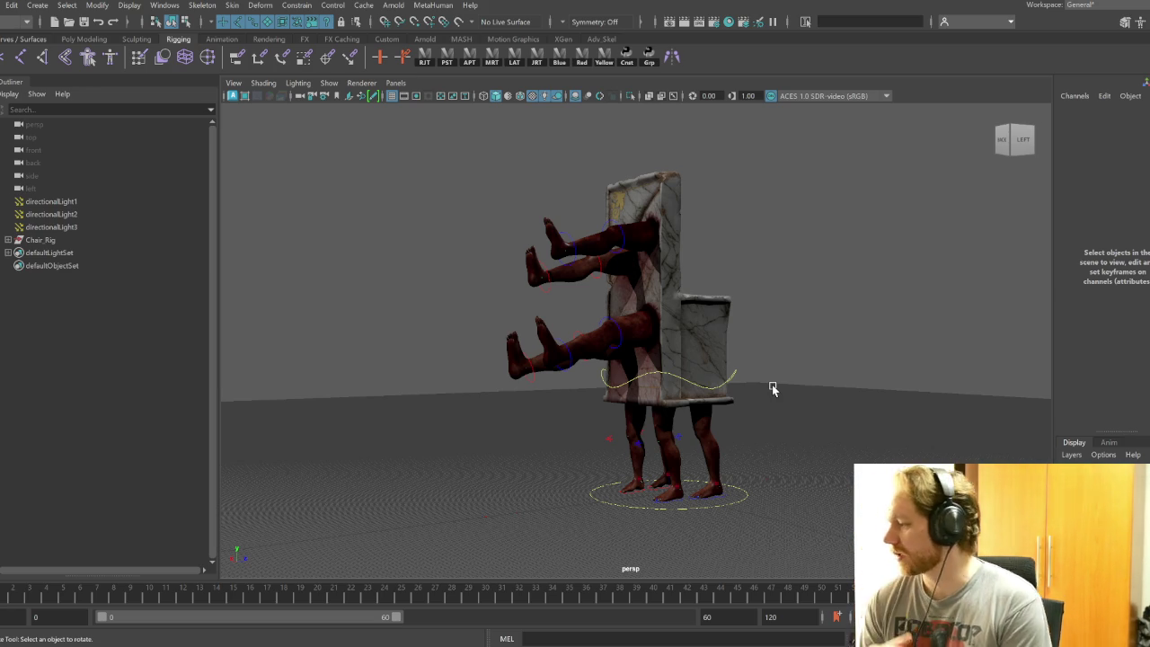
Play the chair creature animation and view the rig from behind and above
key("alt+v")
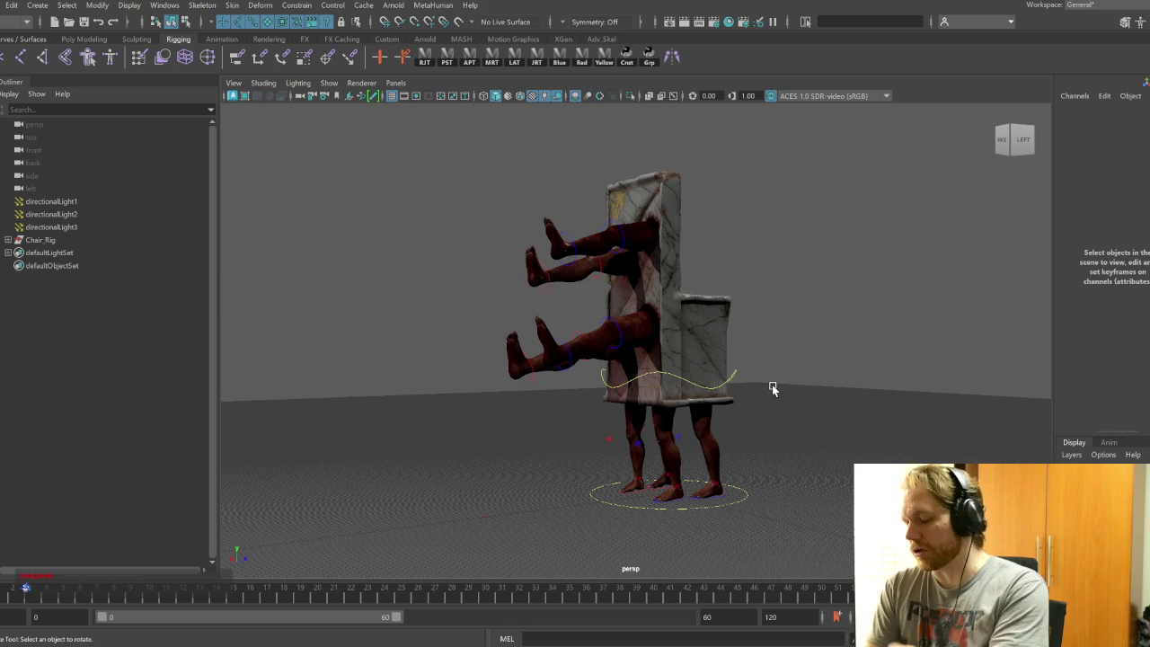
left_click_drag(772, 389, 755, 510, "alt")
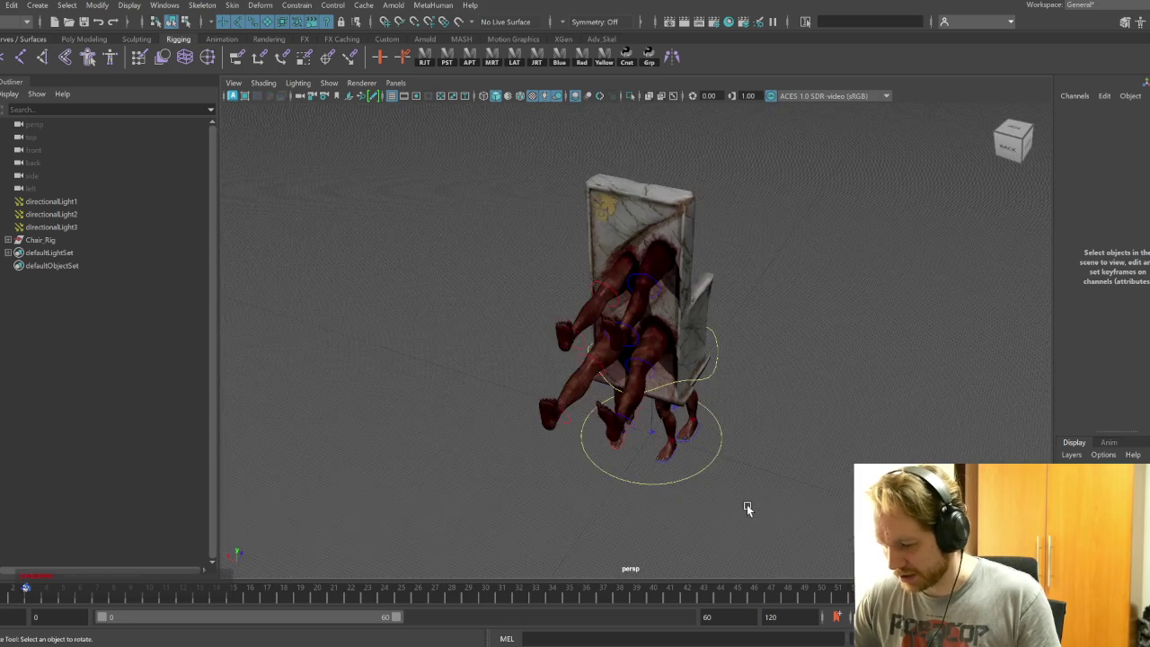
Zoom in on the feet and select all four foot controls
middle_click_drag(755, 510, 534, 418, "alt")
right_click_drag(534, 418, 619, 490, "alt")
middle_click_drag(608, 482, 574, 381, "alt")
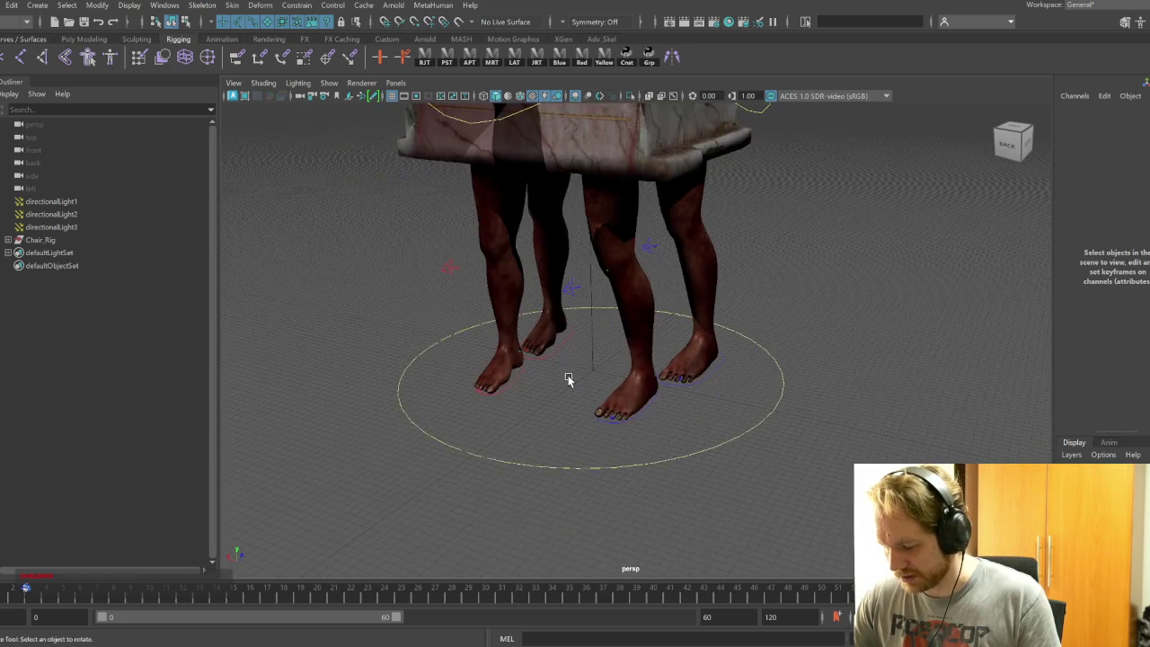
right_click_drag(575, 382, 668, 433, "alt")
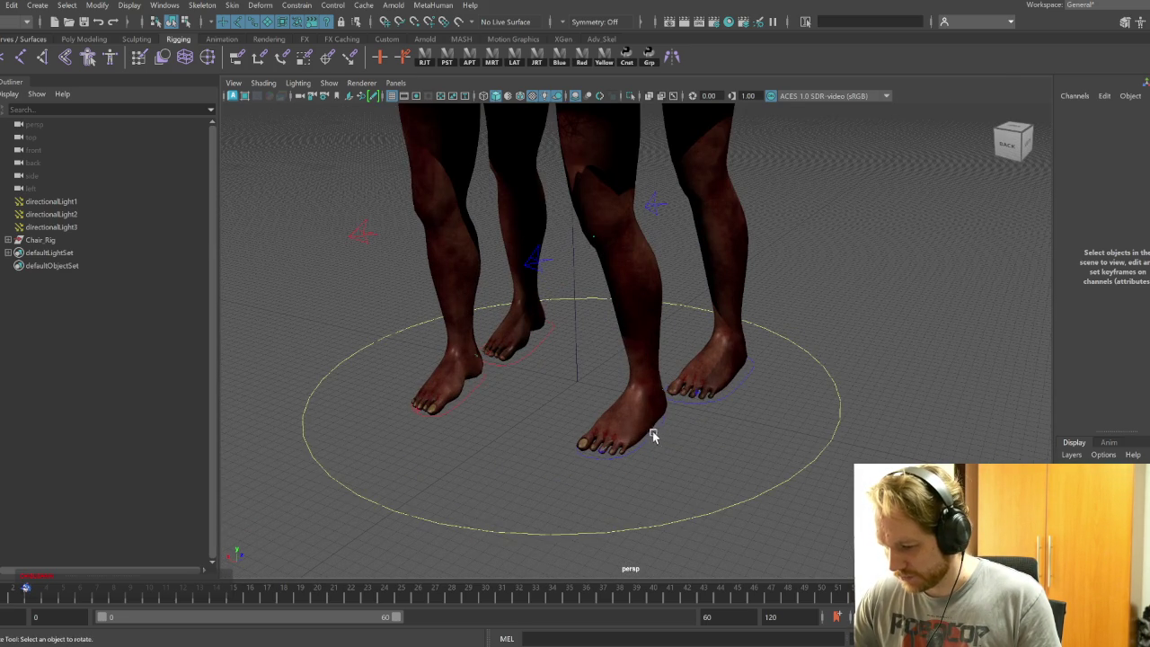
left_click(652, 435)
key("q")
left_click(725, 395, "shift")
left_click(535, 357, "shift")
left_click(470, 390, "shift")
Lock and hide Scale X/Y/Z and Visibility, then add a Toe attribute to the foot controls
left_click_drag(1116, 182, 1121, 212)
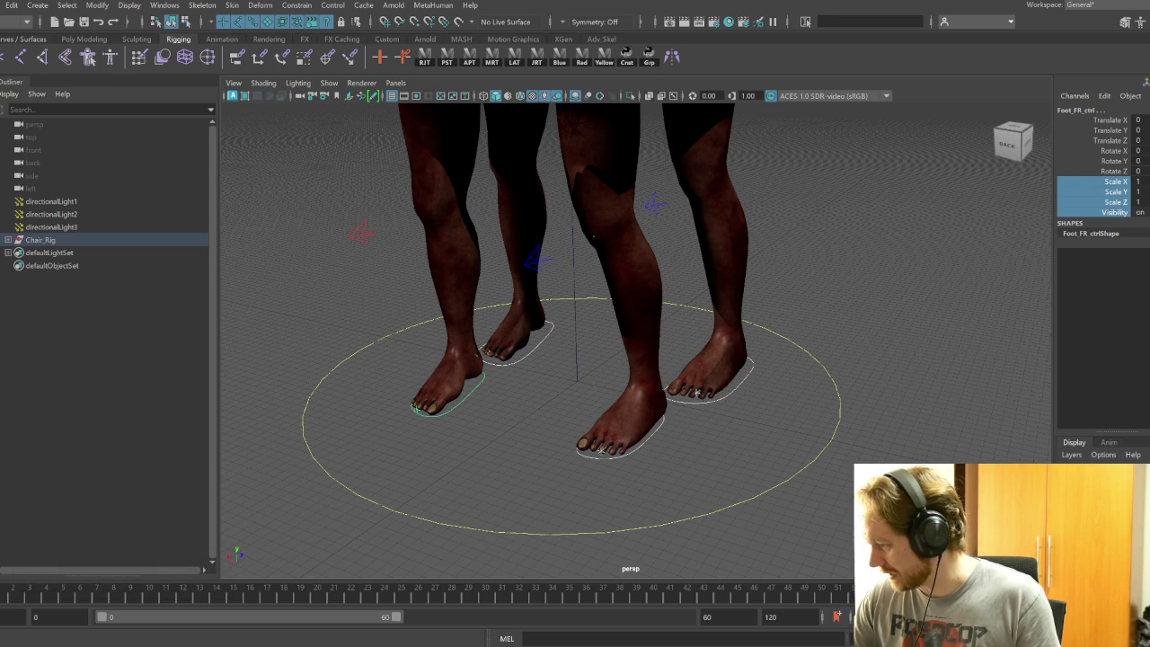
right_click_drag(1116, 197, 979, 463)
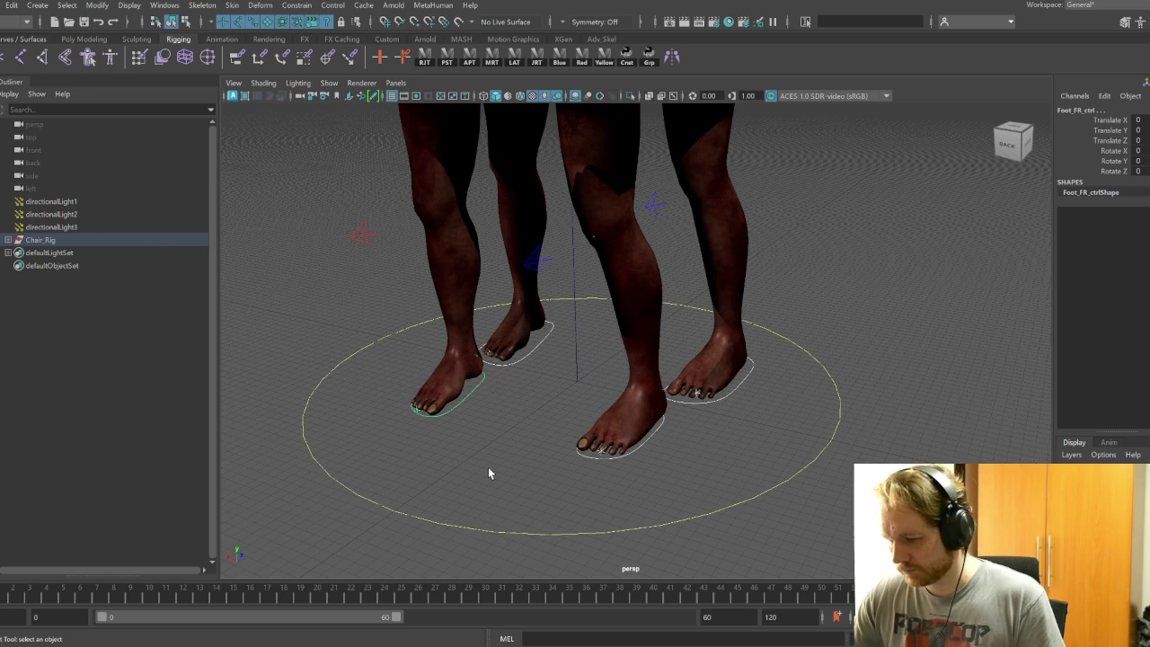
key("Return")
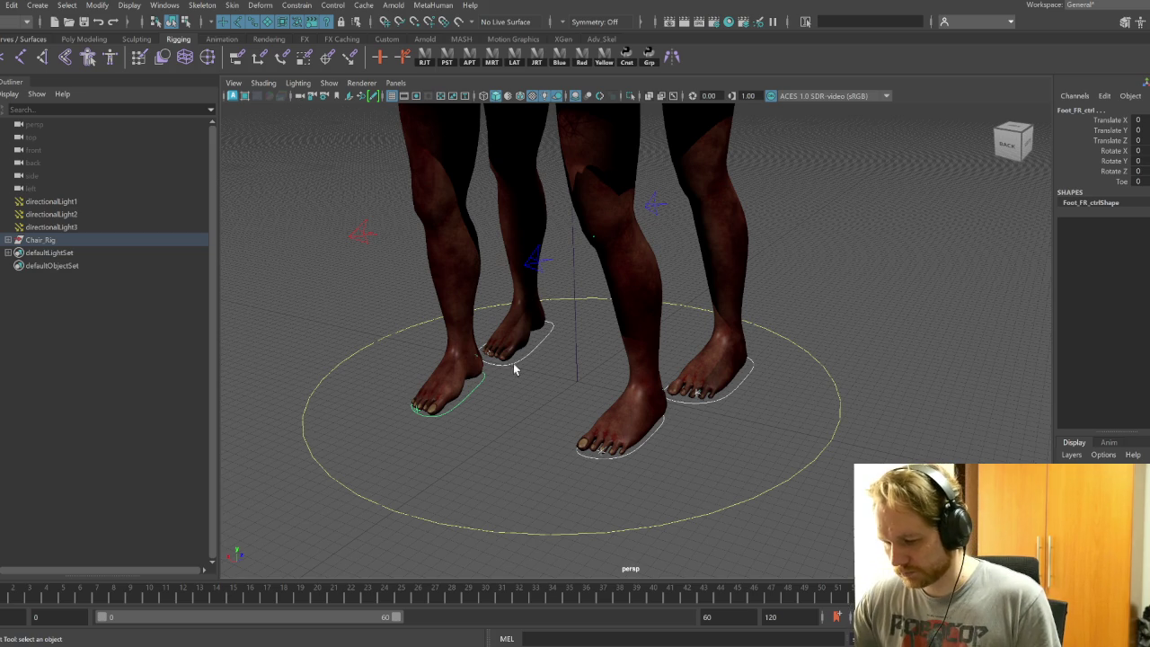
Add a Ball attribute to the foot controls and check each control has it
key("Return")
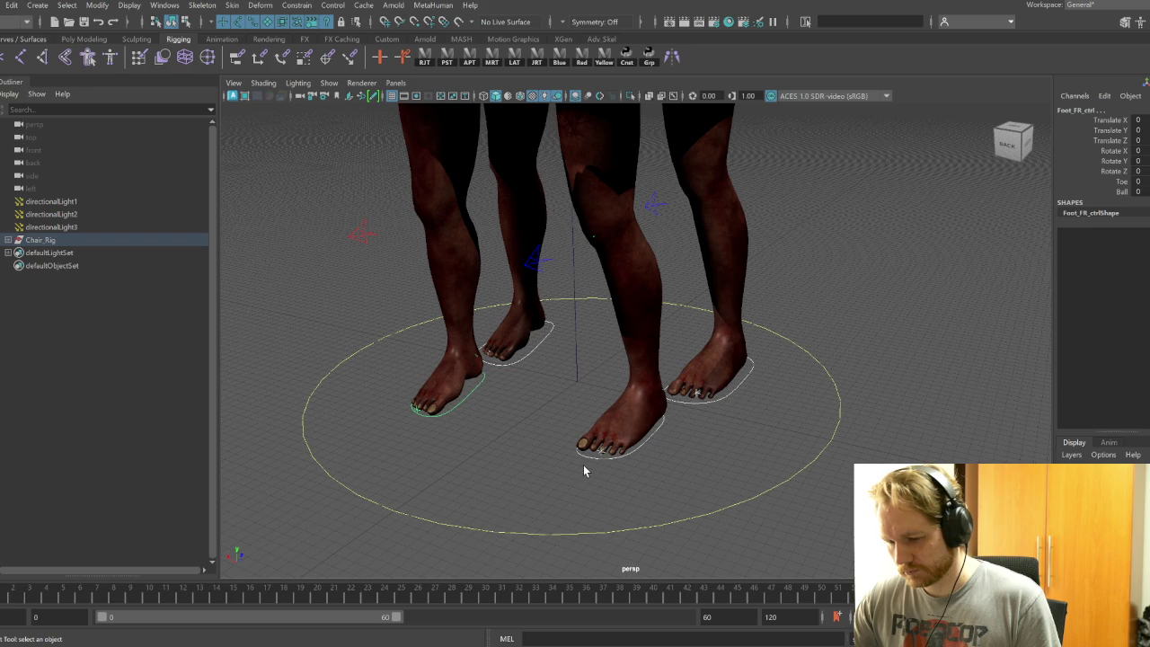
left_click(653, 439)
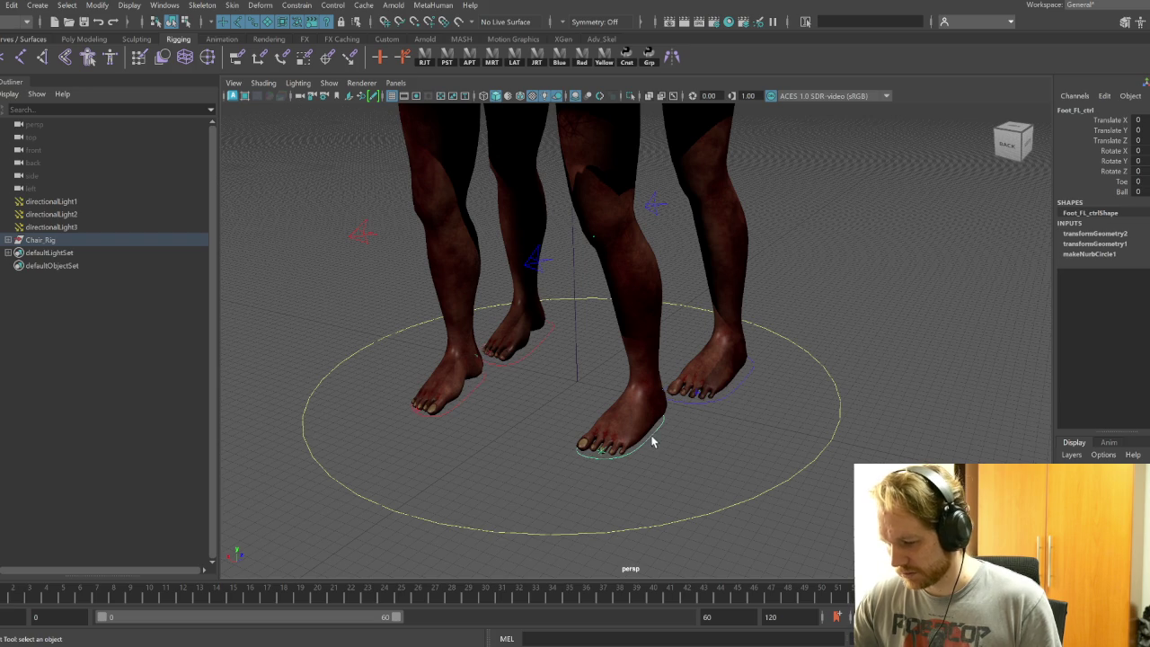
left_click(719, 397)
left_click(464, 395)
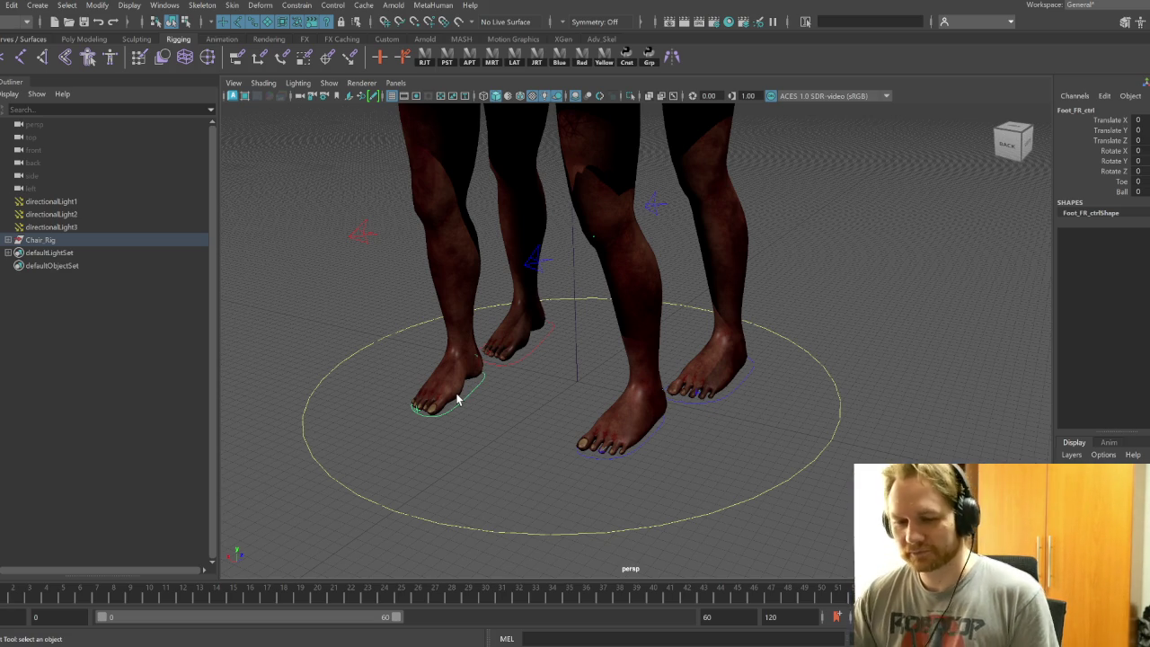
Frame the world control, deselect everything, and expand Chair_Rig in the Outliner
mouse_move(698, 441)
left_mouse_down("alt")
mouse_move(668, 469)
mouse_move(694, 461)
left_mouse_up("alt")
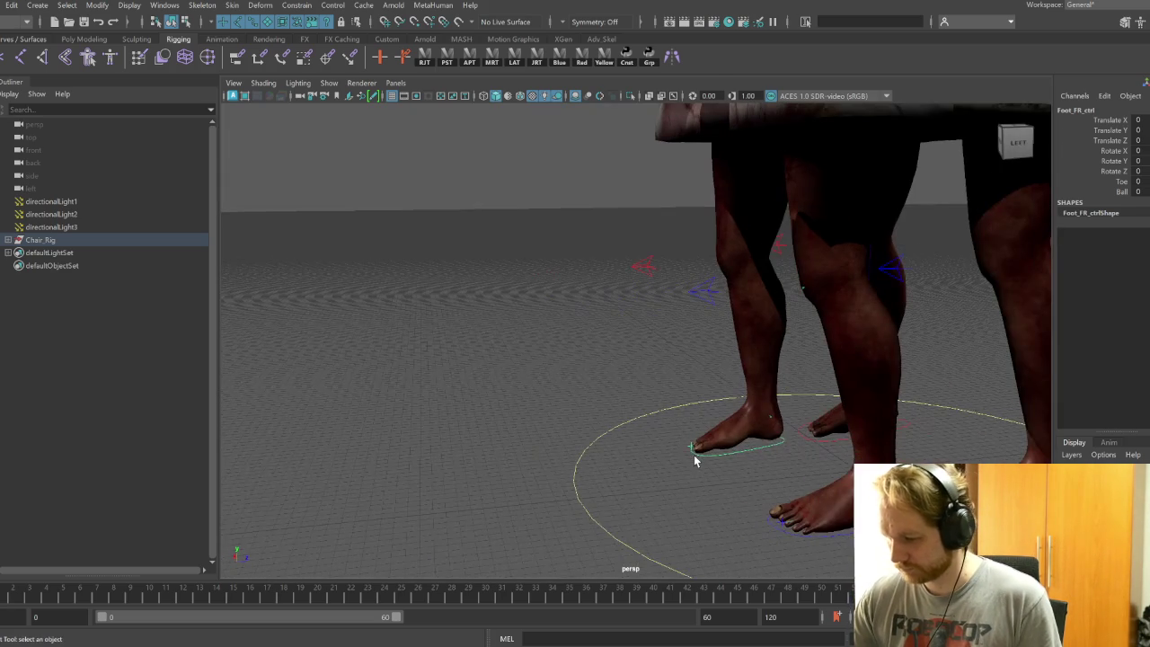
left_click(631, 545)
key("f")
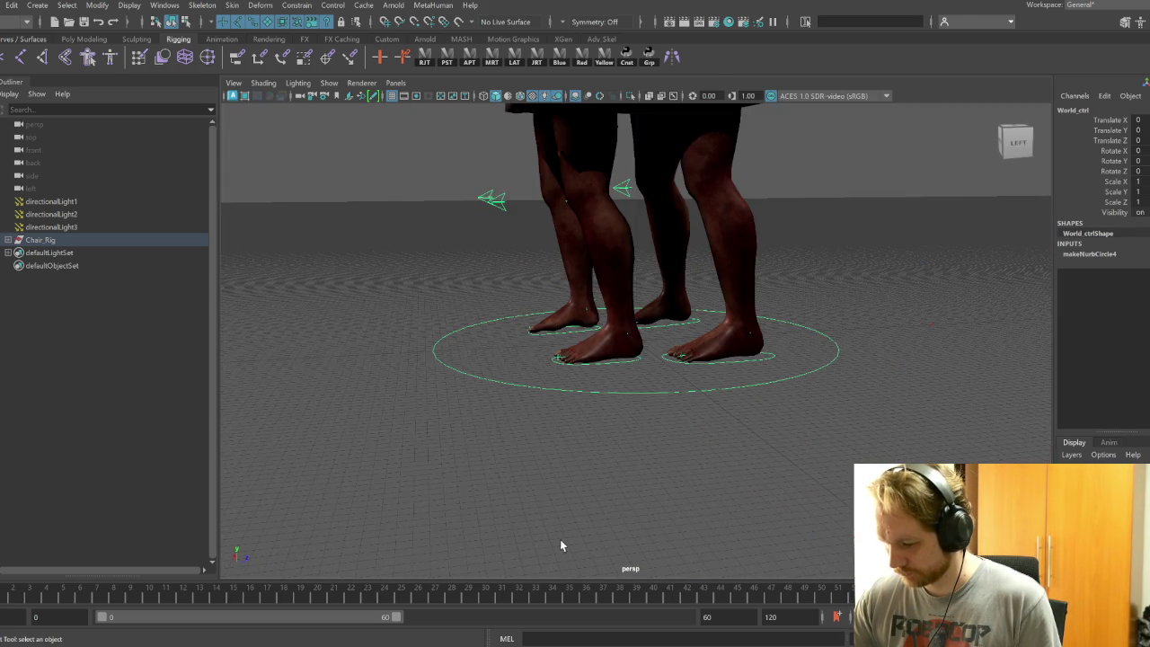
mouse_move(590, 418)
left_mouse_down("alt")
mouse_move(570, 411)
mouse_move(651, 446)
left_mouse_up("alt")
left_click(651, 446)
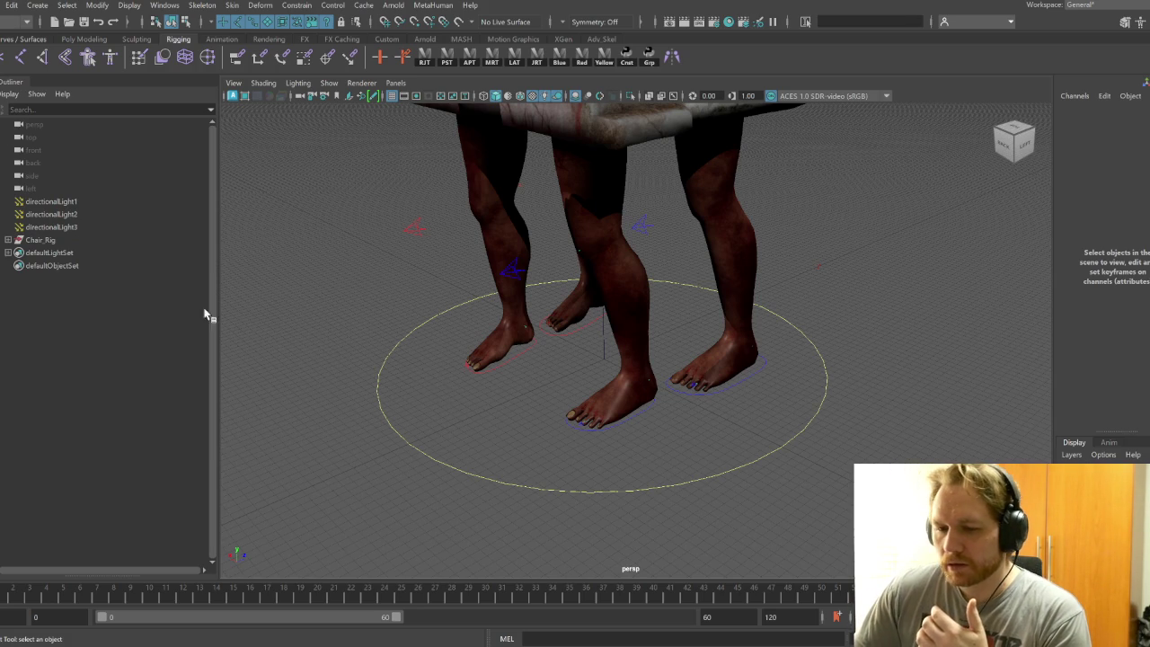
left_click(8, 240)
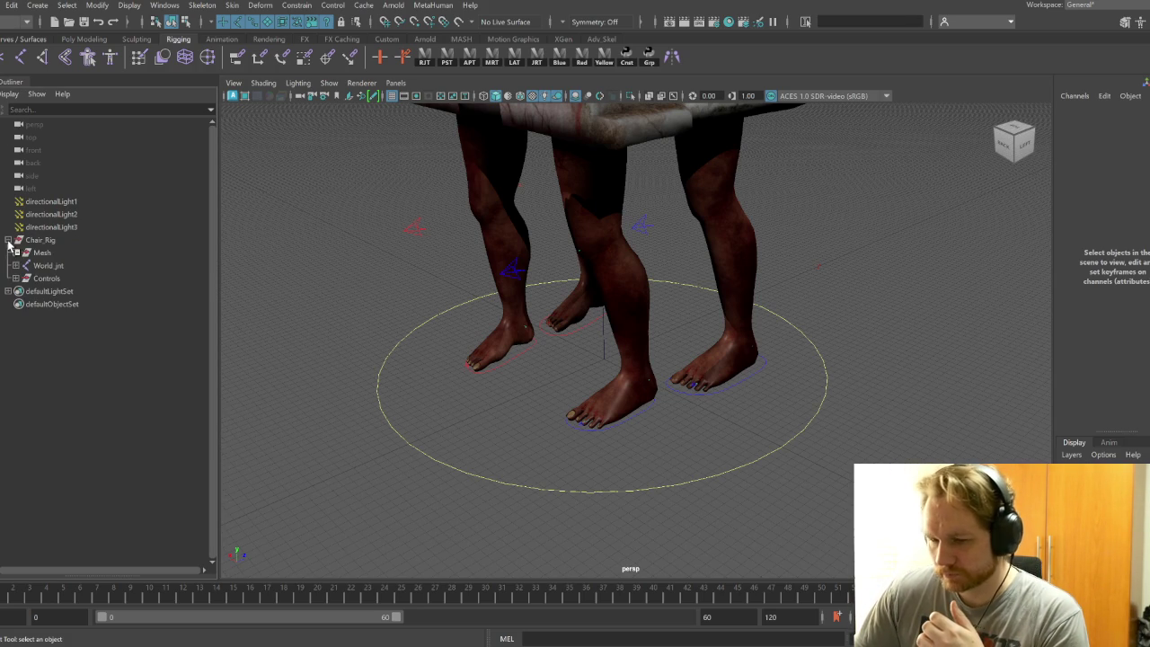
Expand Controls and World_ctrl in the Outliner, peek into grp_Foot_FL_ctrl, then open the Node Editor
left_click(15, 278)
left_click(21, 291)
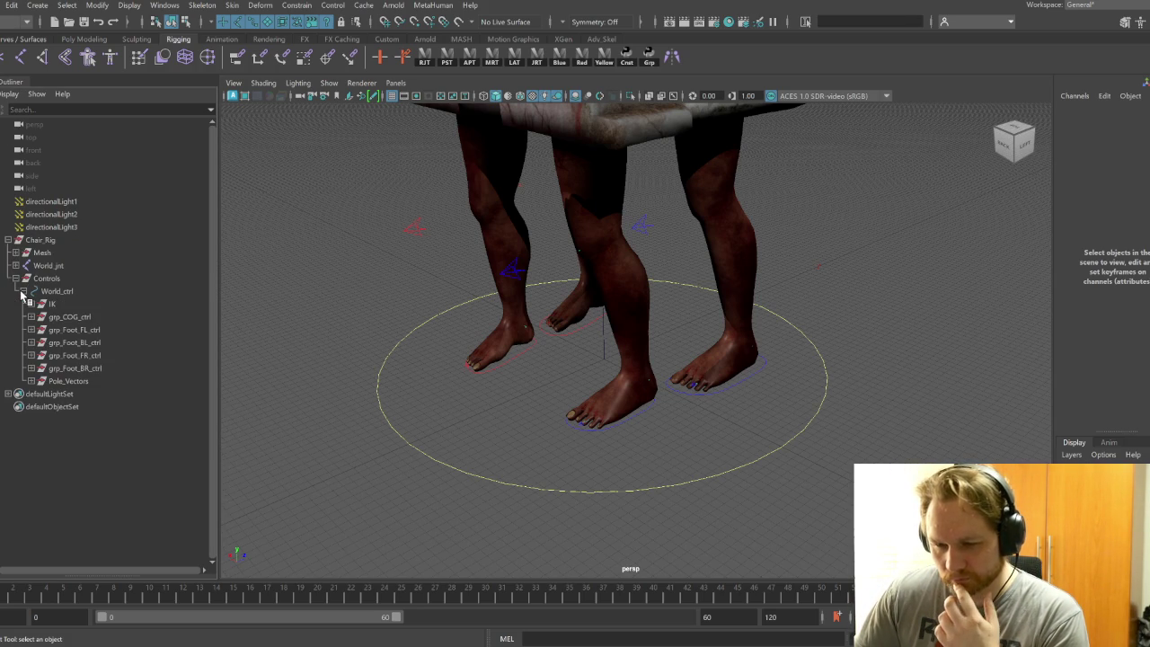
left_click(32, 329)
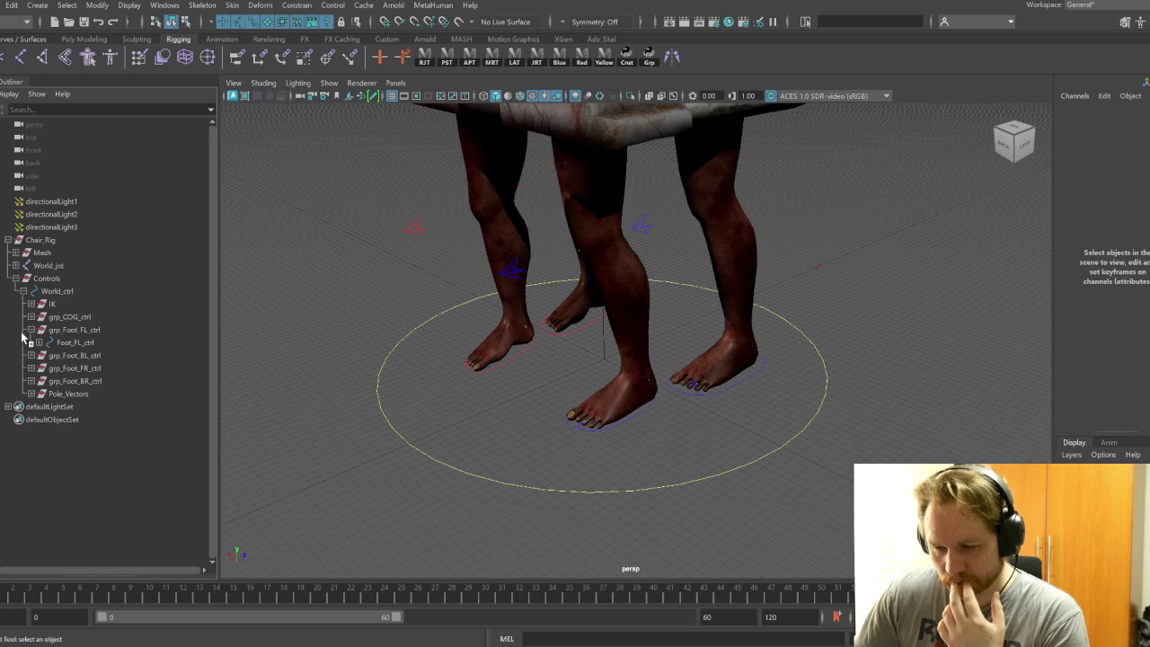
left_click(32, 331)
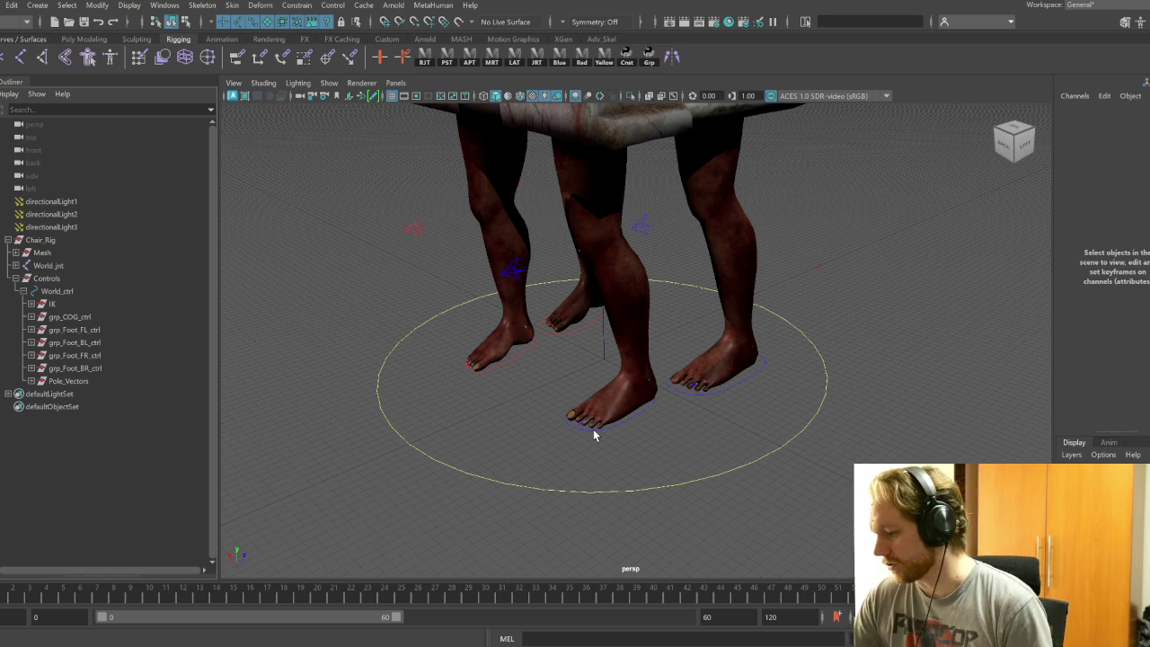
left_click(282, 57)
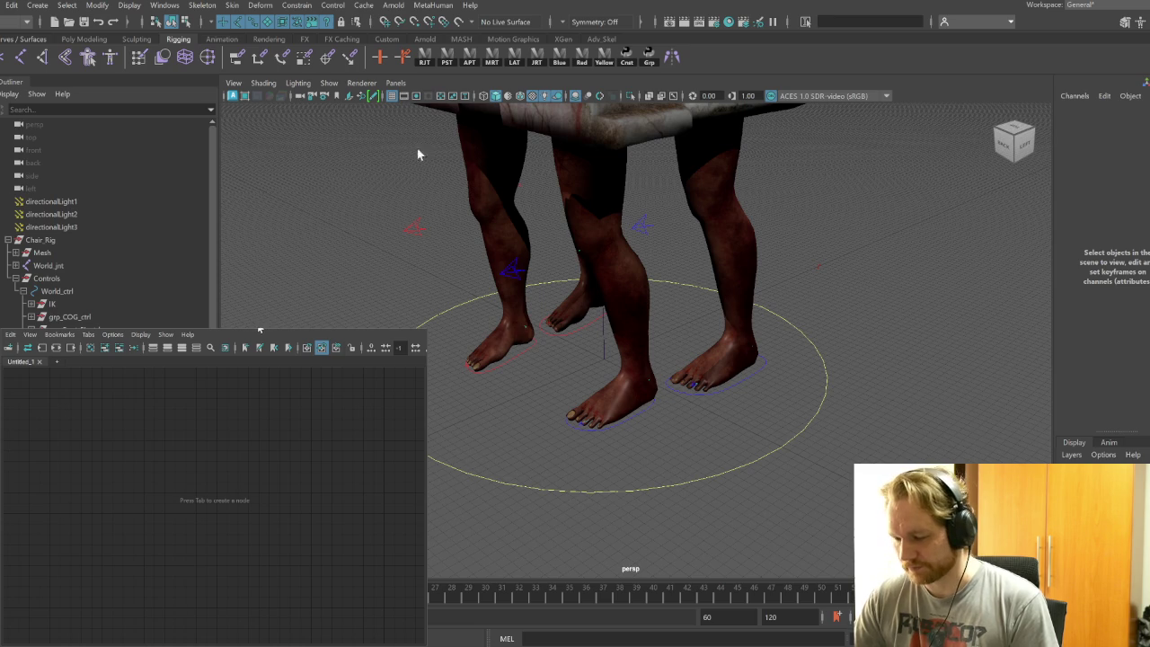
Zoom in on the feet, select the front toe locator in wireframe, and start renaming it L_Toe
right_click_drag(738, 333, 820, 418, "alt")
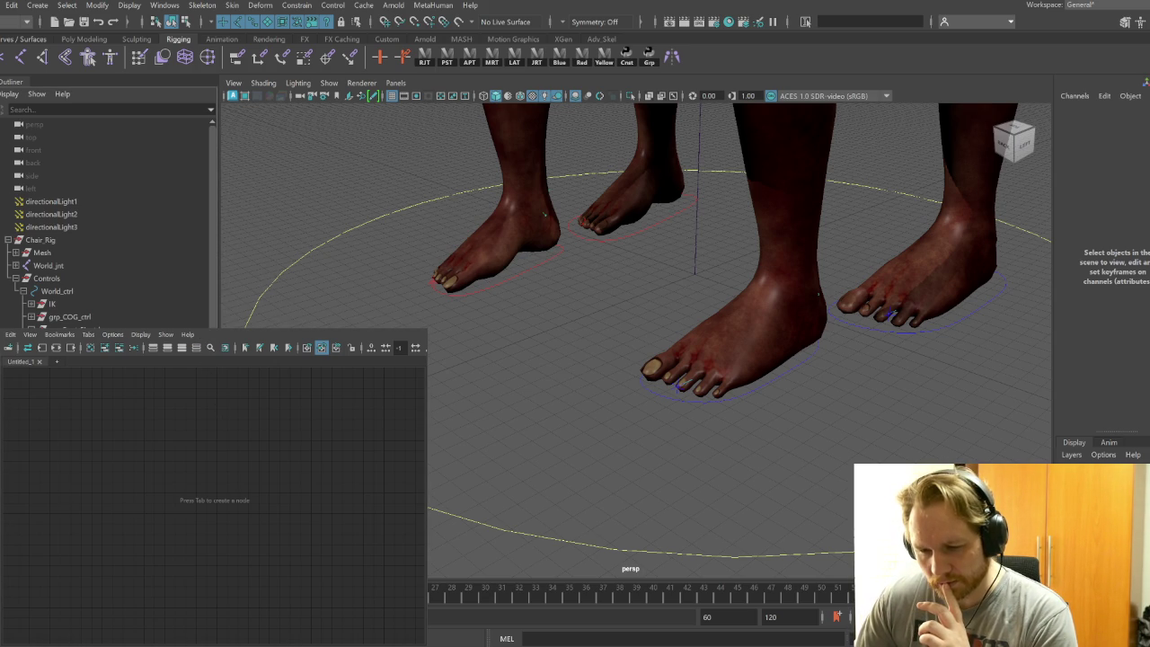
left_click(677, 385)
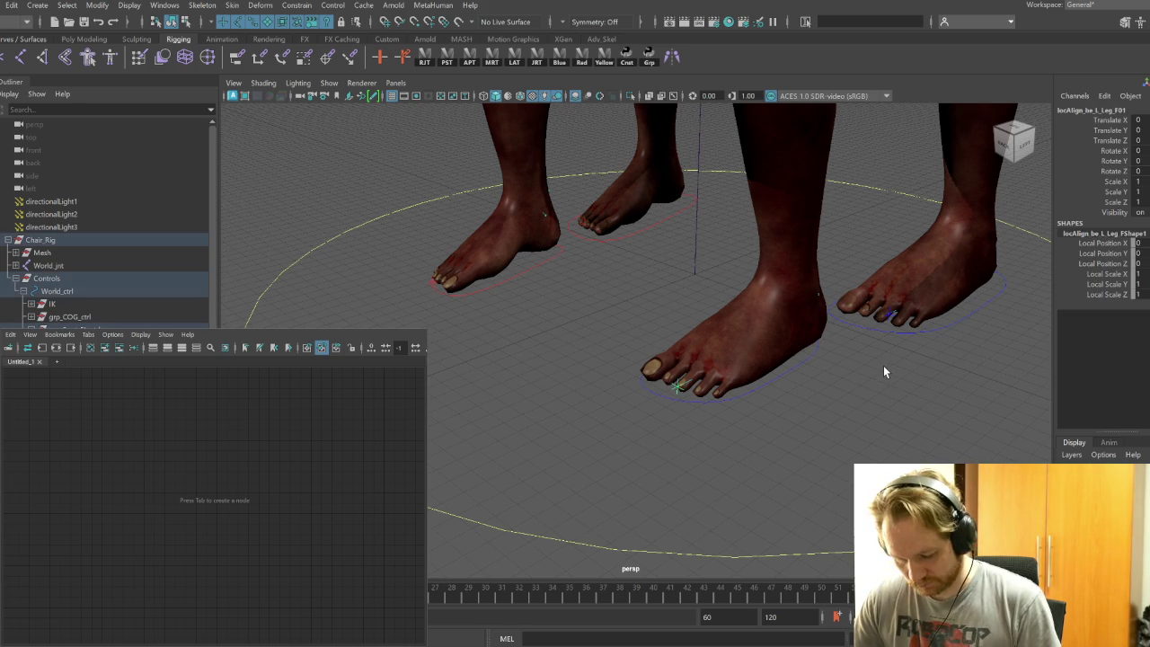
key("4")
key("ctrl+z")
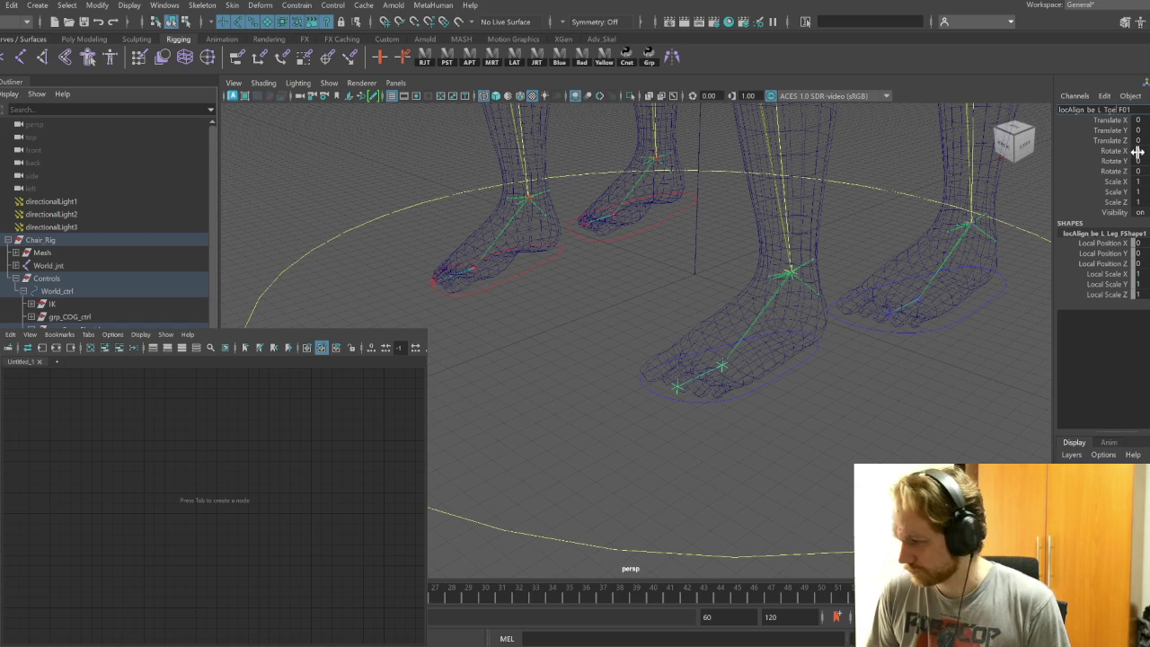
Commit the Toe locator name and rename the other locator to locAlign_bind_jnt_L_Ball_F01
key("Return")
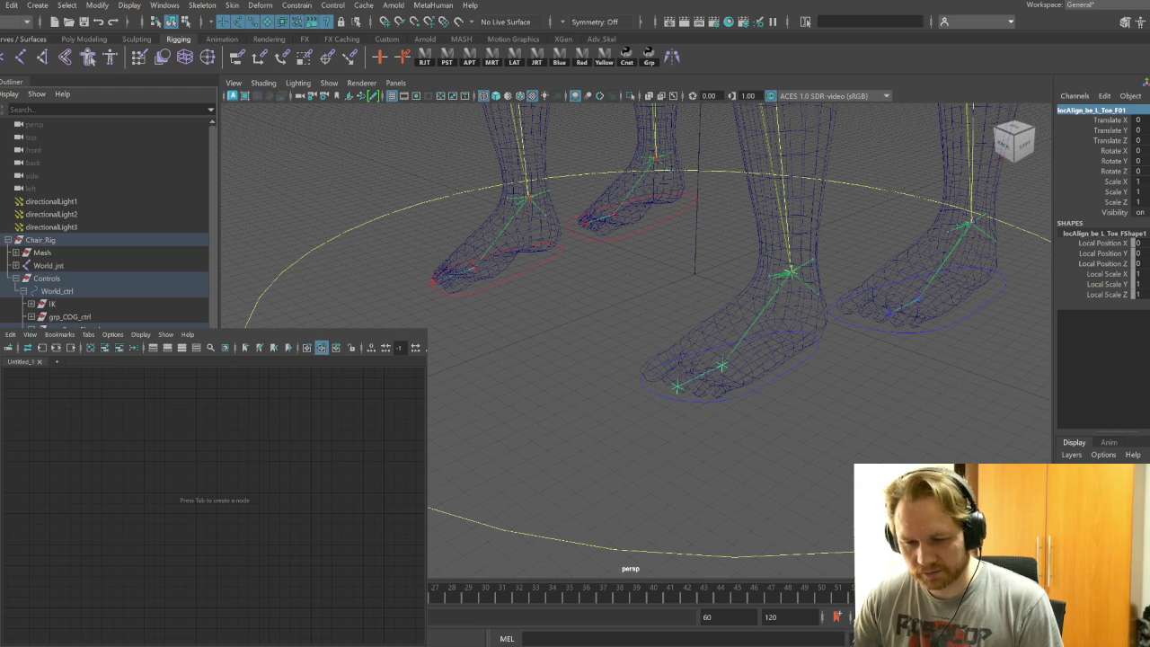
left_click_drag(785, 425, 830, 444, "alt")
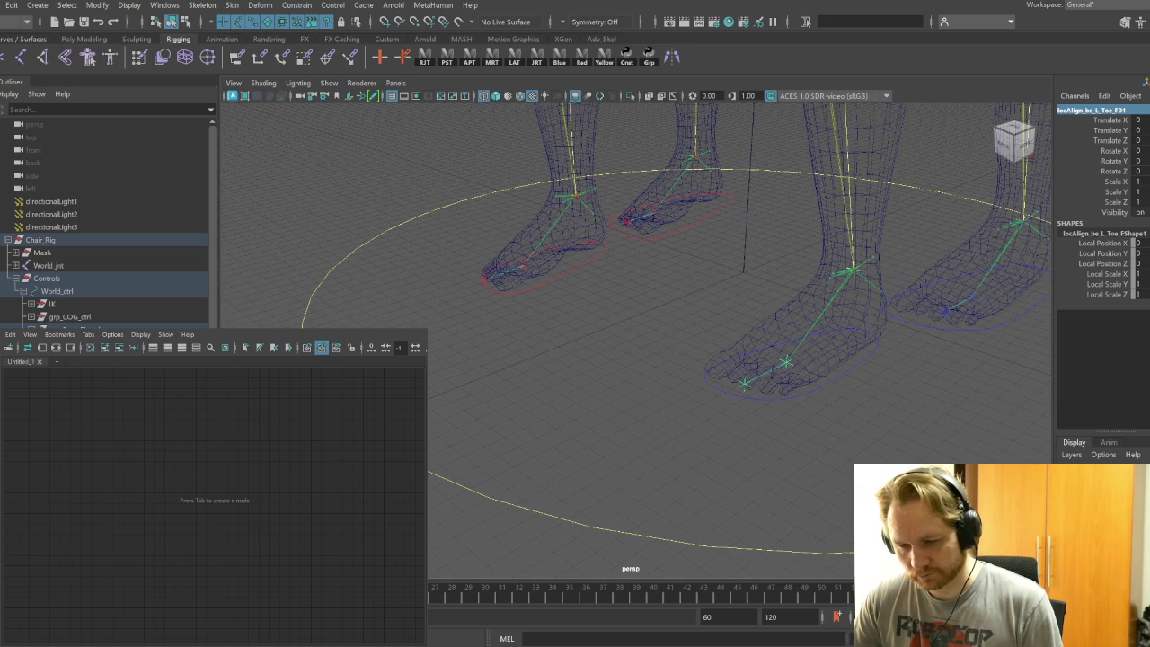
left_click(1006, 228)
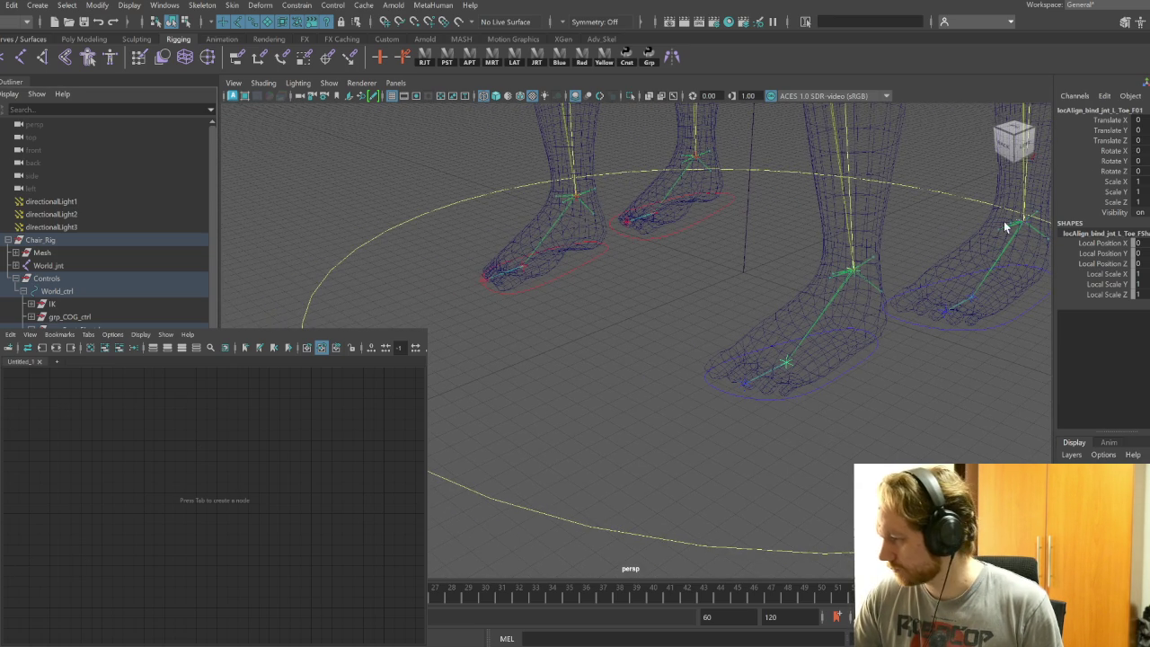
double_click(1130, 111)
key("Return")
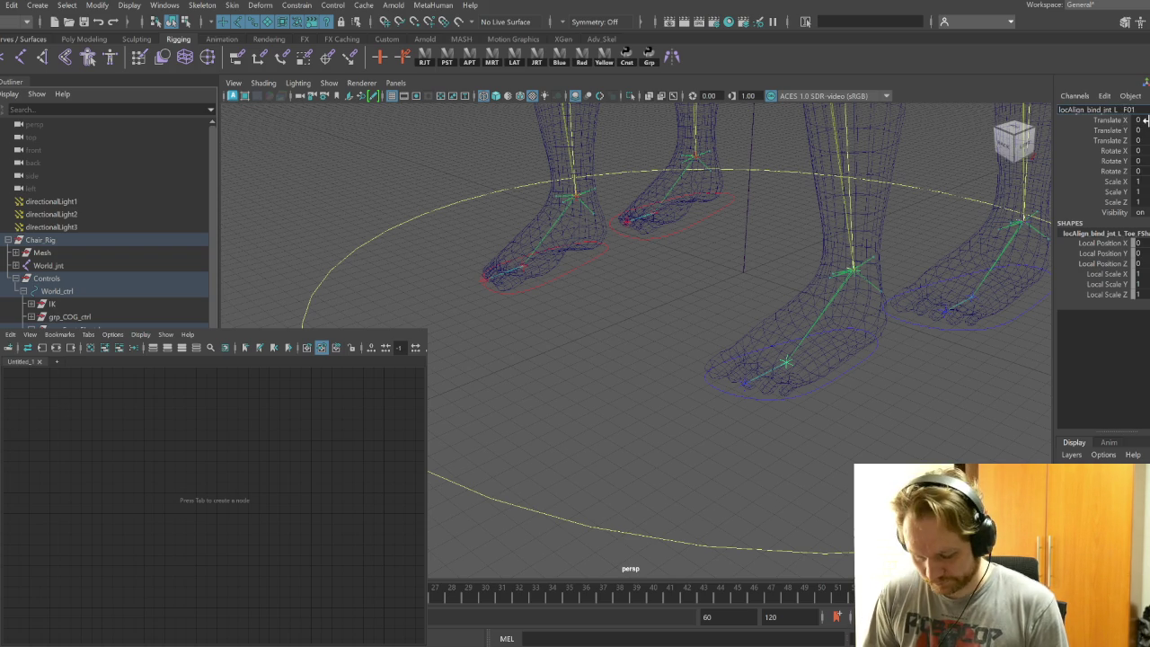
type("Ball")
key("Return")
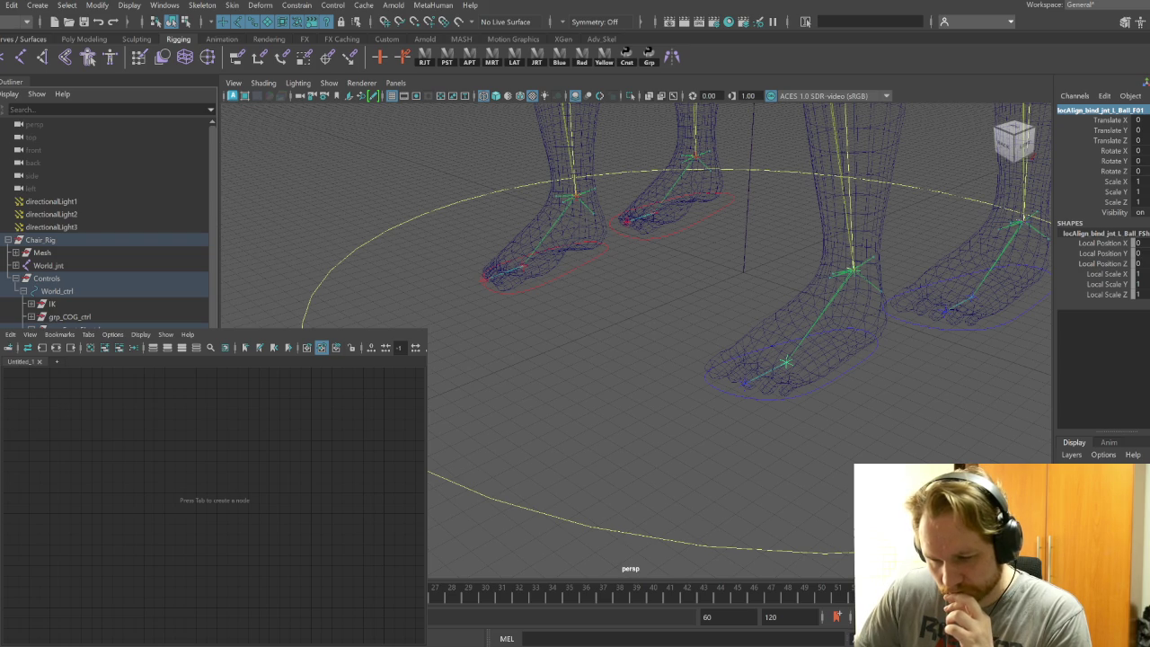
Graph the toe locator and Foot_FL_ctrl with their input and output connections
key("Down")
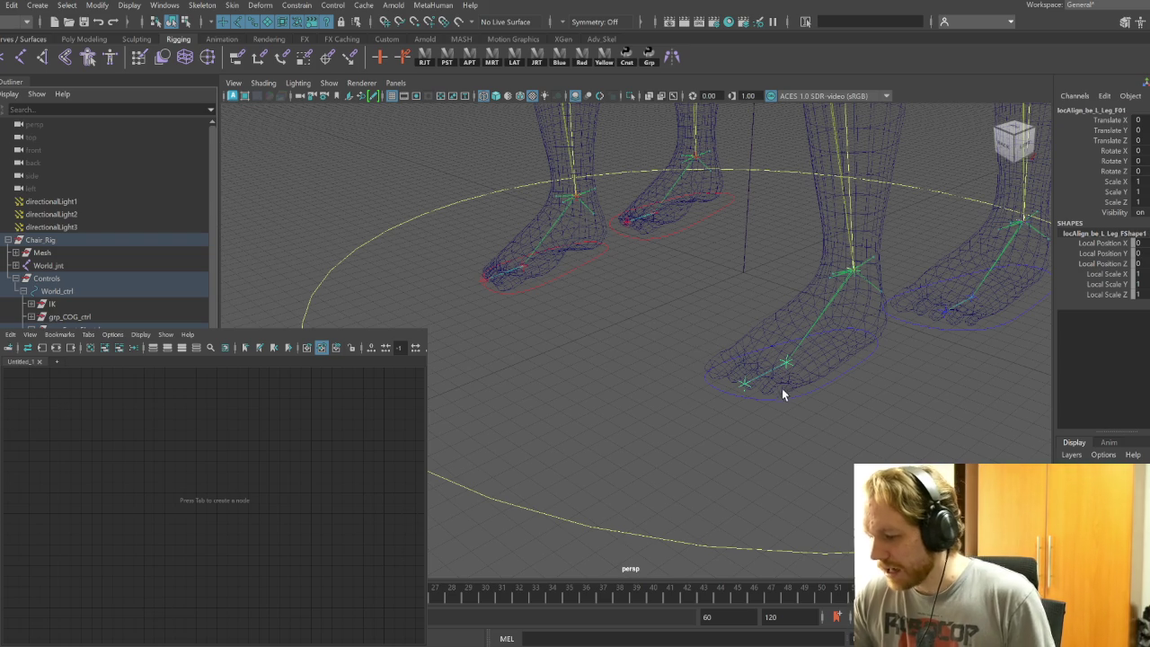
key("Down")
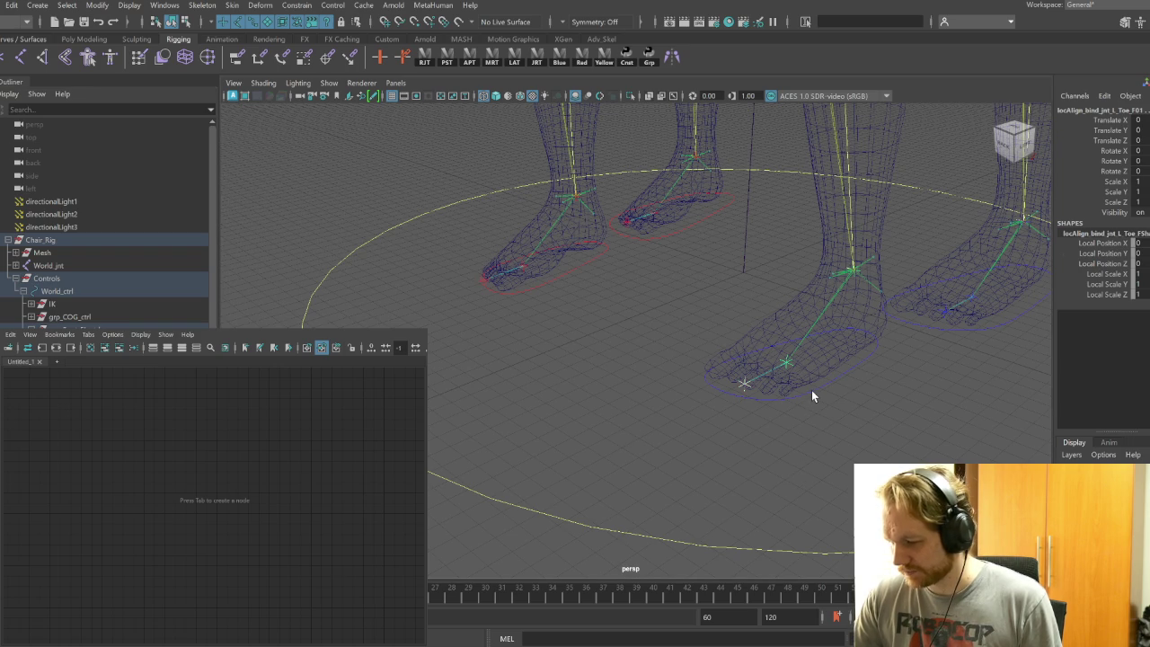
left_click(811, 390, "shift")
left_click(105, 347)
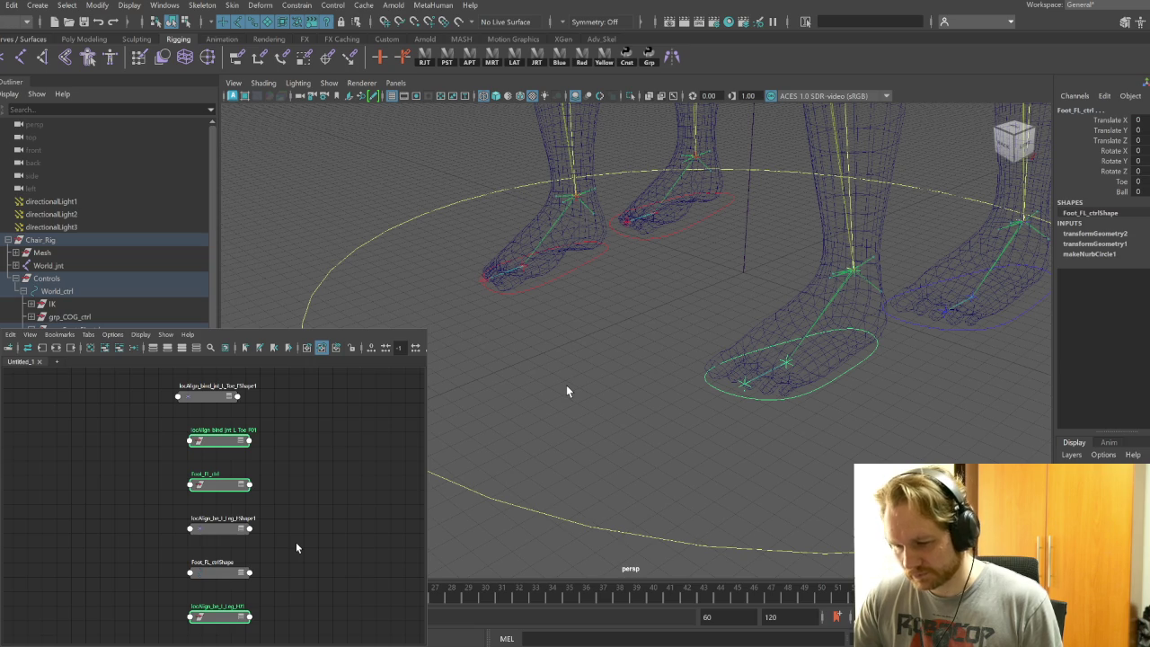
Move Foot_FL_ctrl to the left and the toe locator, control shape and leg locator nodes right
left_click(566, 390)
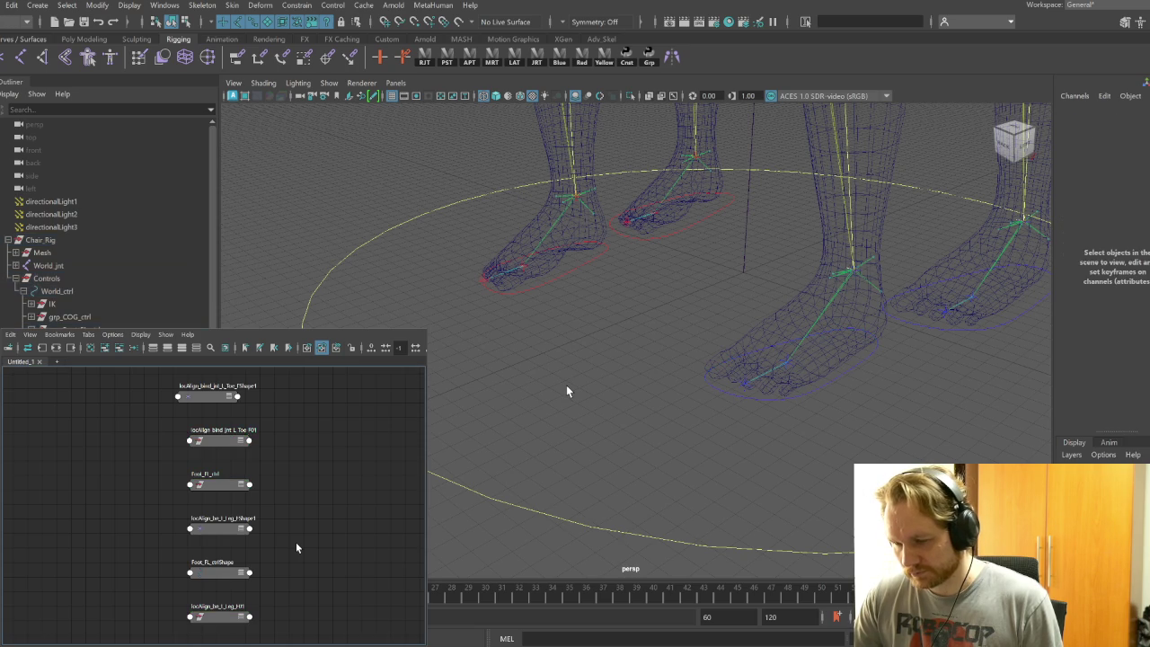
left_click_drag(214, 402, 126, 423)
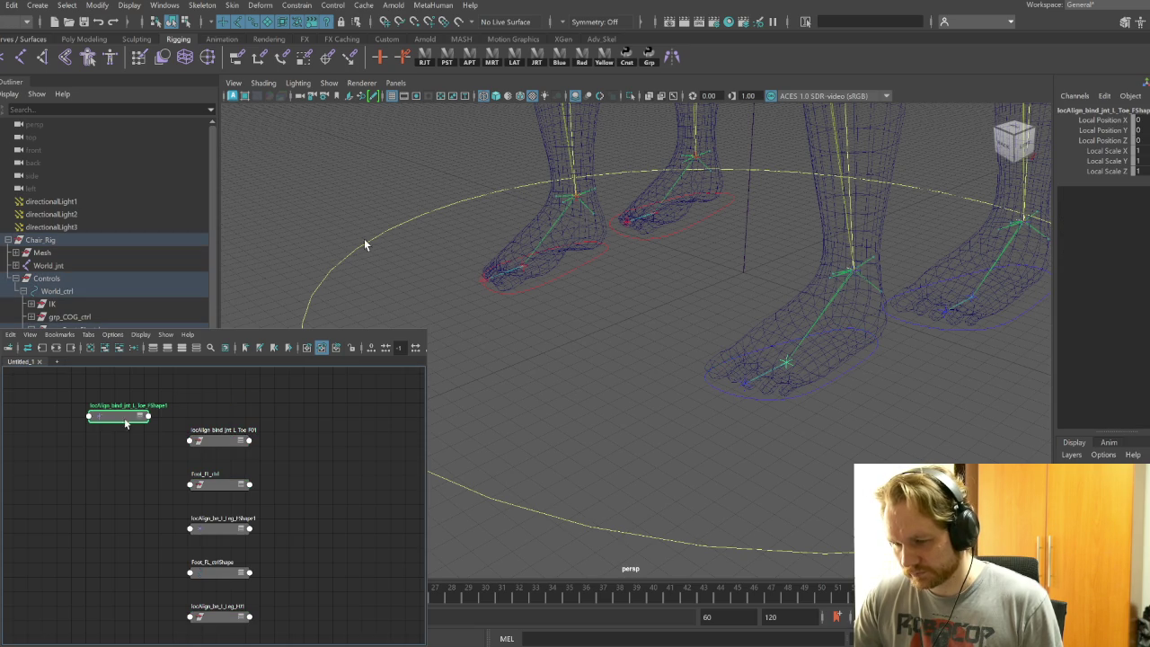
left_click(225, 486)
left_click(241, 490)
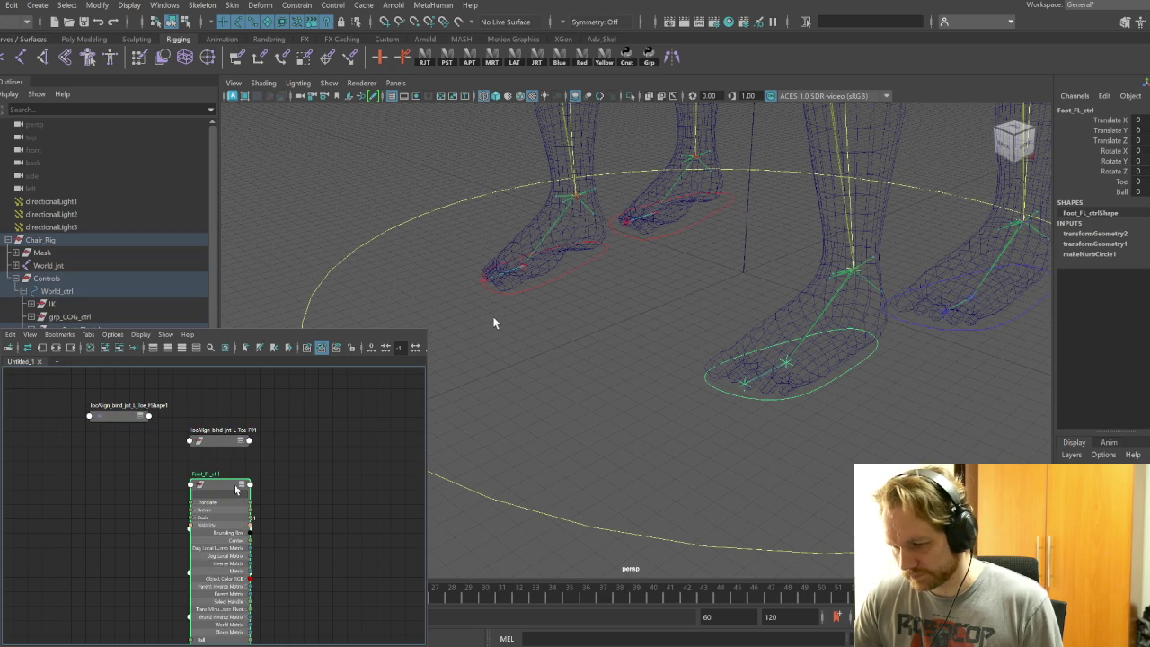
left_click_drag(240, 490, 102, 478)
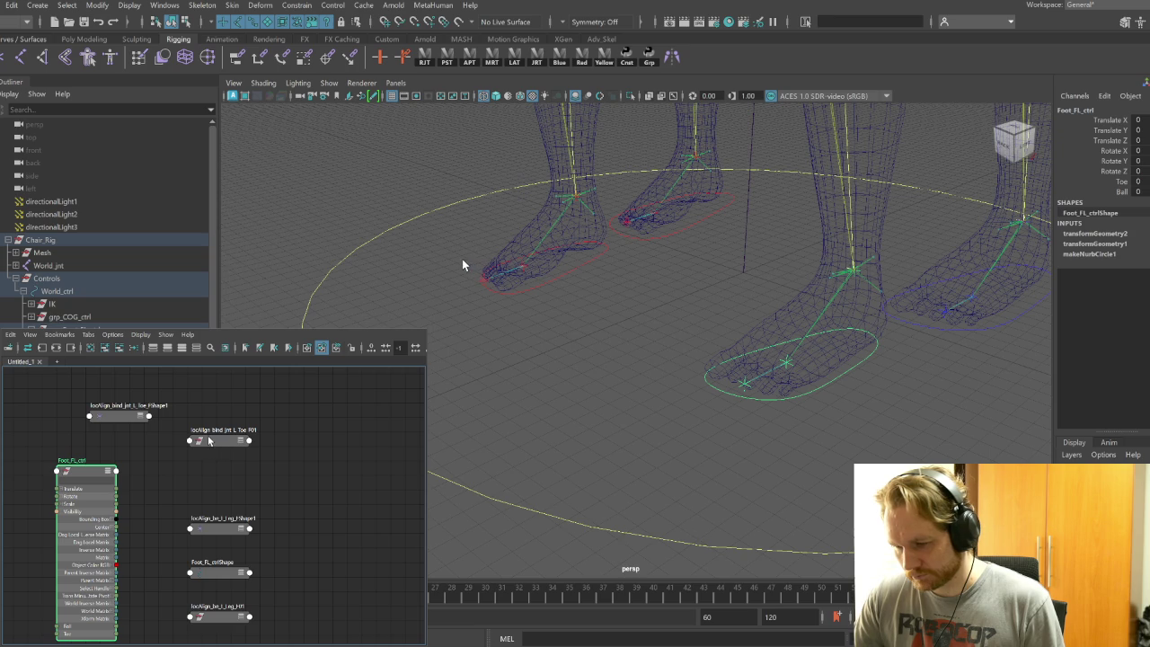
left_click_drag(208, 440, 350, 454)
left_click_drag(208, 572, 352, 540)
left_click_drag(220, 616, 350, 598)
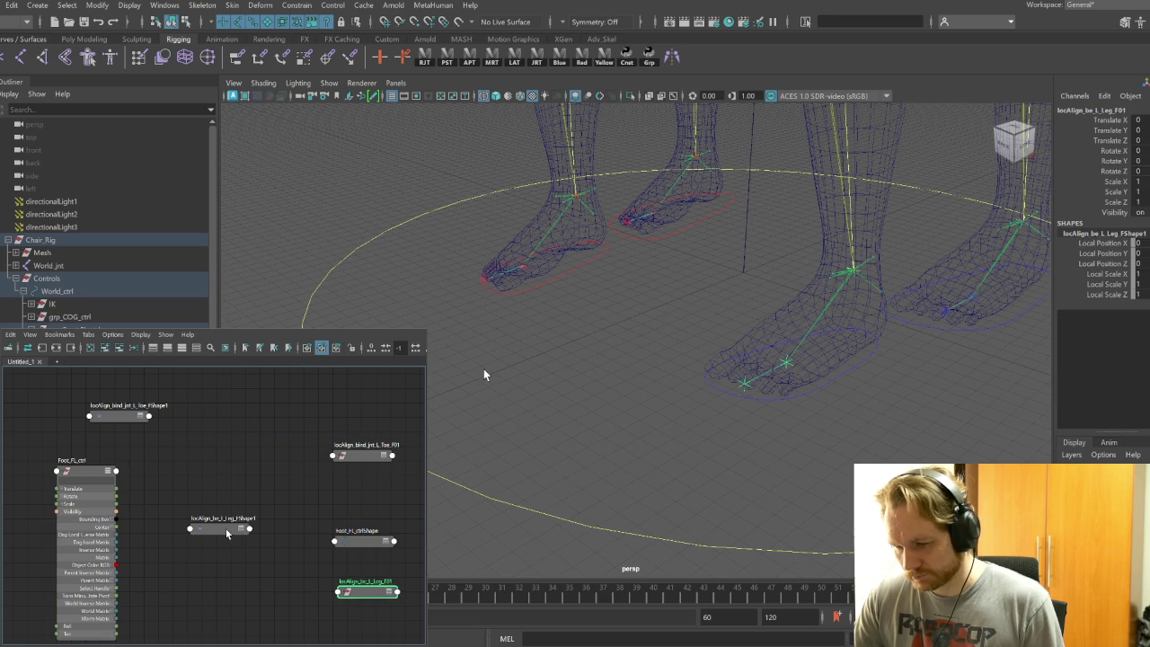
Show Foot_FL_ctrl's full attribute list and place the leg shape node beside the toe shape node
left_click(96, 477)
left_click(119, 416, "shift")
left_click(218, 527, "shift")
key("3")
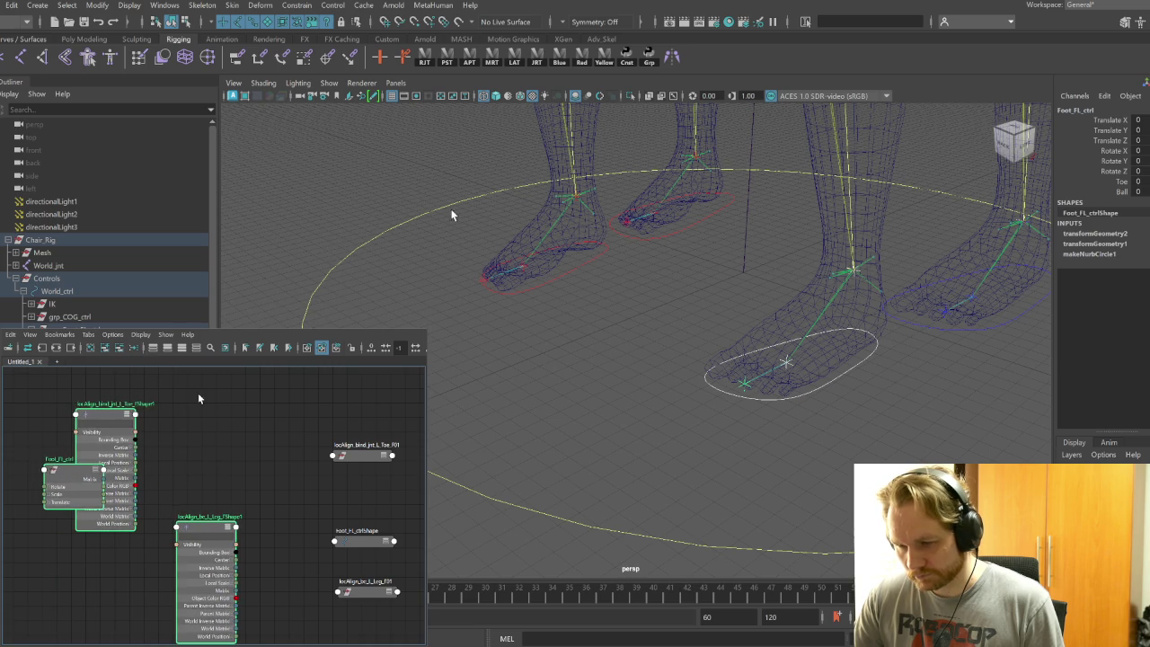
left_click(172, 402)
left_click_drag(172, 402, 181, 397)
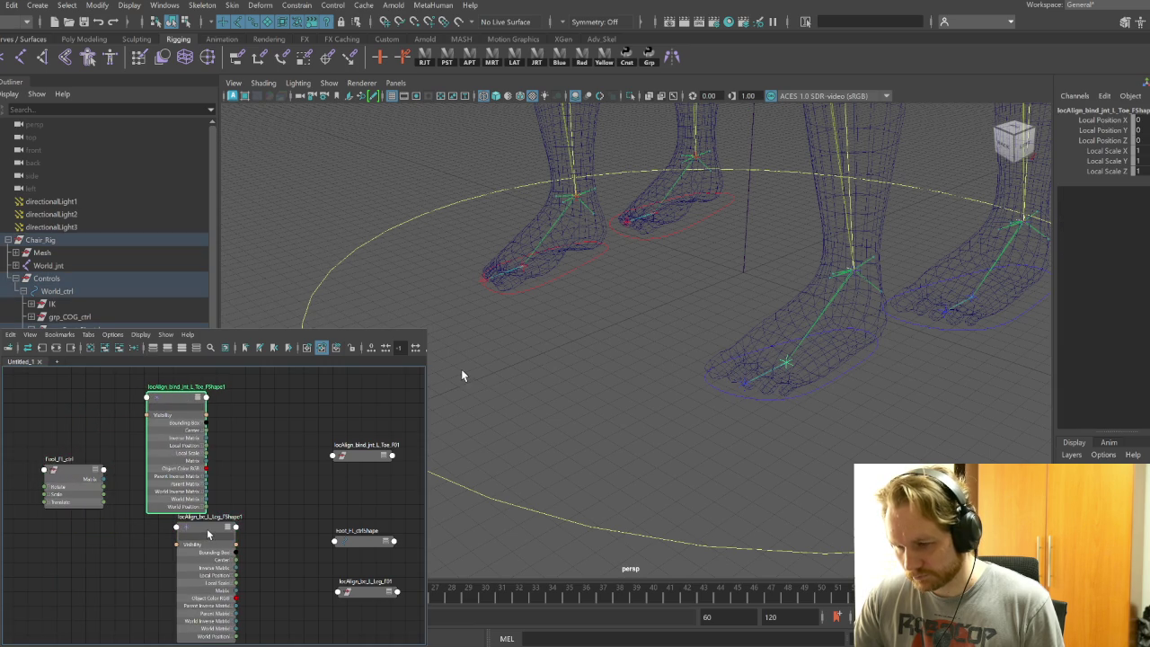
left_click_drag(207, 533, 268, 423)
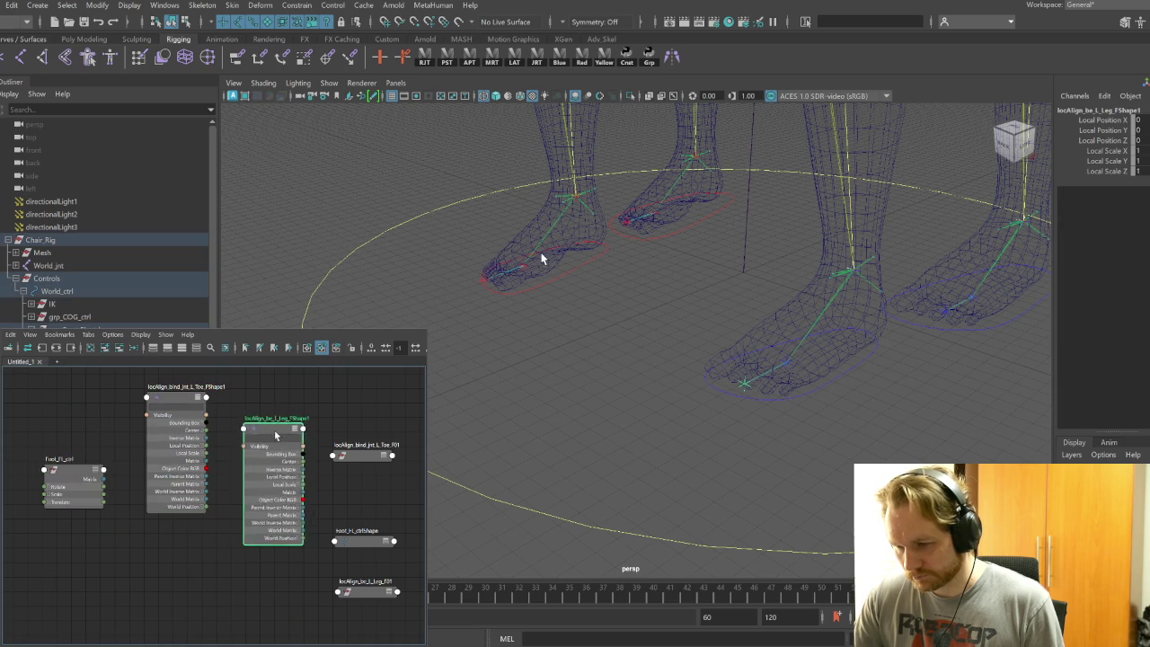
left_click(74, 470)
left_click(175, 394, "shift")
left_click(260, 421, "shift")
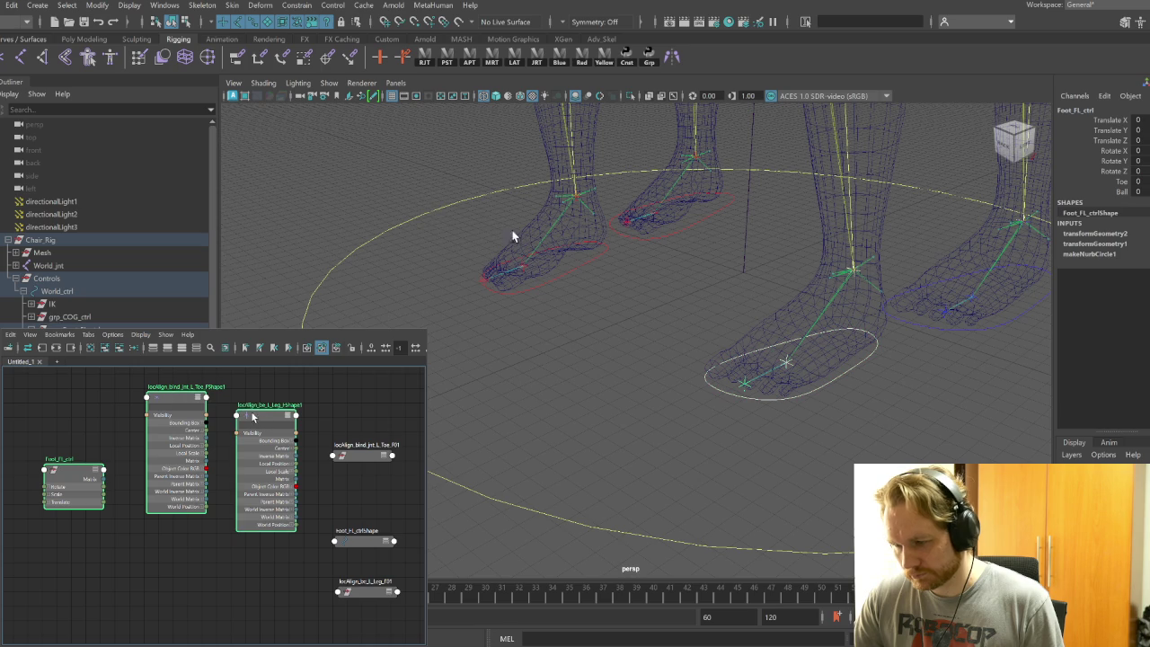
left_click(184, 350)
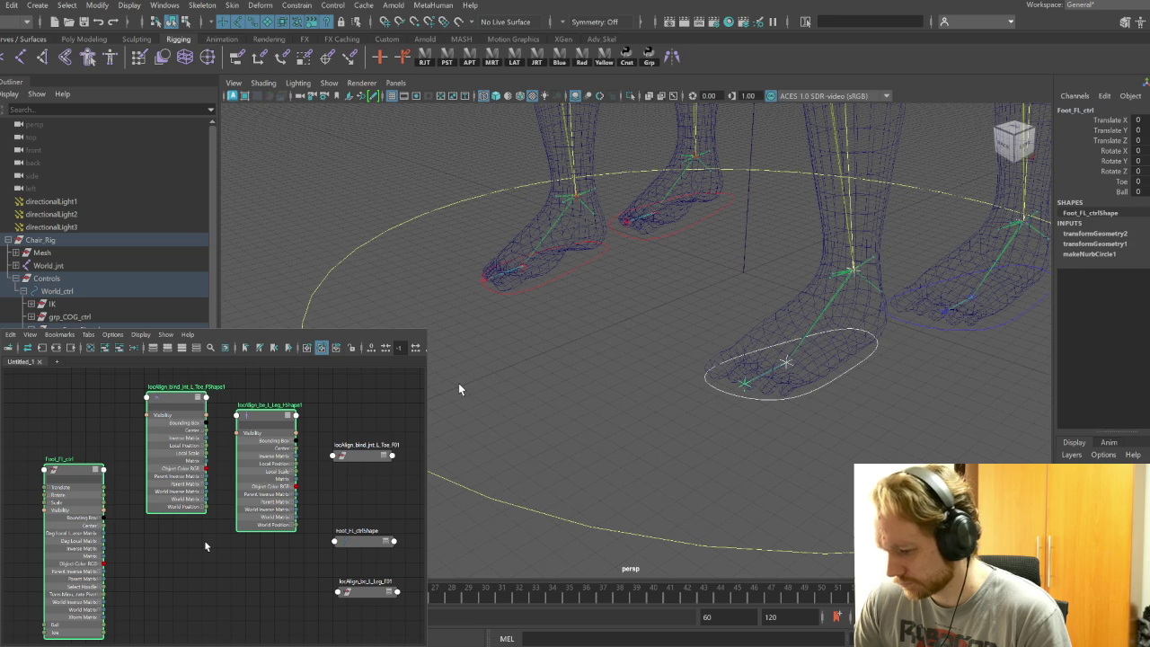
left_click(205, 545)
Collapse the shape nodes and set the toe and leg locators side by side next to Foot_FL_ctrl
left_click(377, 457)
left_click(181, 348)
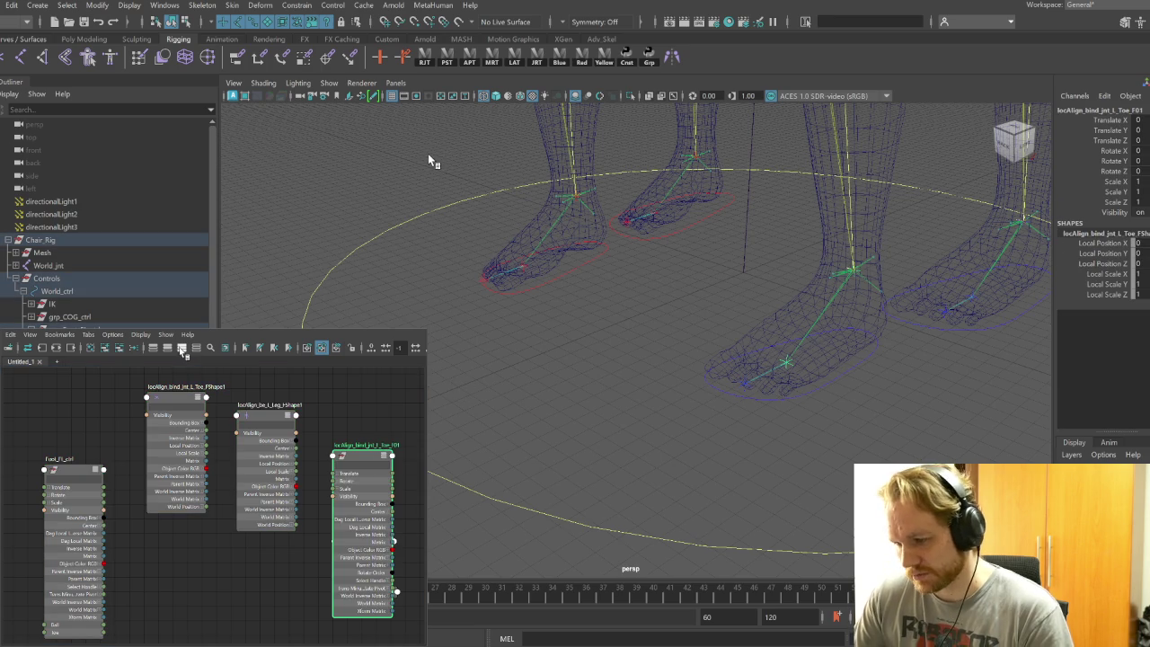
key("Down")
left_click(522, 236, "shift")
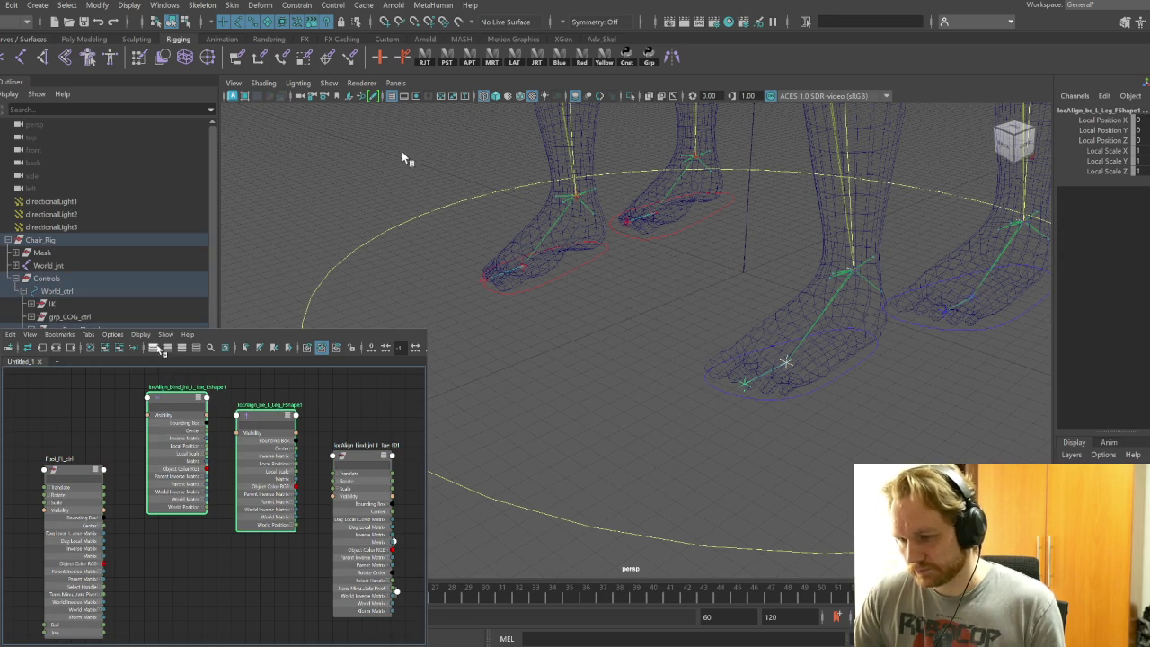
key("1")
left_click_drag(370, 464, 190, 444)
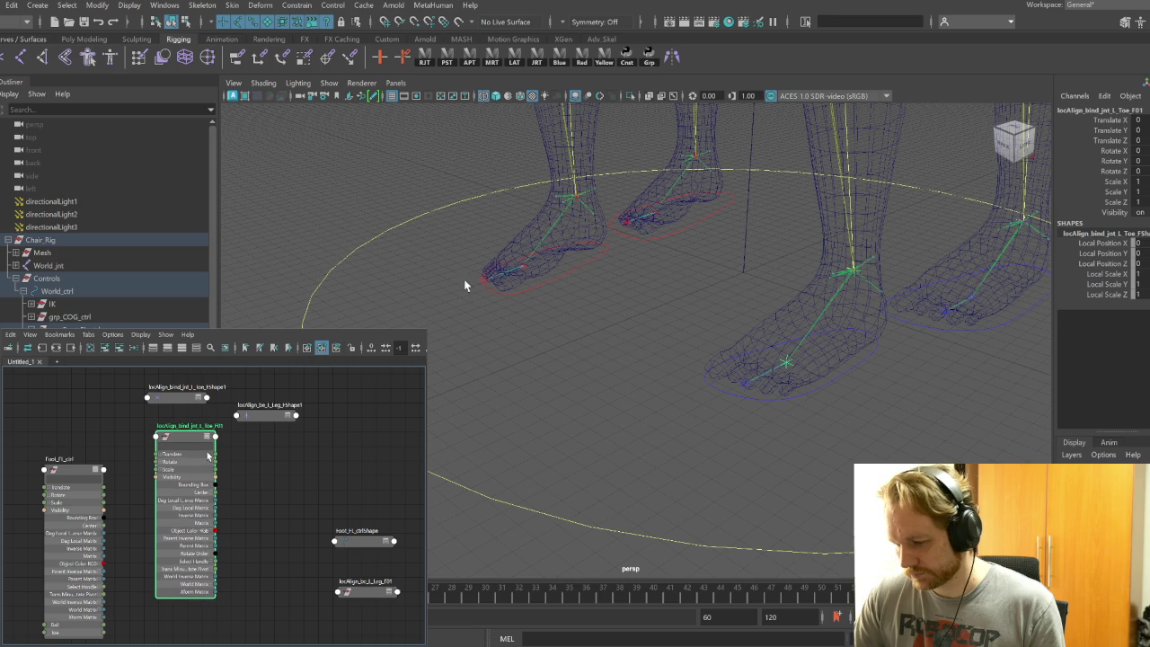
left_click_drag(364, 542, 368, 397)
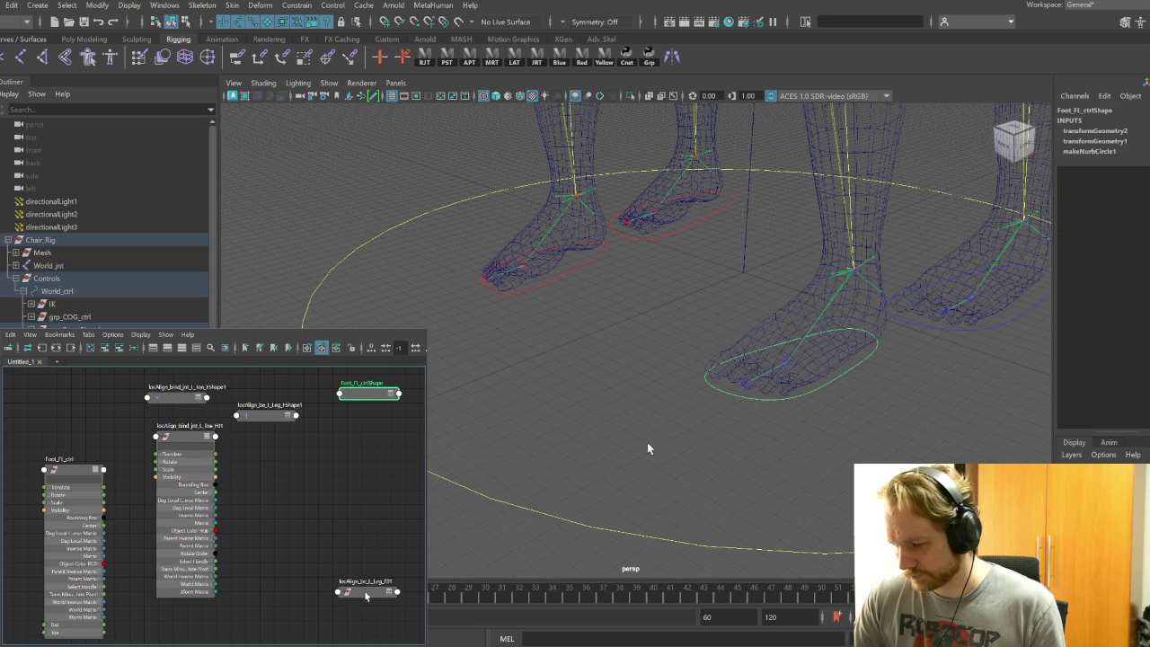
left_click_drag(366, 593, 296, 442)
Reduce the leg locator, toe locator and Foot_FL_ctrl nodes to their main attributes
left_click(182, 349)
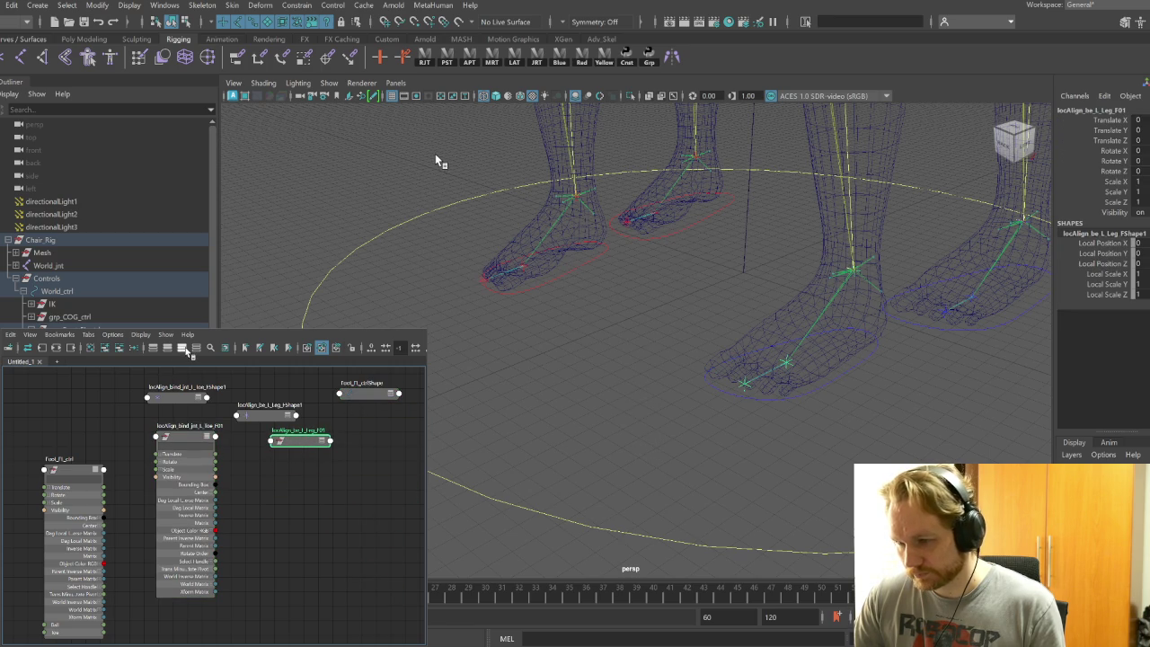
left_click(190, 441)
left_click(70, 476, "shift")
left_click(182, 349)
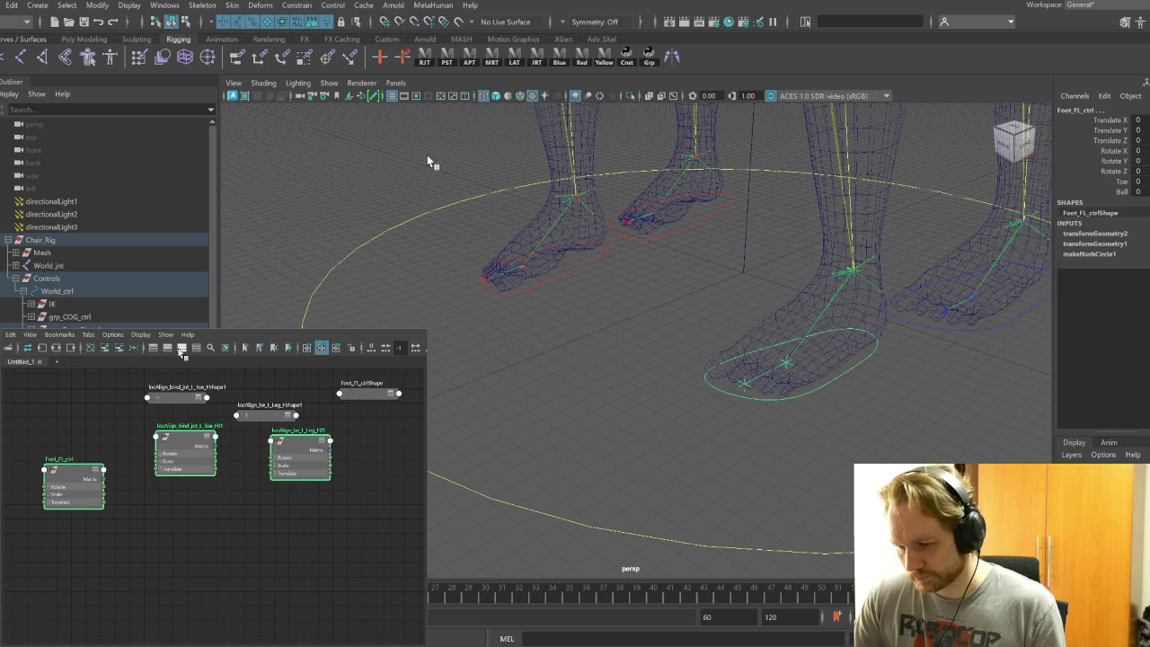
Expand Rotate into X, Y, Z on the front-left toe and leg locator nodes
left_click(182, 348)
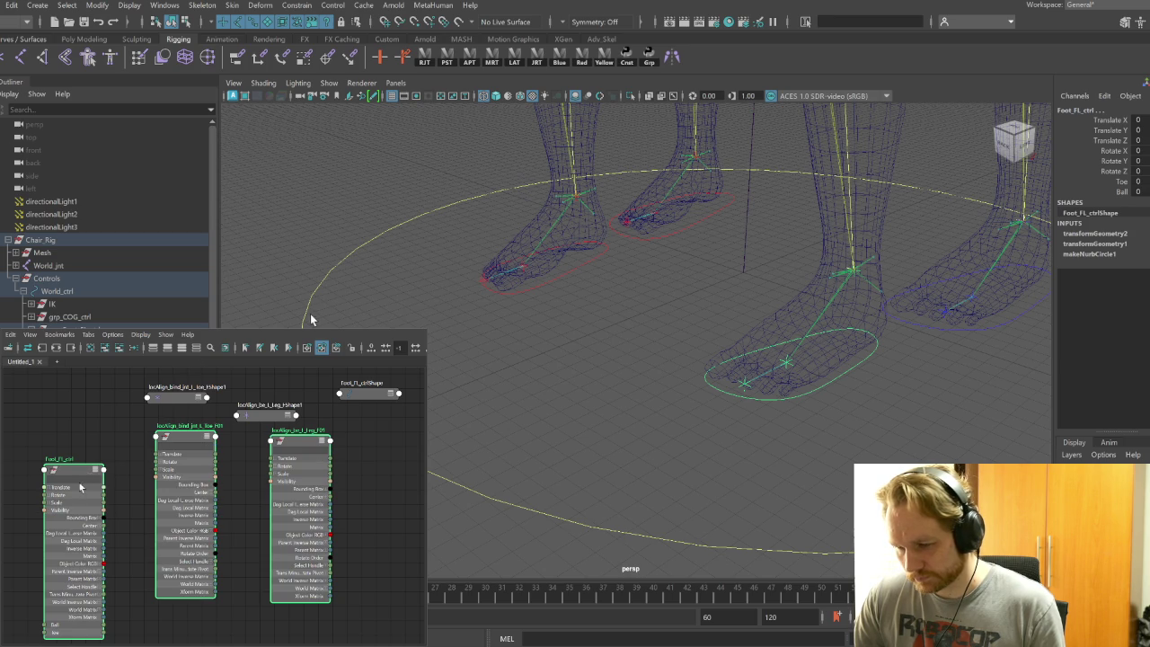
left_click(176, 440)
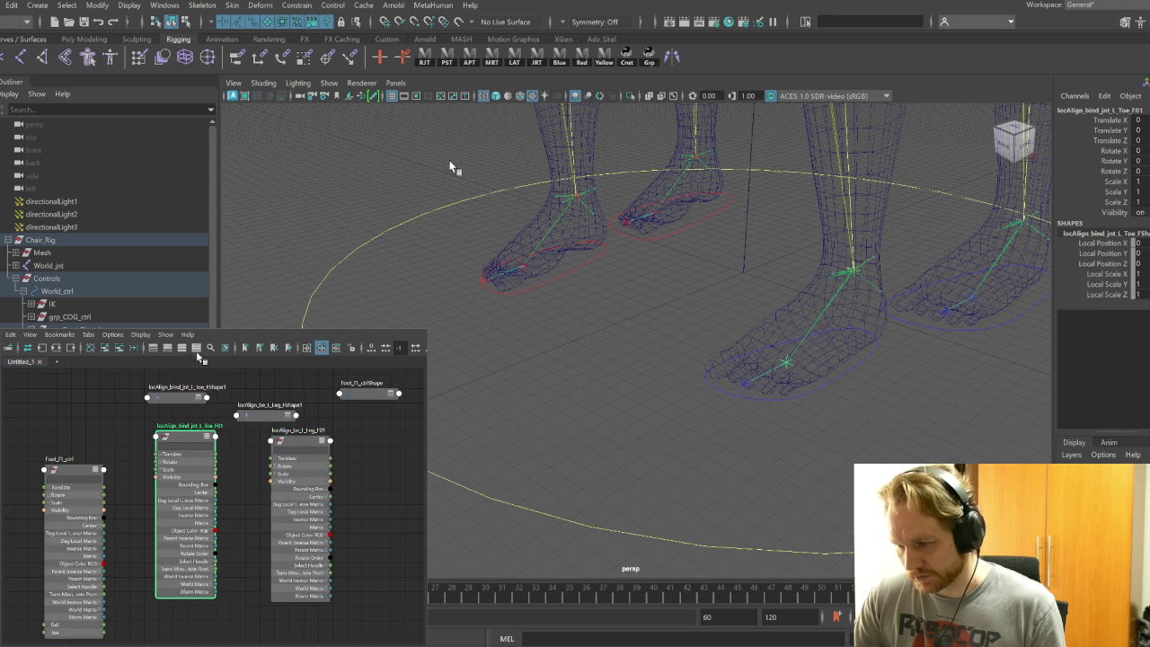
left_click(297, 449)
key("2")
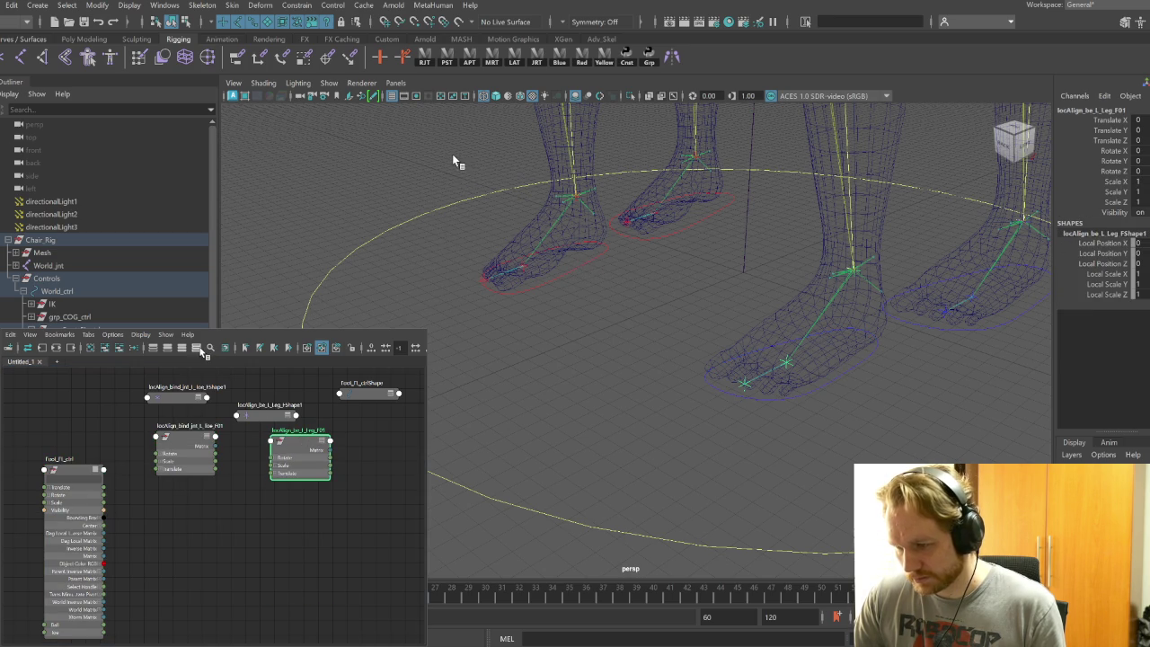
left_click(278, 458)
left_click(162, 455)
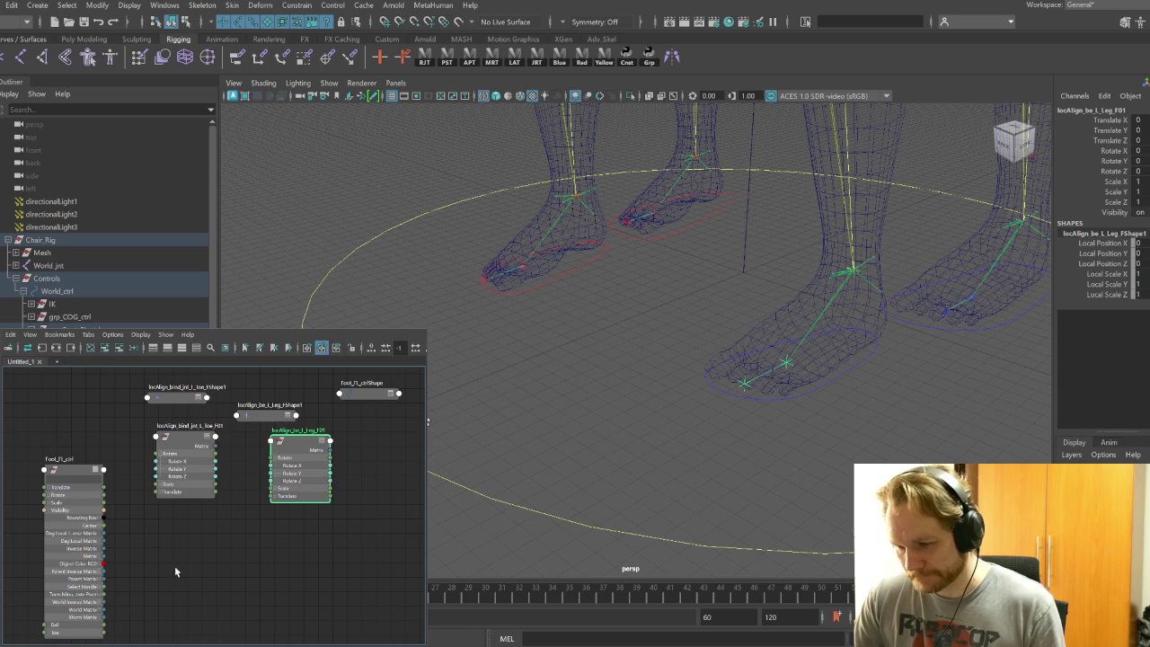
Connect Foot_FL_ctrl's Ball and Toe outputs into the toe and leg locators' Rotate inputs
left_click_drag(893, 432, 833, 420, "alt")
key("e")
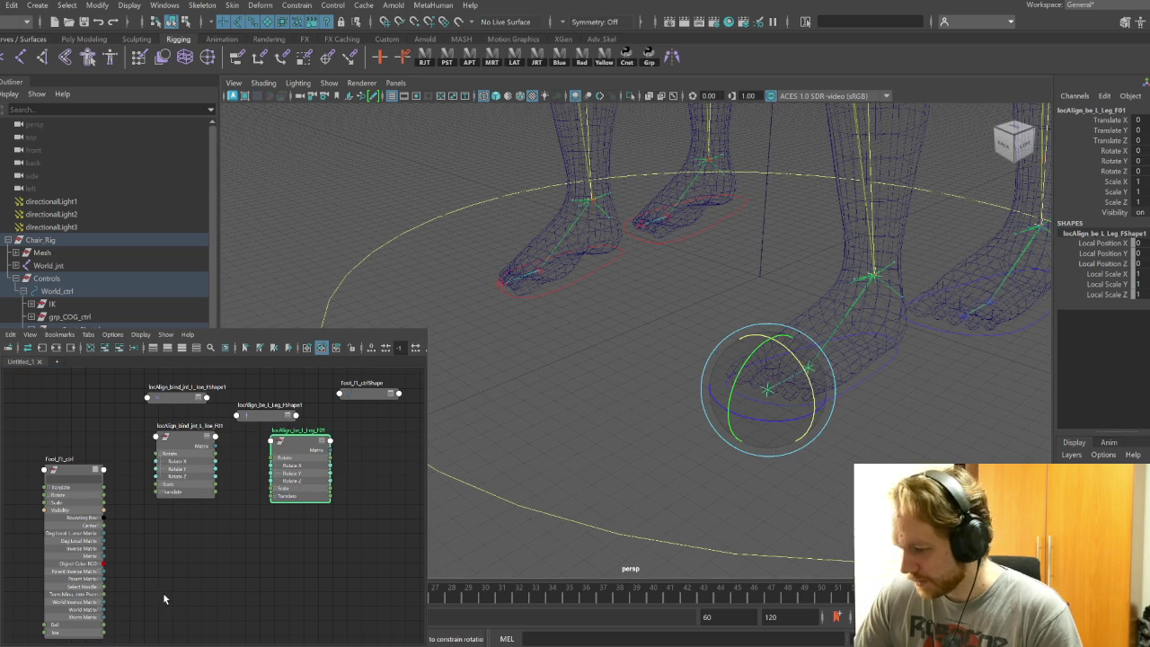
left_click(193, 440)
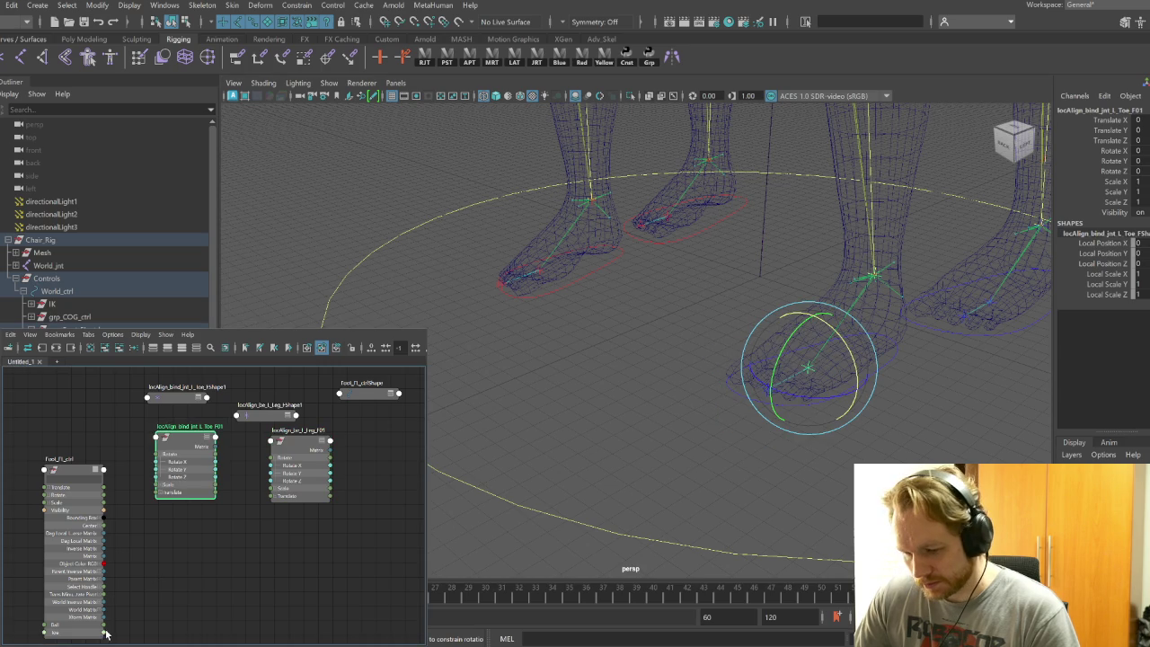
mouse_move(104, 626)
left_mouse_down()
mouse_move(128, 521)
mouse_move(156, 469)
left_mouse_up()
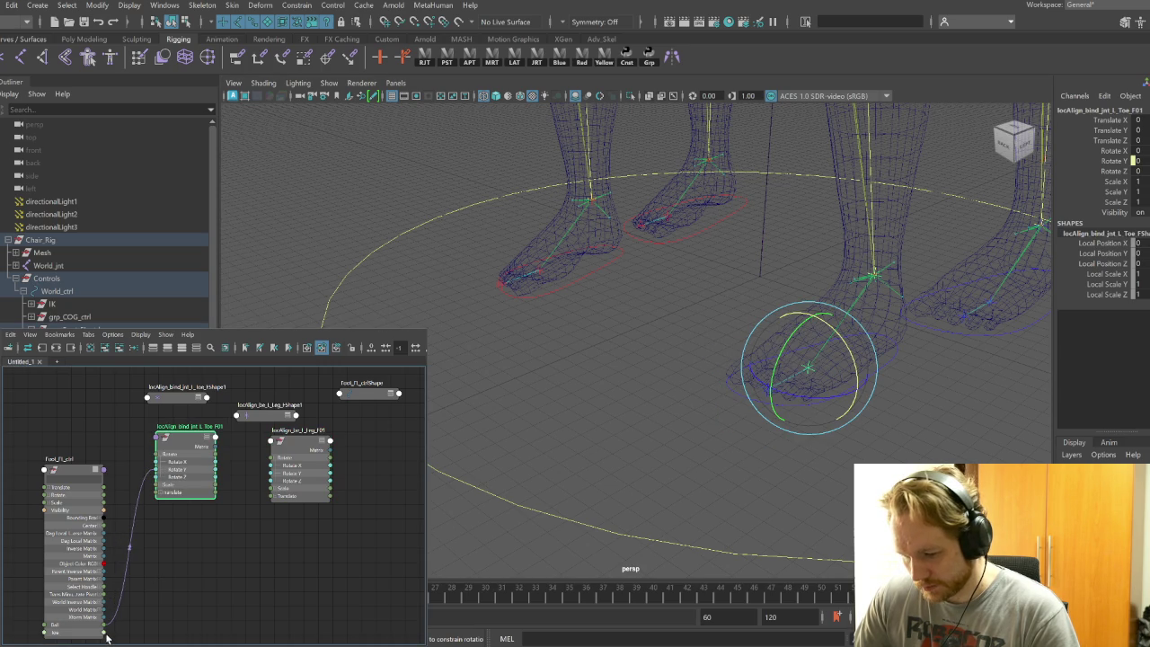
left_click_drag(106, 634, 270, 473)
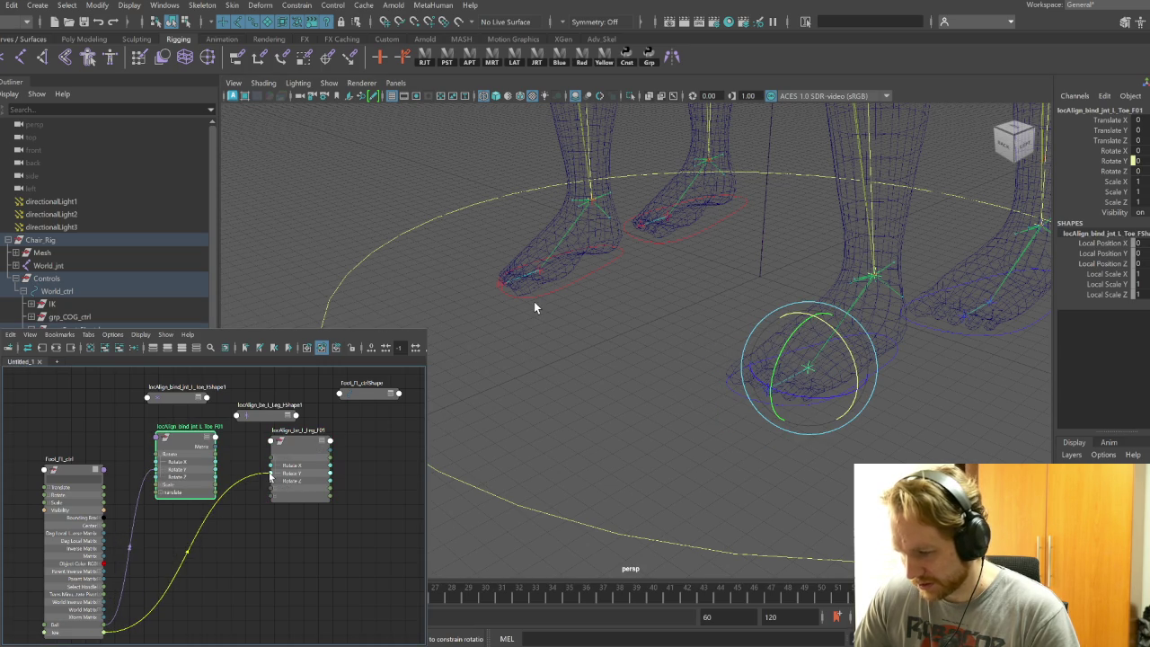
left_click(71, 470)
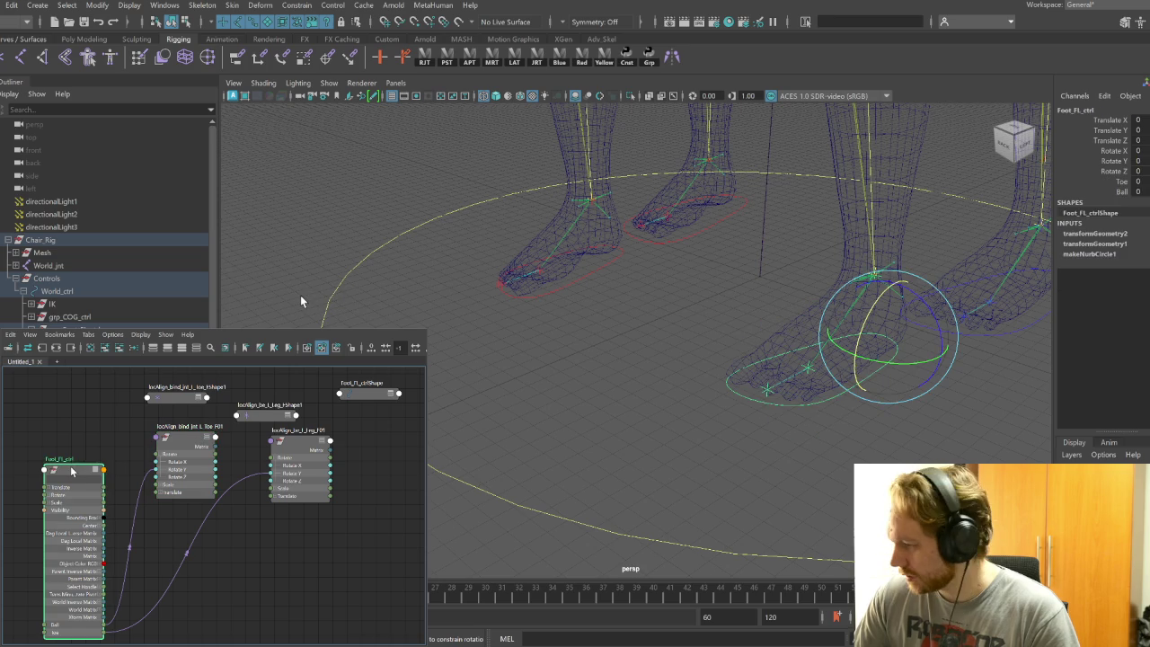
left_click(979, 330)
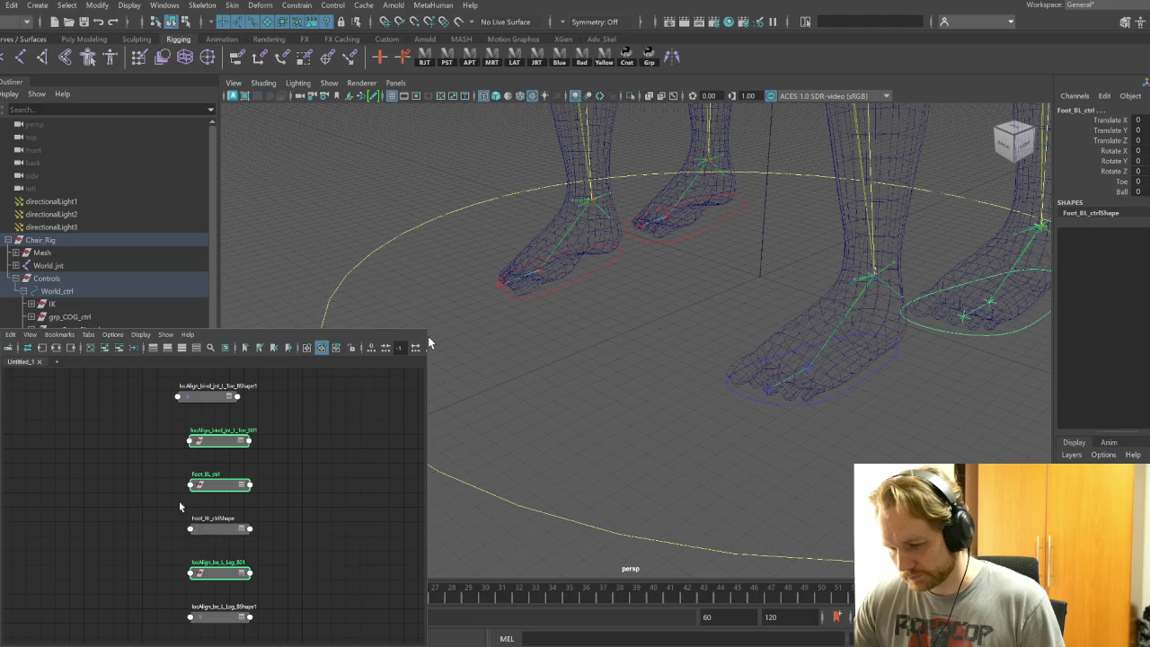
Lay out the Foot_BL_ctrl, toe and leg locator nodes, moving the shape nodes aside
left_click_drag(213, 490, 98, 493)
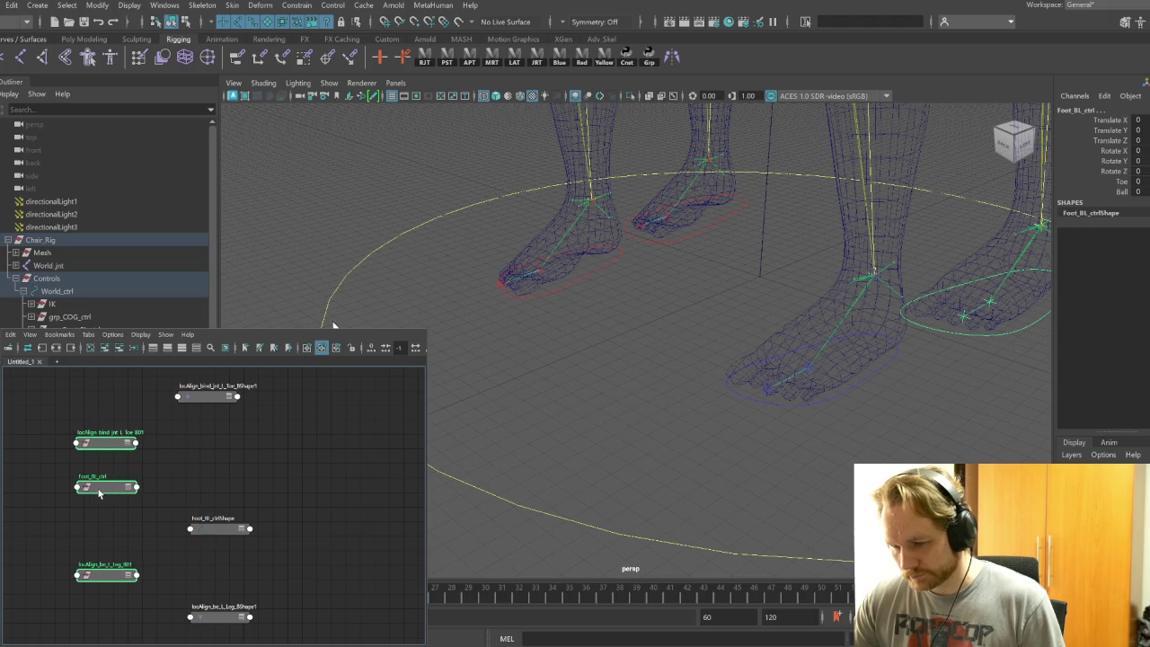
key("3")
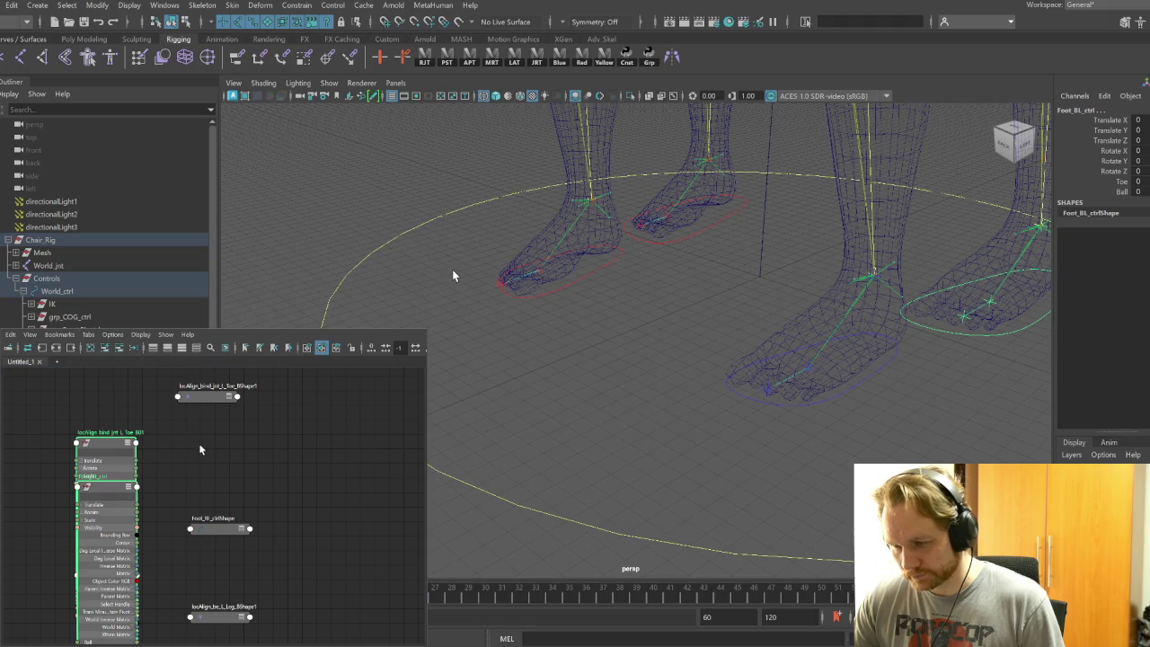
key("2")
left_click_drag(109, 440, 199, 418)
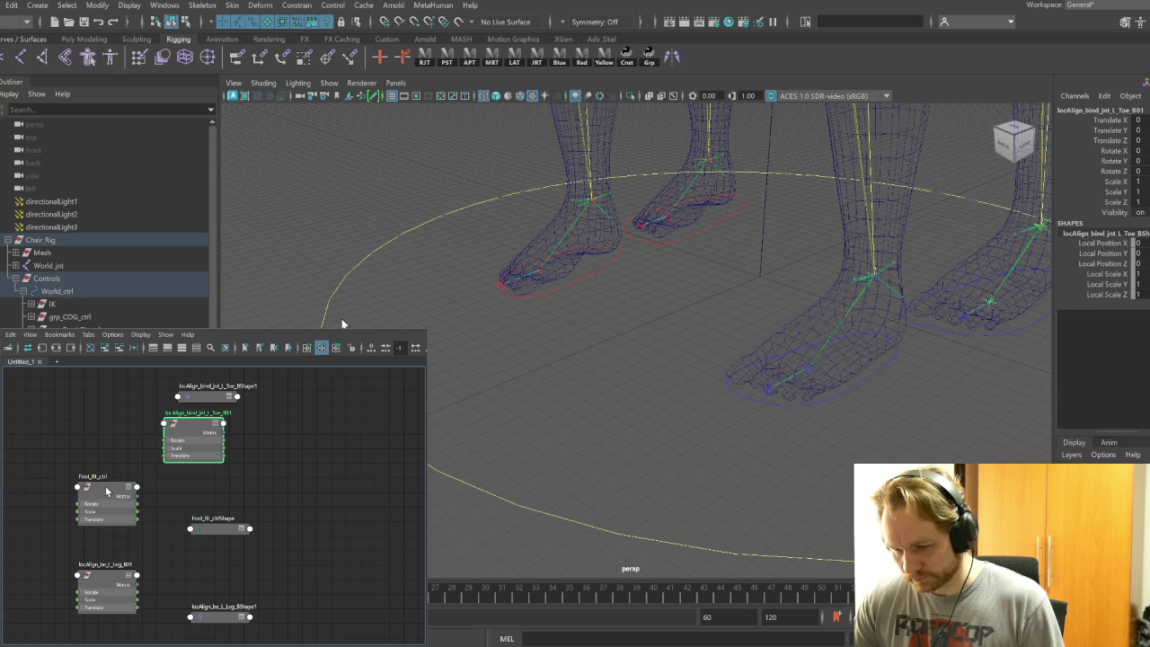
left_click_drag(106, 491, 59, 485)
left_click_drag(95, 581, 150, 559)
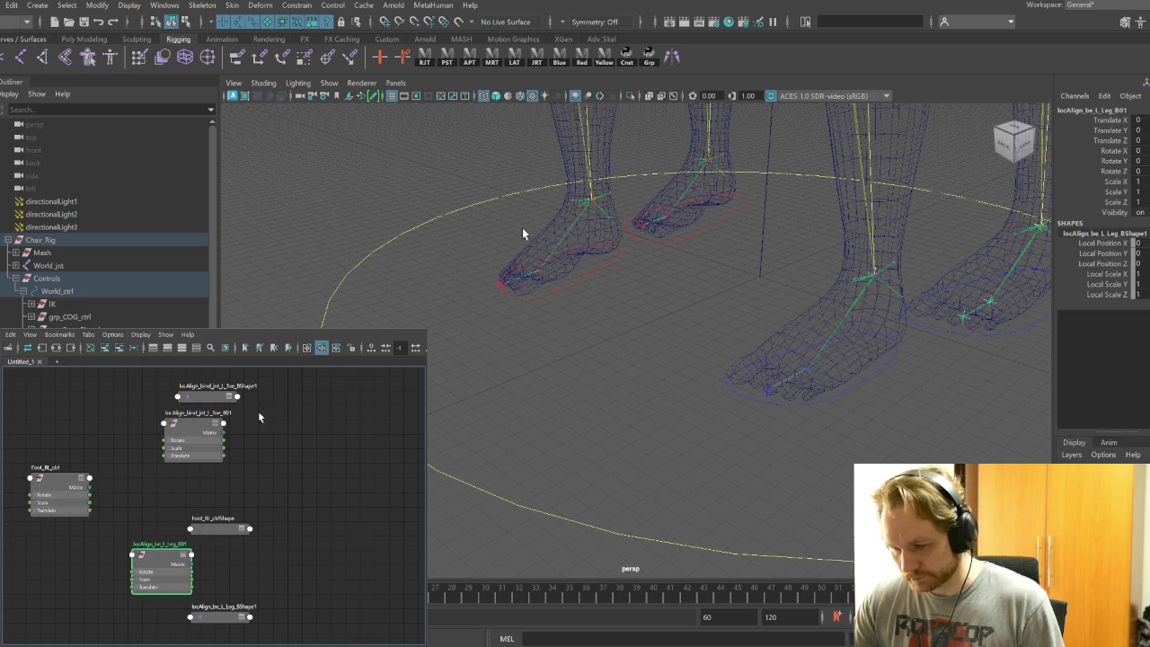
left_click_drag(461, 210, 485, 364)
left_click(227, 526, "shift")
left_click(221, 618, "shift")
left_click_drag(227, 529, 381, 530)
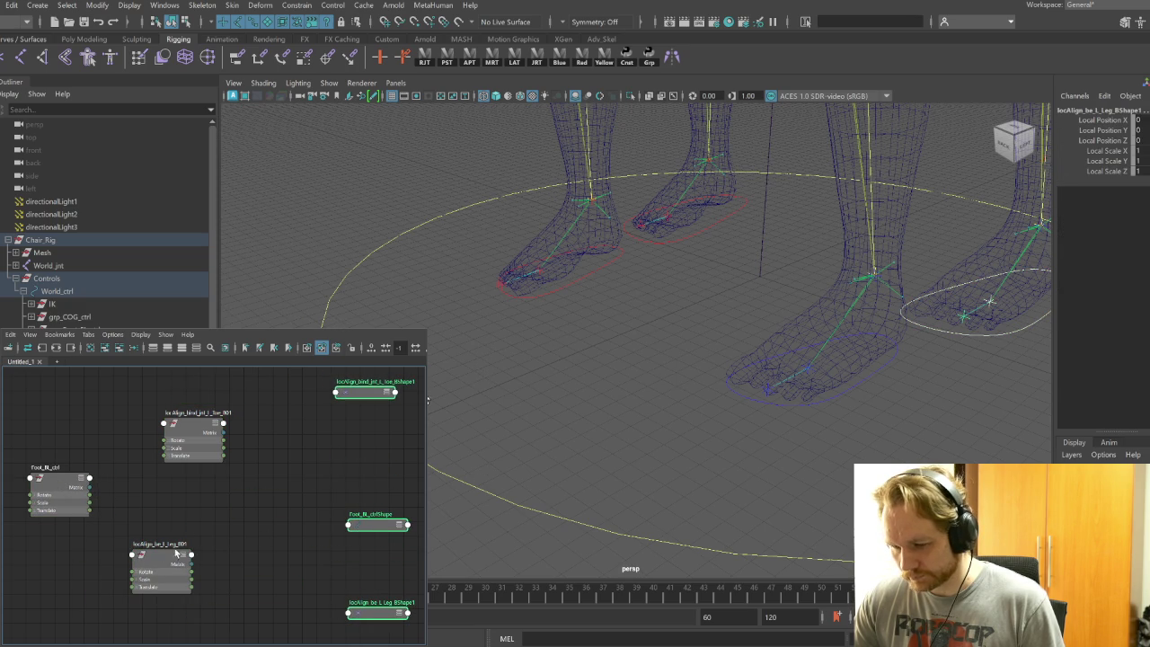
Expand Rotate on the back-left leg and toe locators and connect Foot_BL_ctrl's outputs to them
left_click(138, 582)
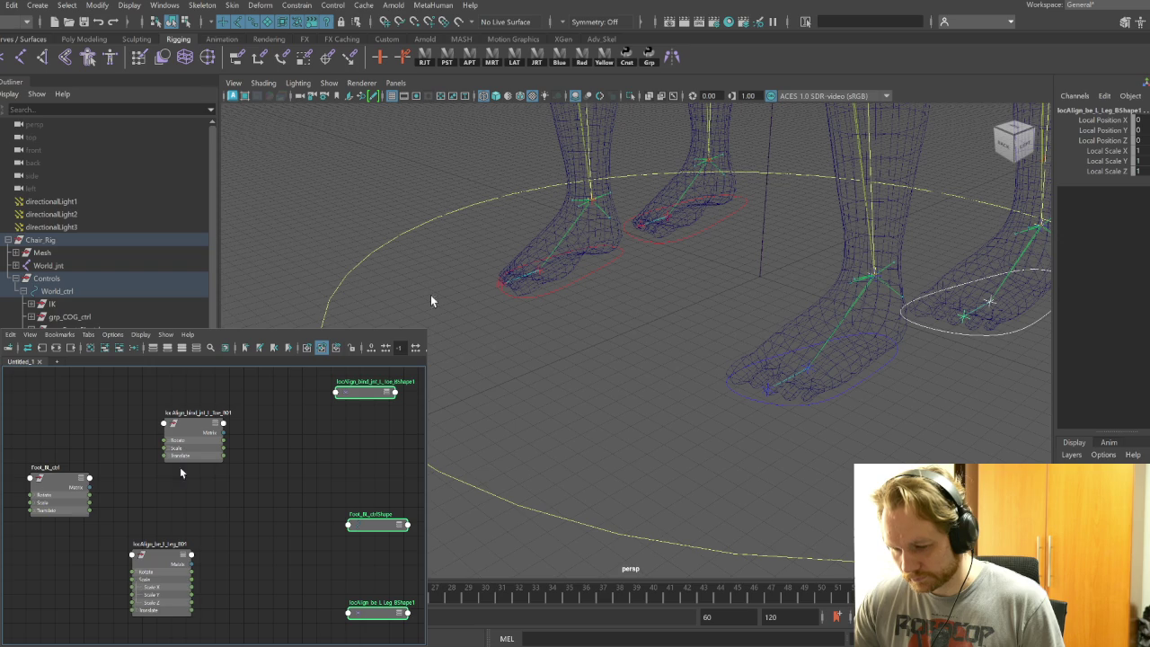
left_click(138, 579)
left_click(138, 572)
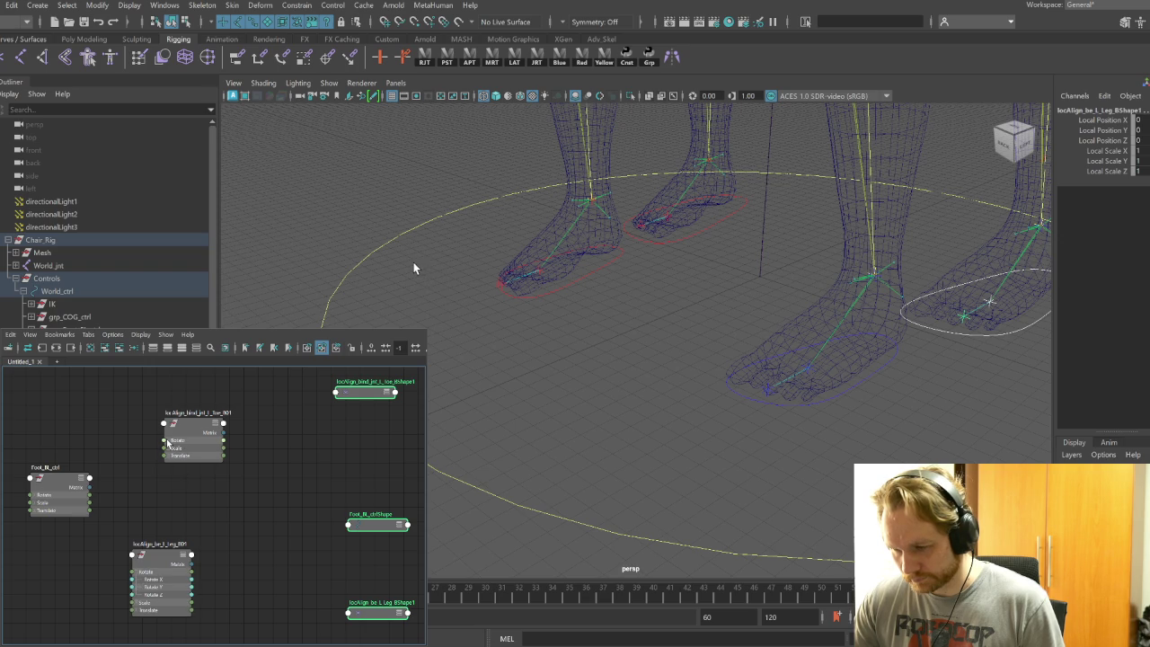
left_click(170, 444)
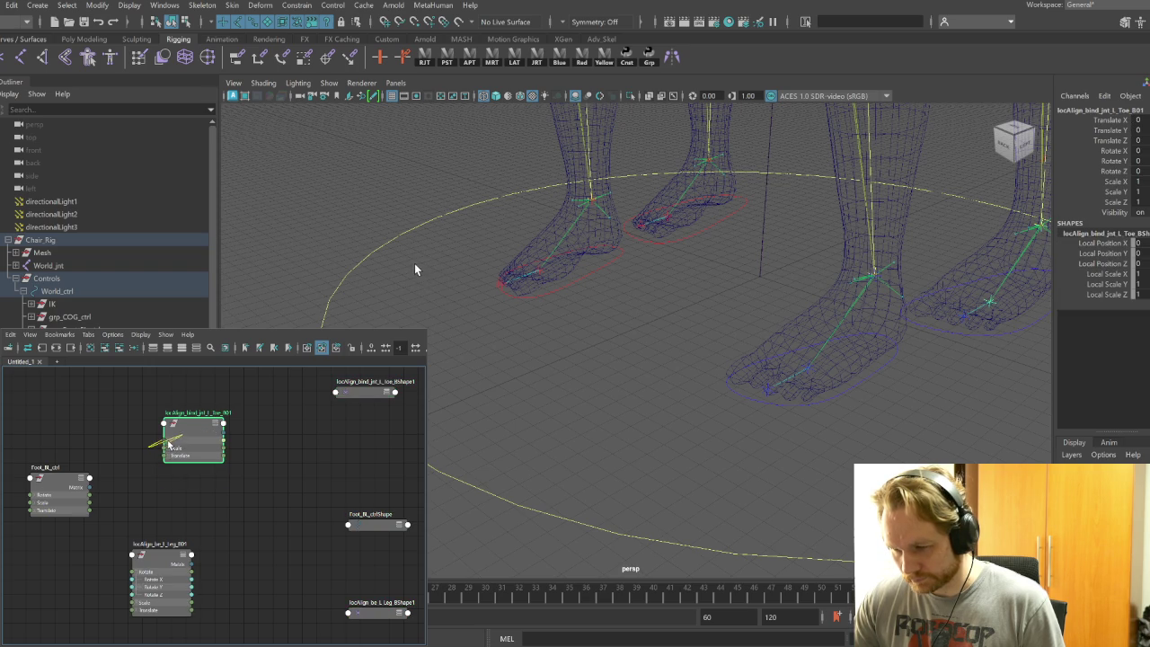
left_click(59, 494)
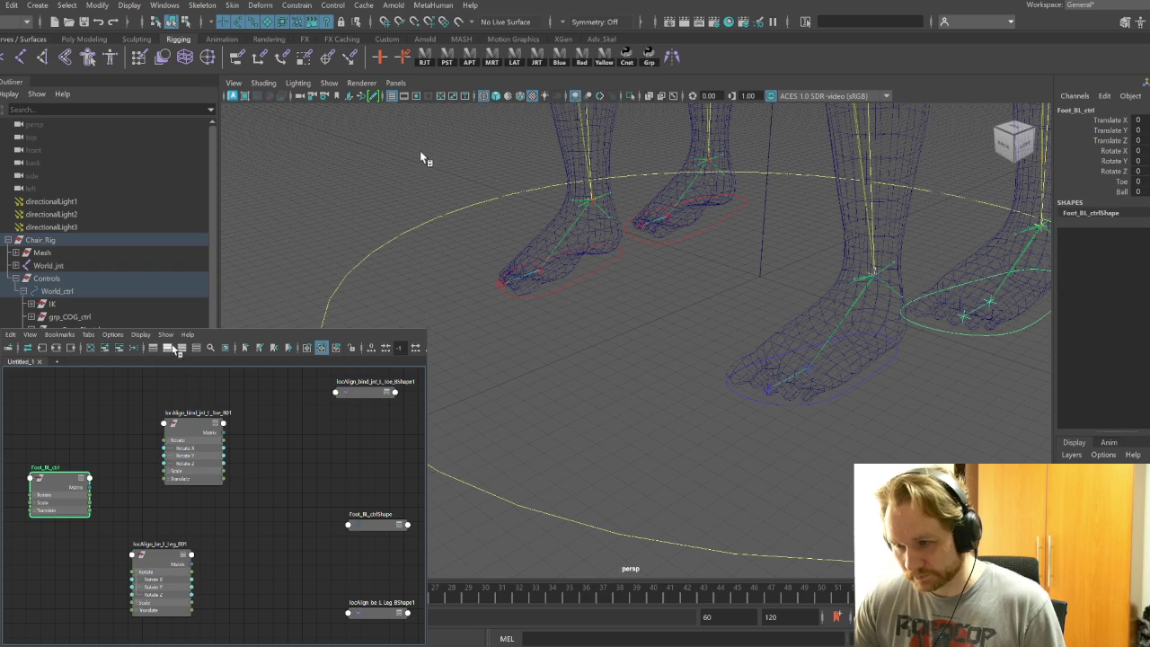
left_click(181, 349)
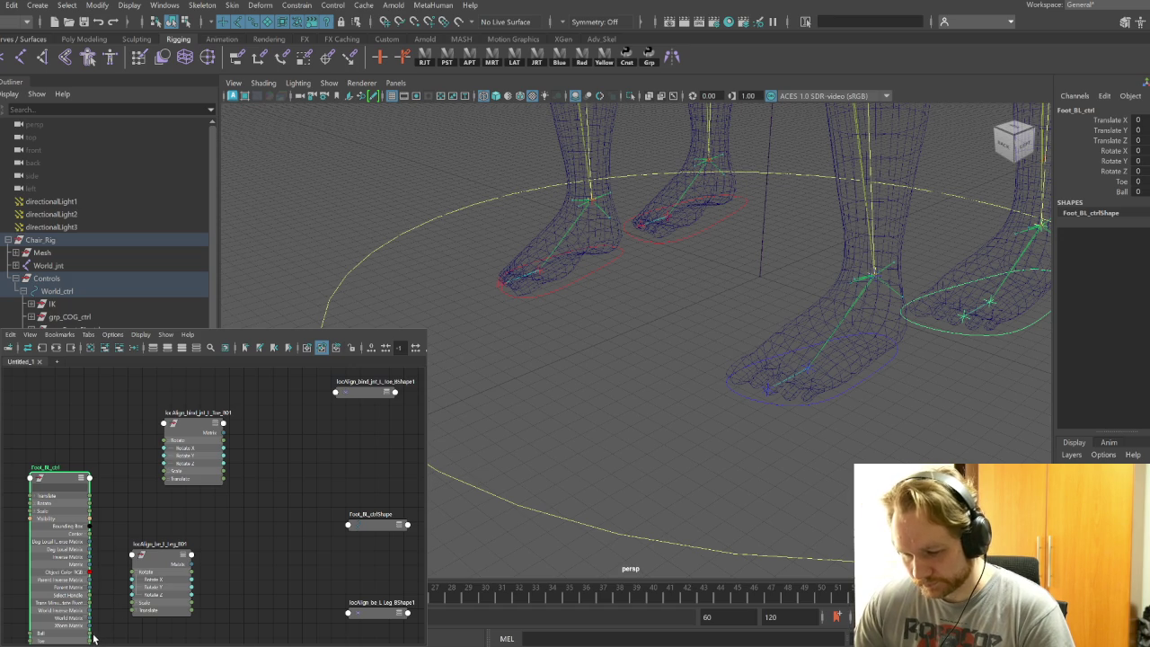
left_click_drag(90, 634, 133, 586)
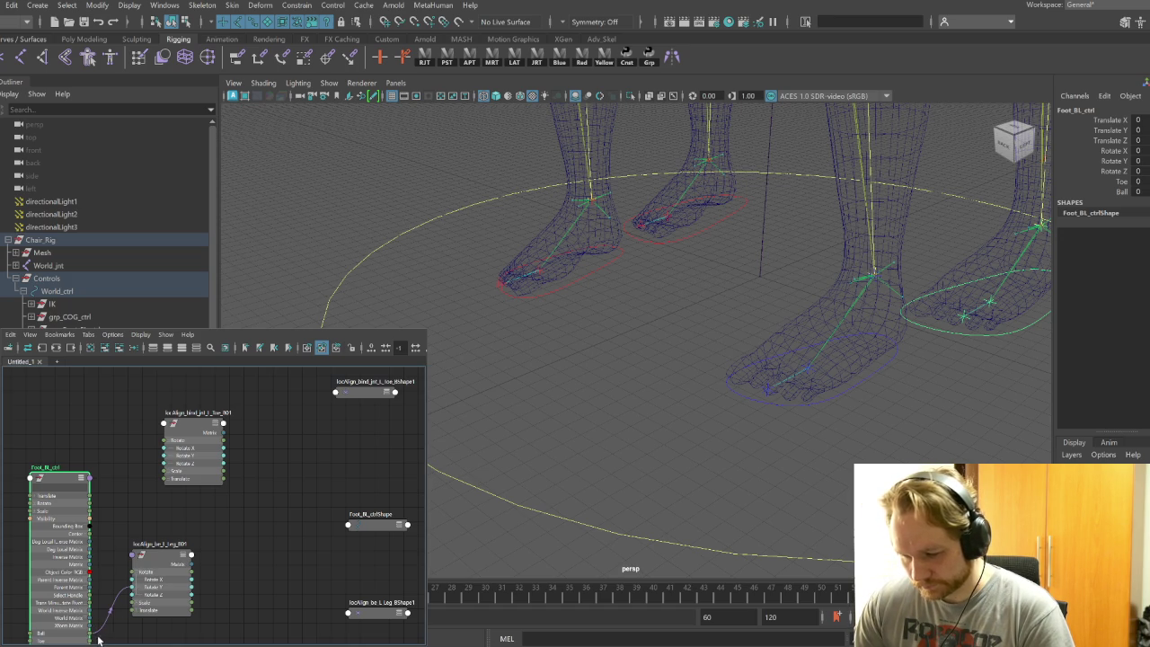
left_click_drag(91, 641, 165, 455)
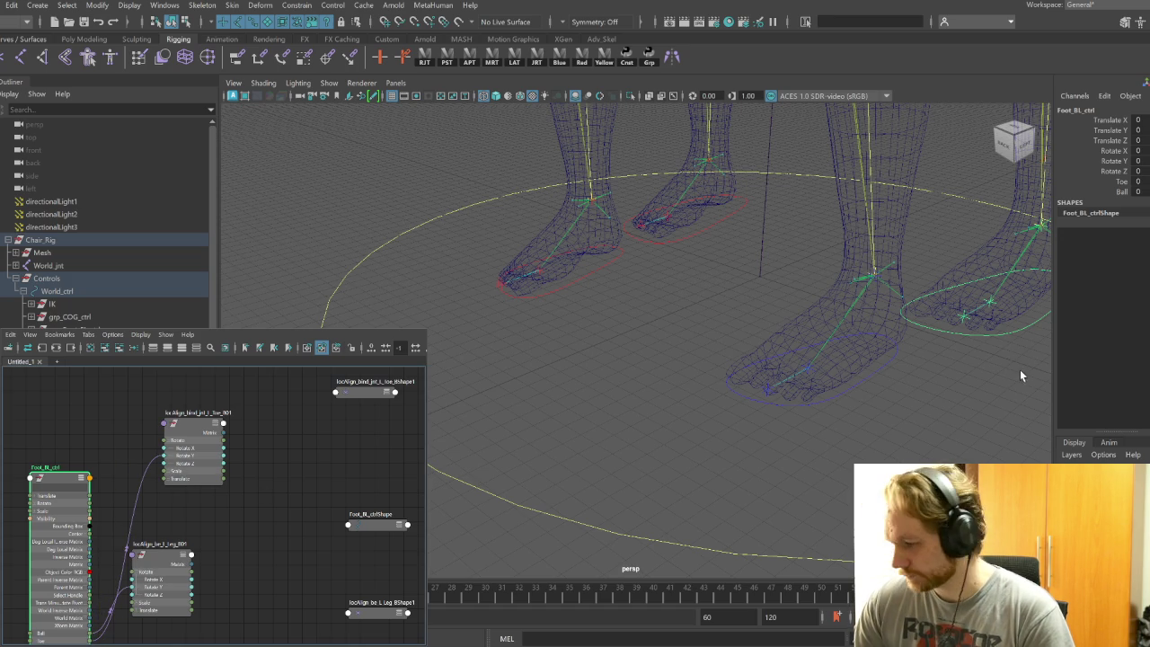
Test Foot_BL_ctrl's Toe by scrubbing it, then reset Toe to 0
left_click(1121, 182)
mouse_move(929, 318)
middle_mouse_down()
mouse_move(960, 391)
mouse_move(800, 391)
middle_mouse_up()
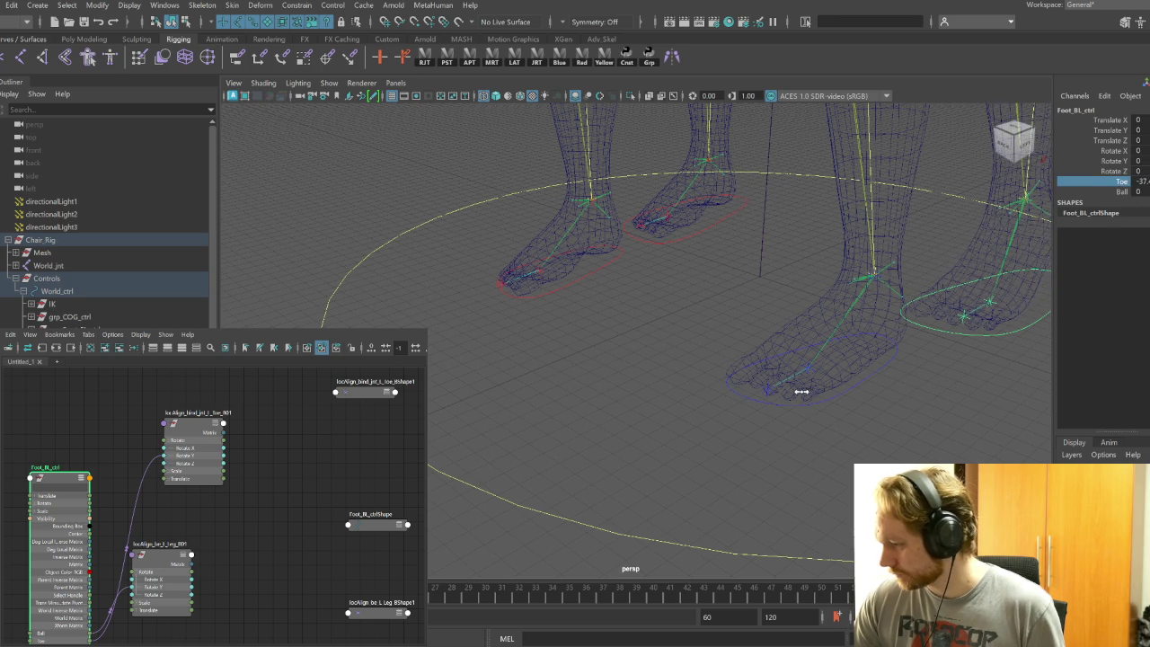
type("0")
key("Return")
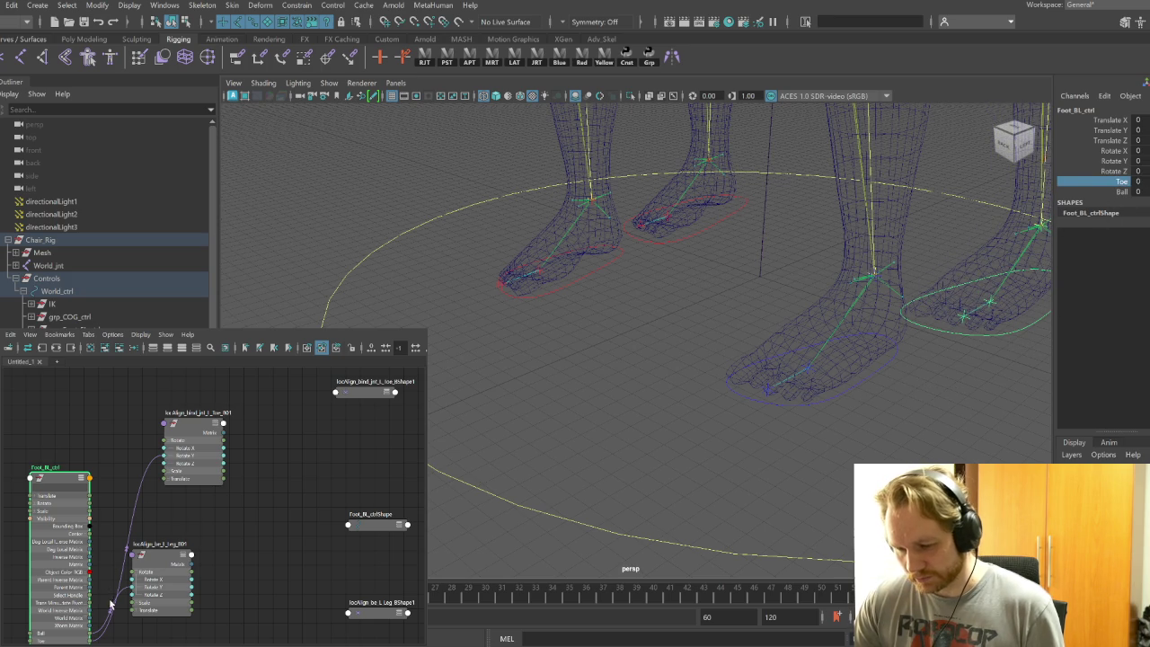
Reconnect Foot_BL_ctrl's outputs into the toe and leg locators' Rotate inputs
left_click(109, 627)
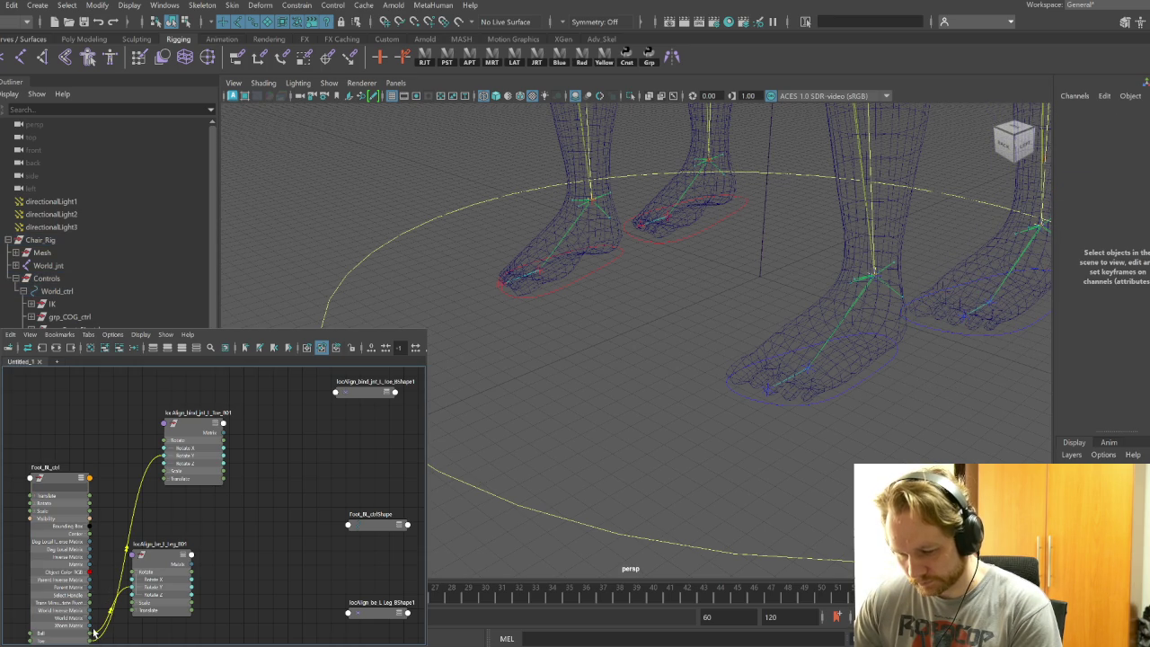
left_click_drag(93, 635, 165, 456)
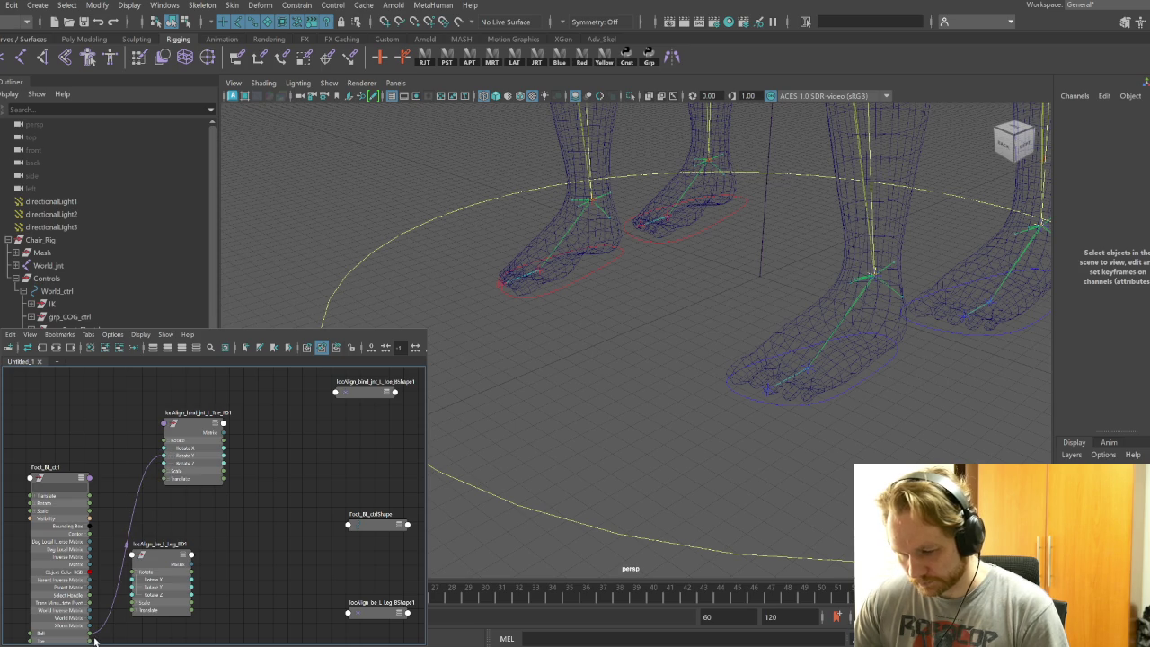
left_click_drag(90, 642, 132, 571)
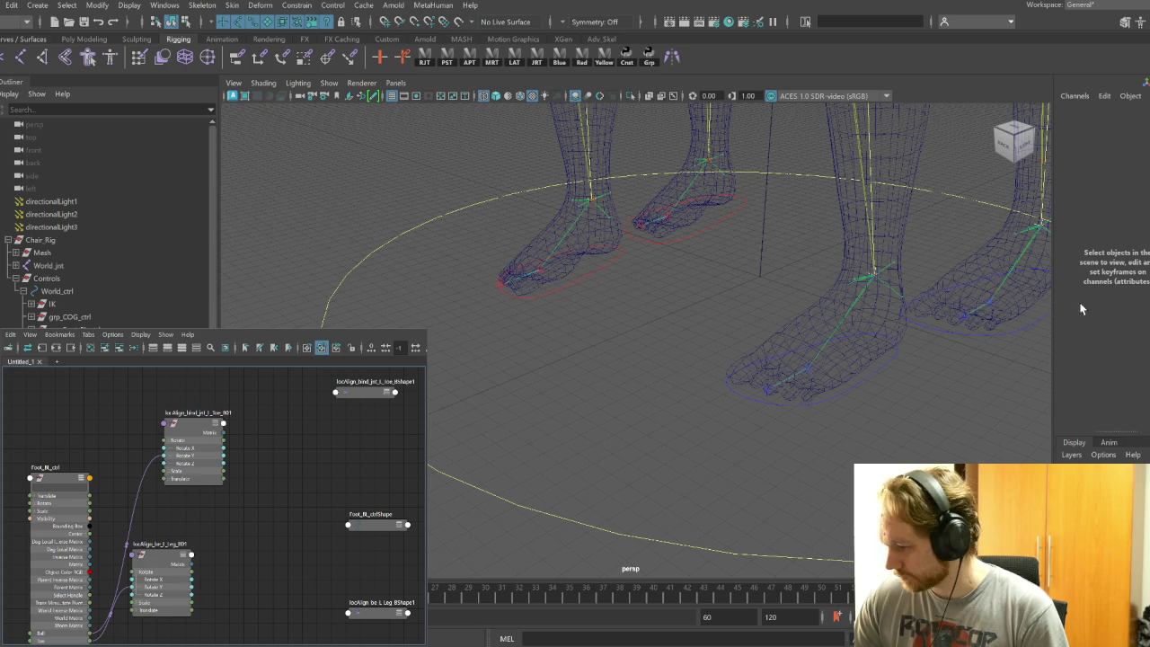
Test Foot_BL_ctrl's Ball attribute and inspect the foot roll up close
left_click(1027, 337)
left_click(1120, 181)
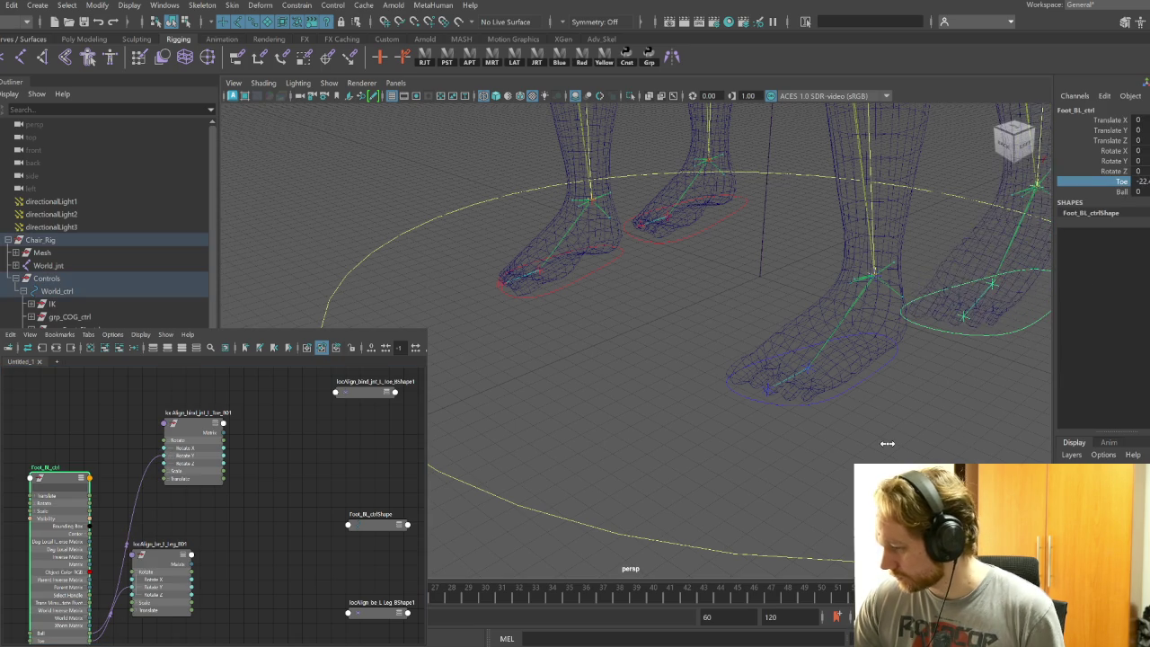
left_click(1120, 192)
mouse_move(911, 372)
middle_mouse_down()
mouse_move(752, 428)
mouse_move(856, 419)
middle_mouse_up()
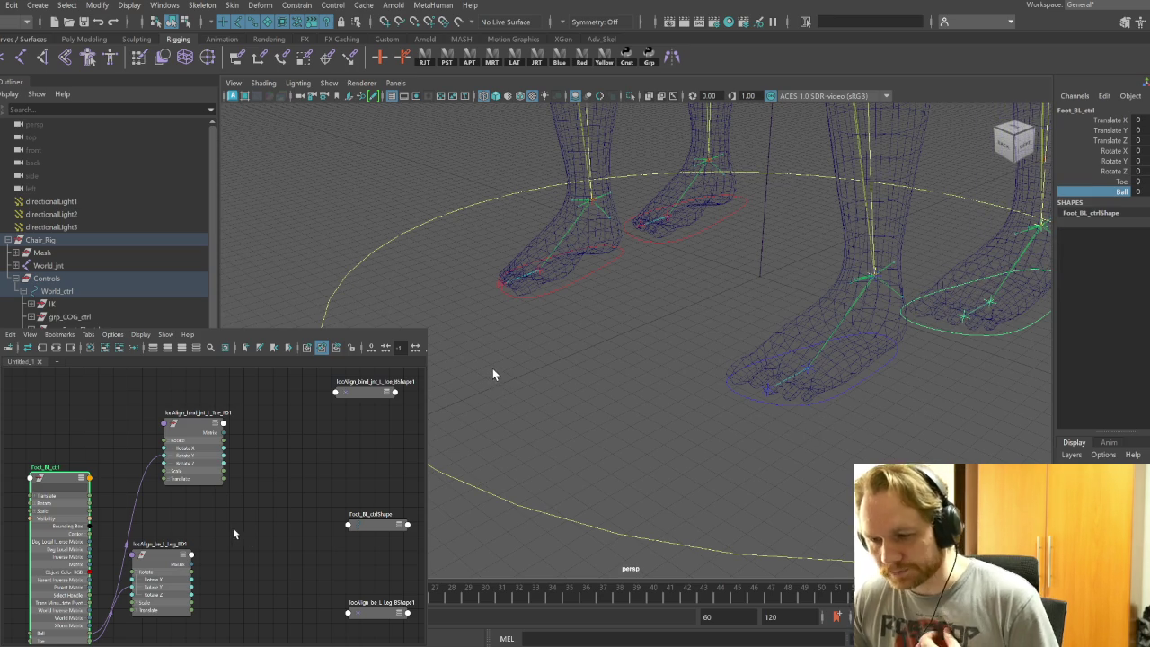
left_click_drag(792, 351, 1022, 441, "alt")
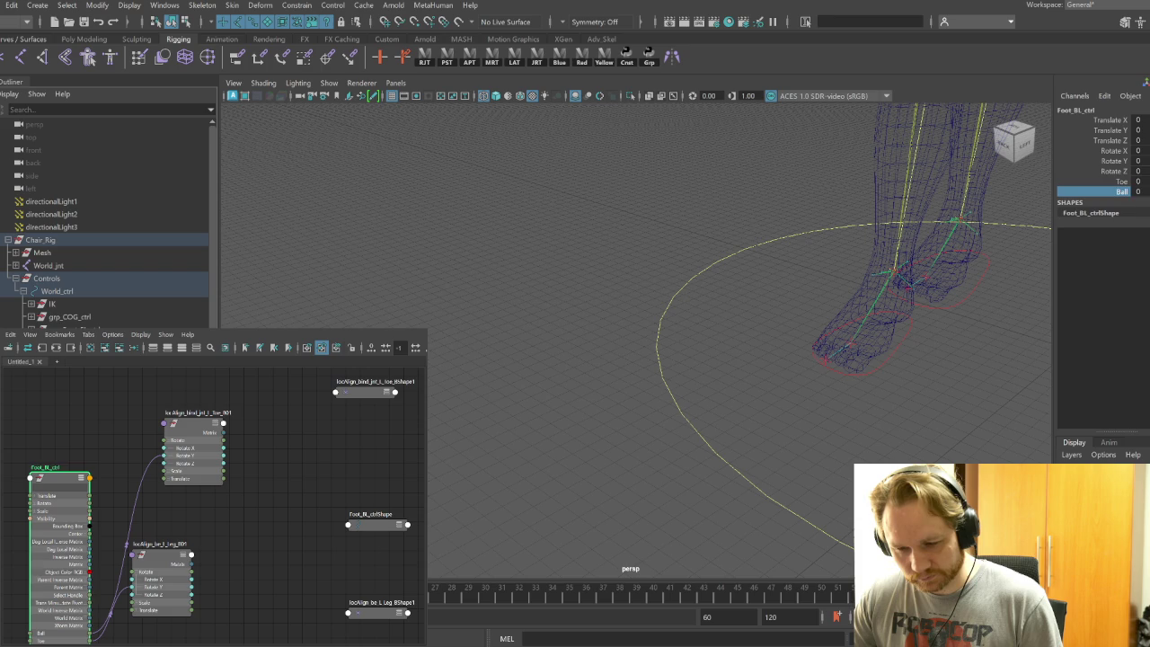
left_click(825, 359)
Arrange the Foot_FR_ctrl and locator nodes and expand Rotate on both locators
left_click(884, 369)
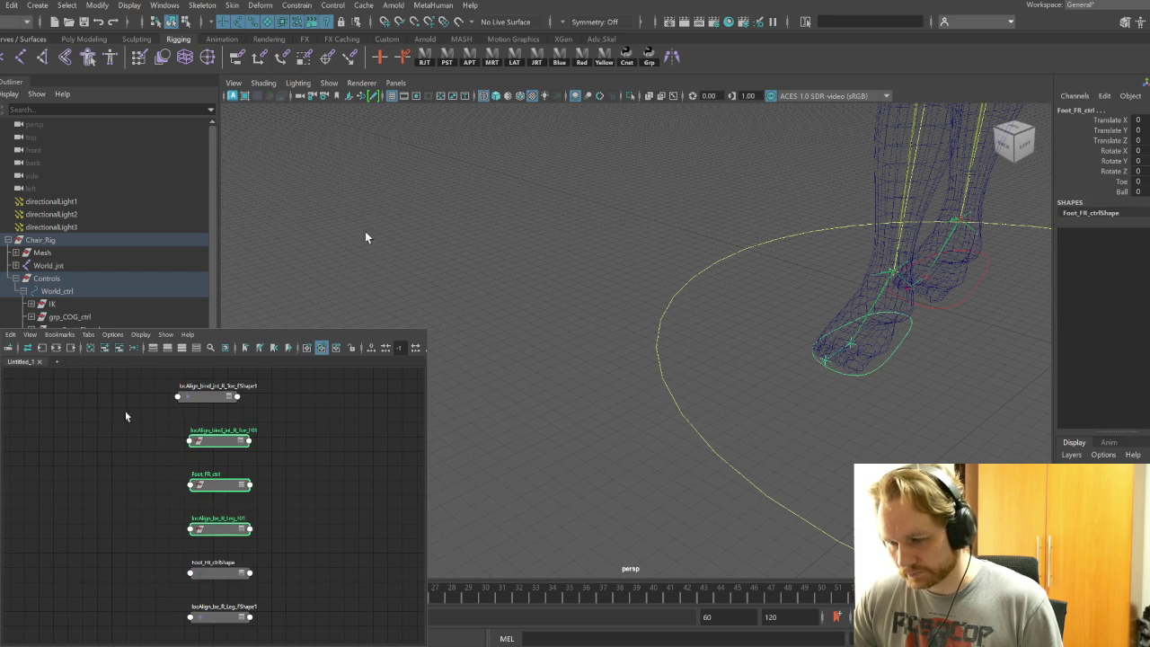
left_click_drag(270, 531, 155, 534)
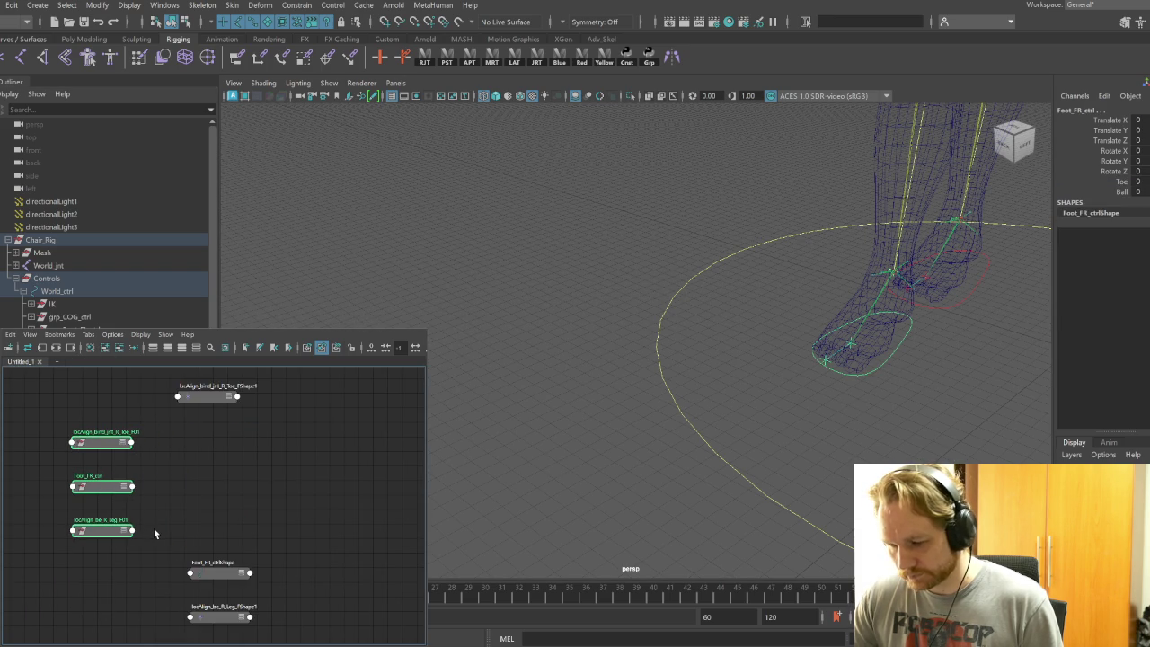
left_click(130, 543)
left_click_drag(98, 486, 30, 487)
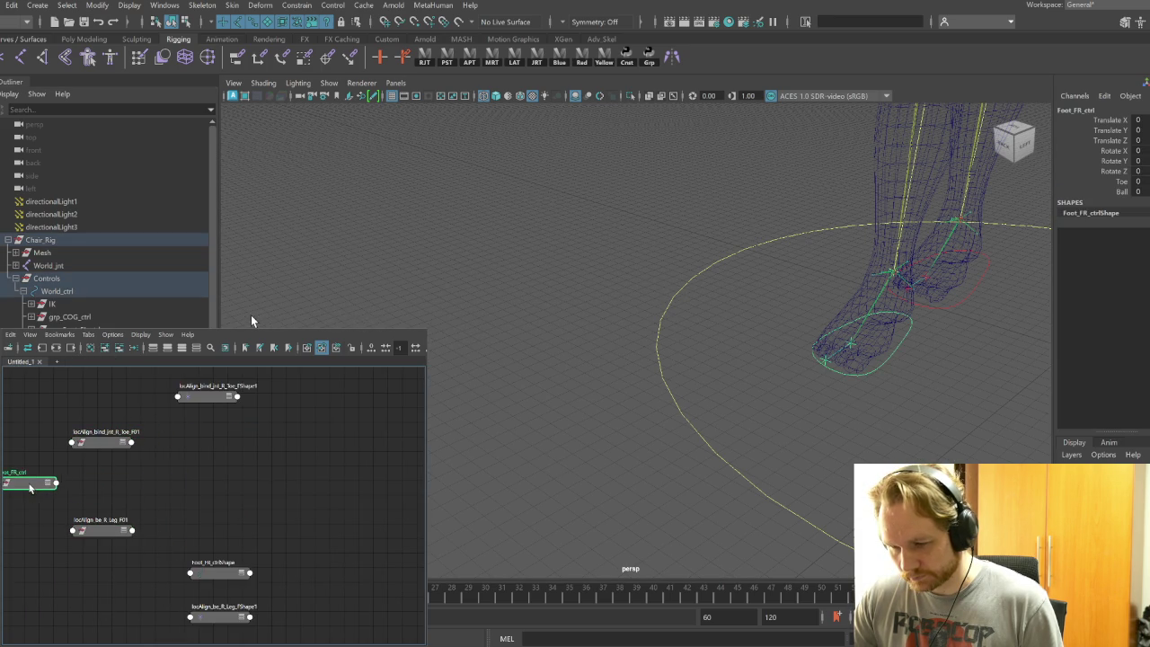
mouse_move(99, 531)
left_mouse_down()
mouse_move(142, 514)
mouse_move(199, 447)
mouse_move(140, 452)
left_mouse_up()
left_click(195, 349)
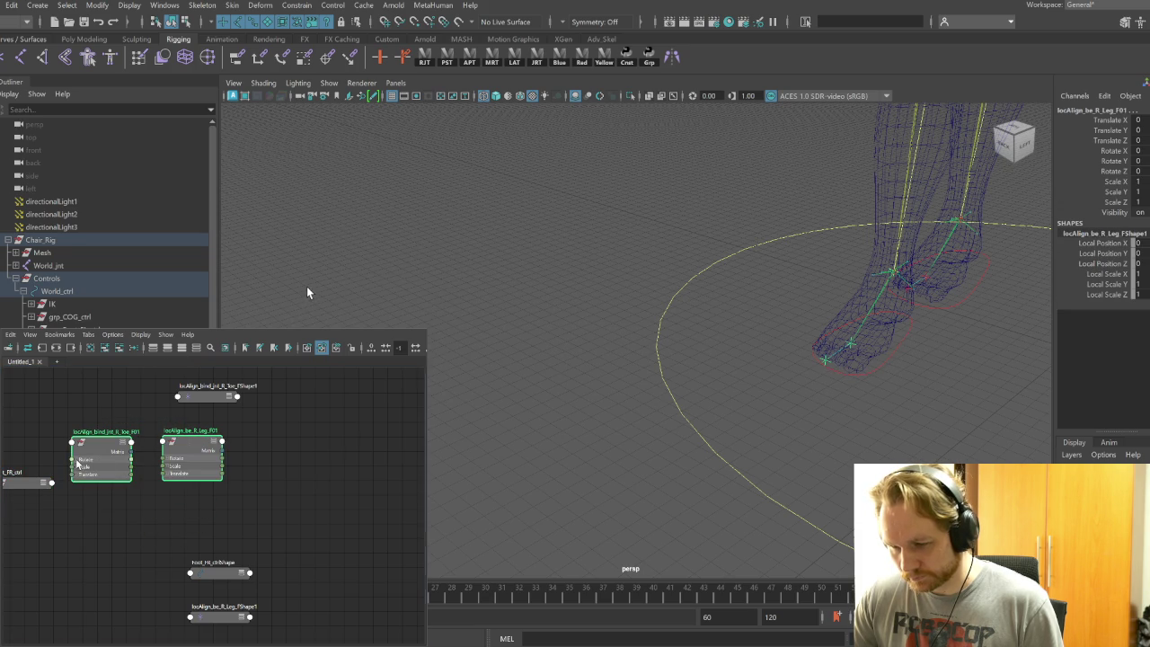
left_click(75, 460)
left_click(167, 459)
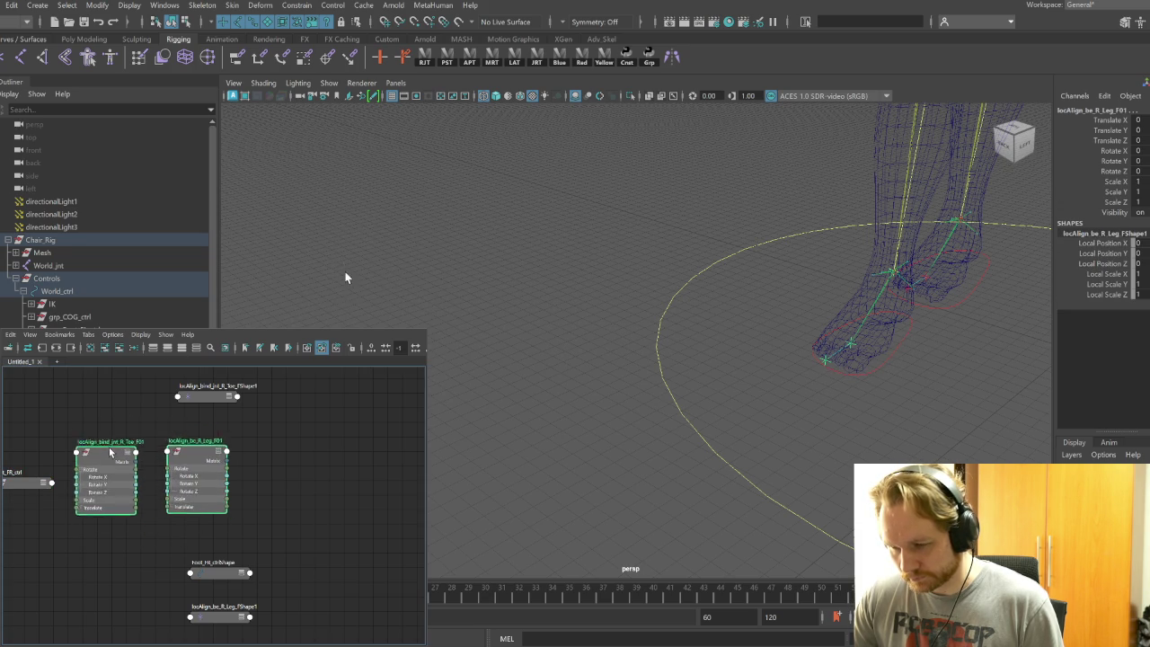
Connect Foot_FR_ctrl's Toe into the toe and leg locators' Rotate X
left_click(12, 485)
left_click(181, 351)
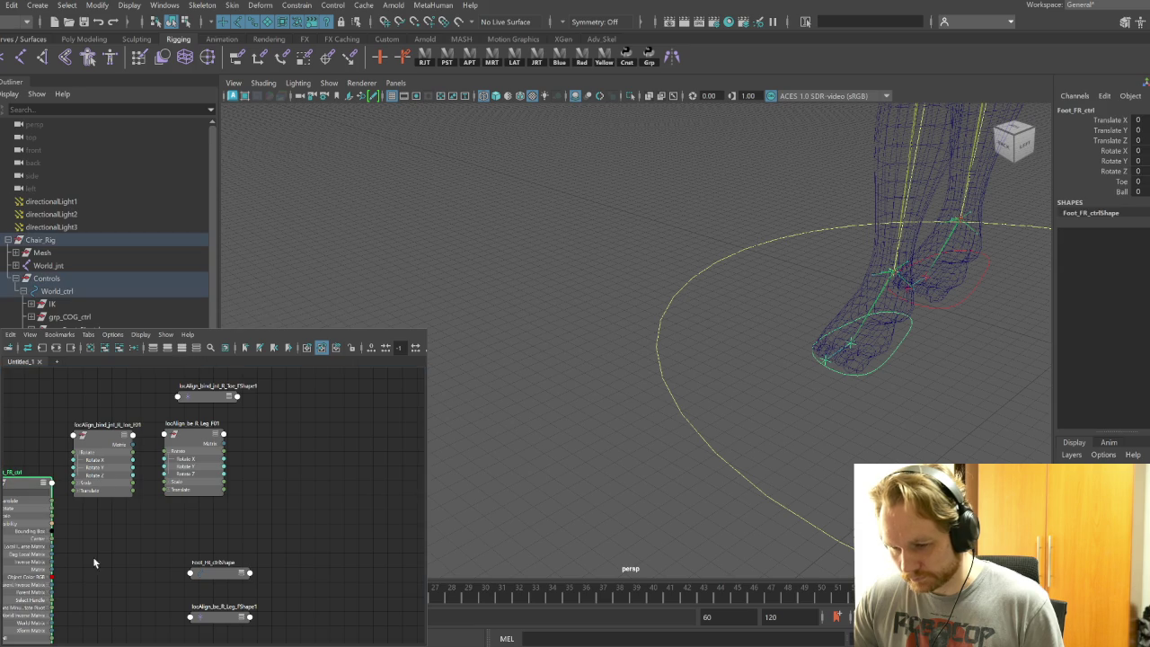
left_click_drag(31, 482, 36, 350)
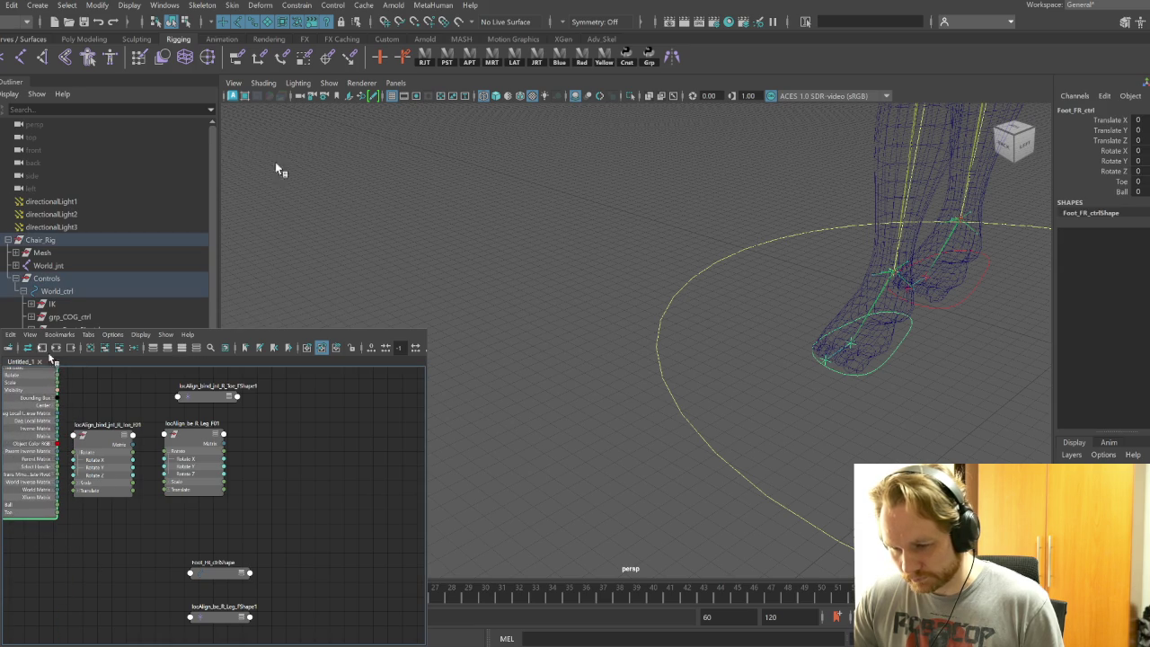
left_click_drag(58, 508, 73, 460)
left_click_drag(57, 515, 171, 460)
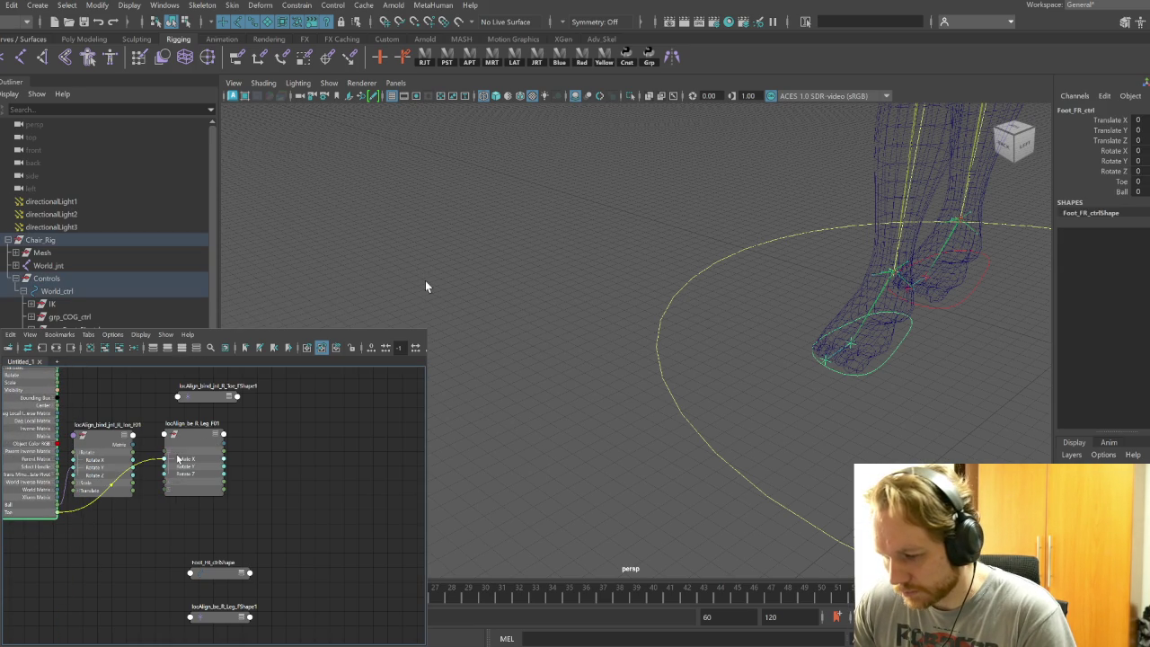
Test Toe and Ball on Foot_FR_ctrl, returning both to 0, then clear the graph
left_click(905, 356)
left_click(1121, 181)
mouse_move(962, 385)
middle_mouse_down()
mouse_move(857, 372)
mouse_move(976, 312)
middle_mouse_up()
key("ctrl+z")
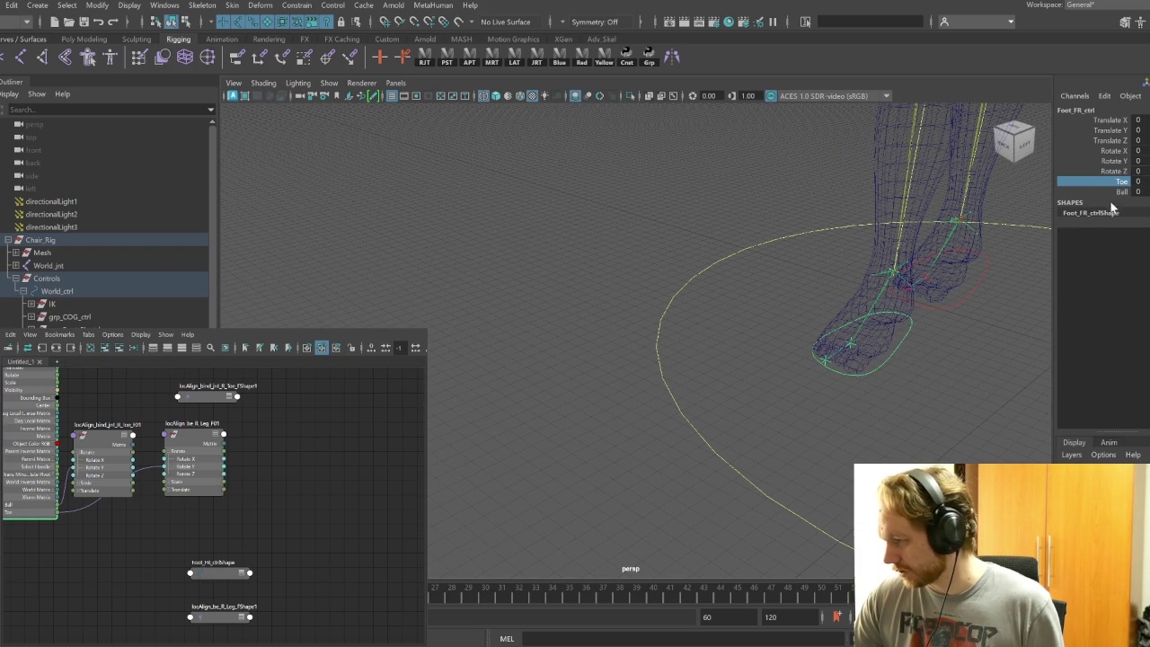
left_click(1121, 191)
mouse_move(916, 353)
middle_mouse_down()
mouse_move(949, 353)
mouse_move(937, 344)
mouse_move(834, 365)
middle_mouse_up()
mouse_move(834, 365)
left_mouse_down("alt")
mouse_move(917, 346)
mouse_move(826, 398)
left_mouse_up("alt")
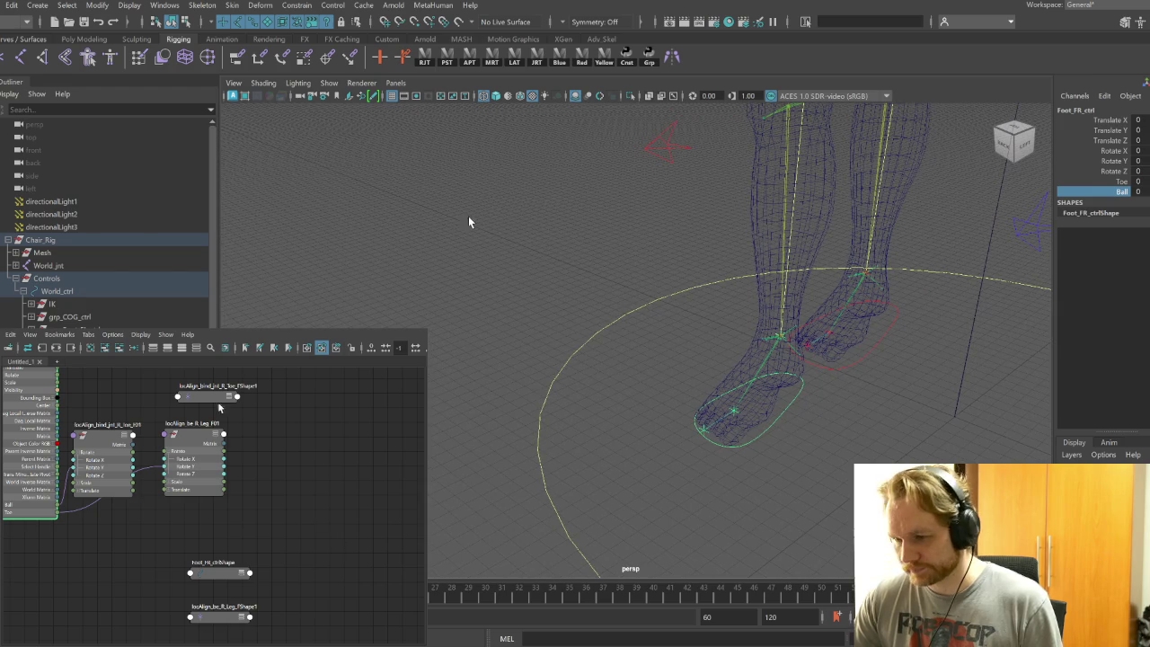
left_click(91, 348)
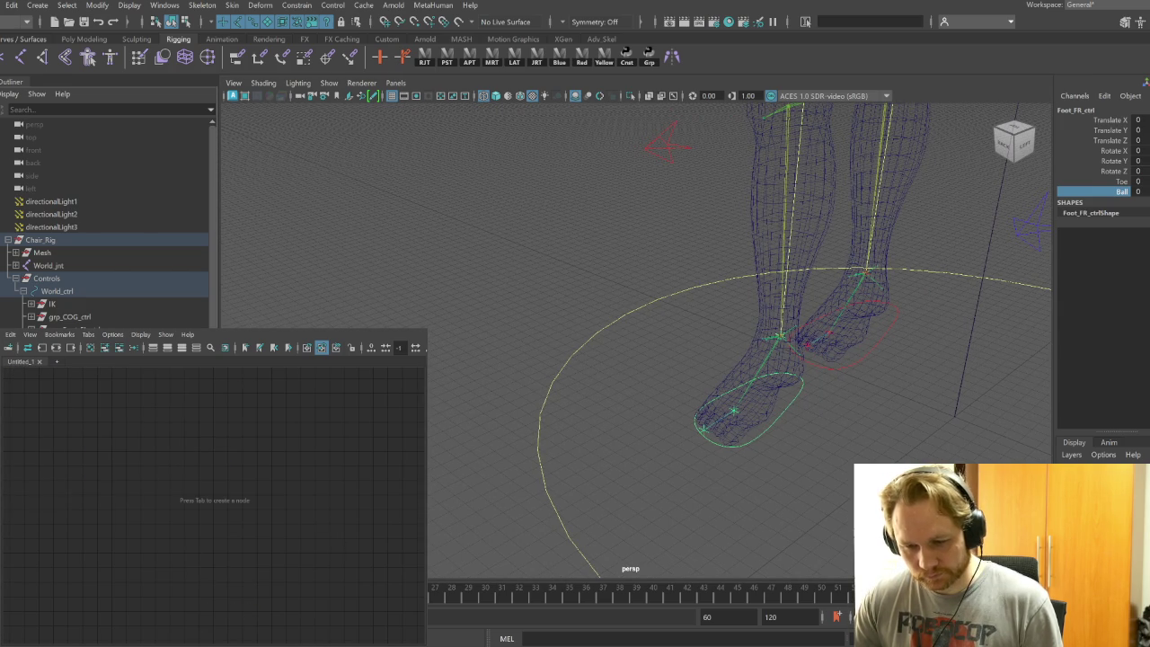
key("ctrl+z")
Graph Foot_BR_ctrl with its toe and leg locators and arrange the nodes
left_click(867, 369)
left_click(104, 349)
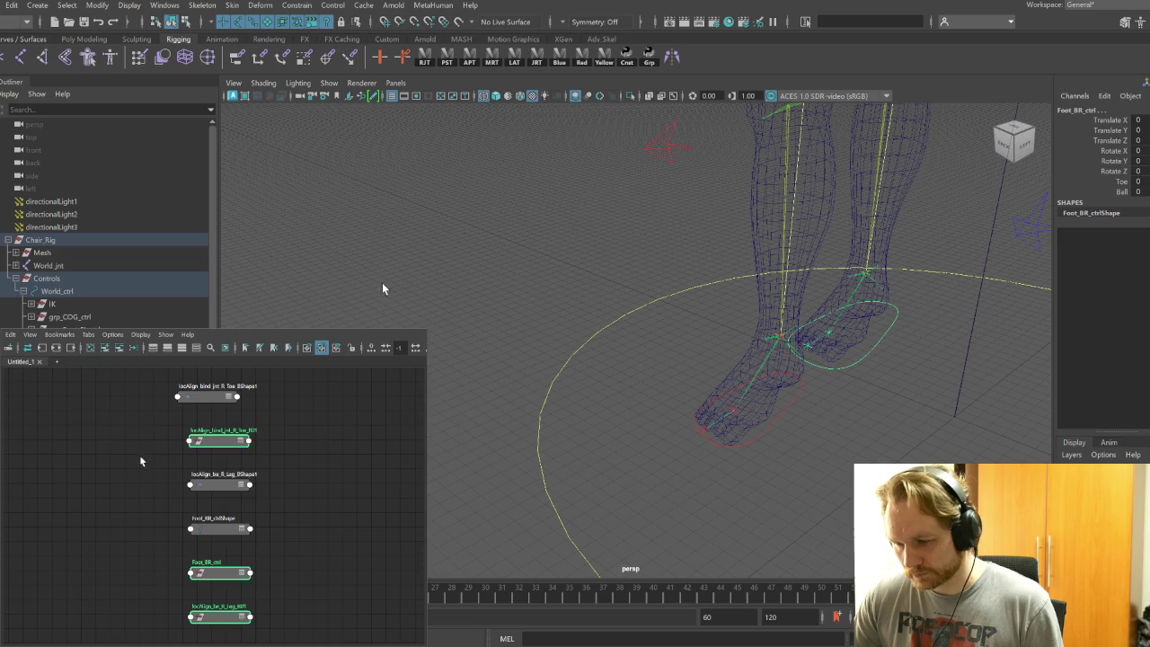
mouse_move(200, 377)
left_mouse_down()
mouse_move(238, 550)
mouse_move(319, 510)
left_mouse_up()
left_click(174, 509)
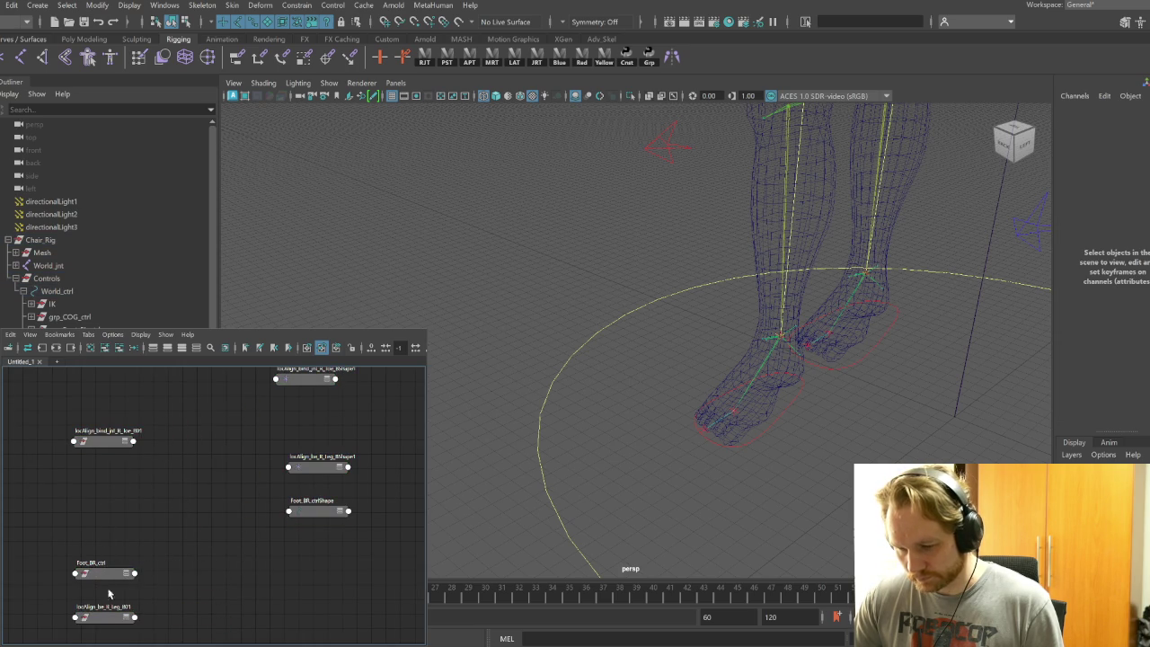
left_click(105, 617)
left_click_drag(105, 617, 208, 440)
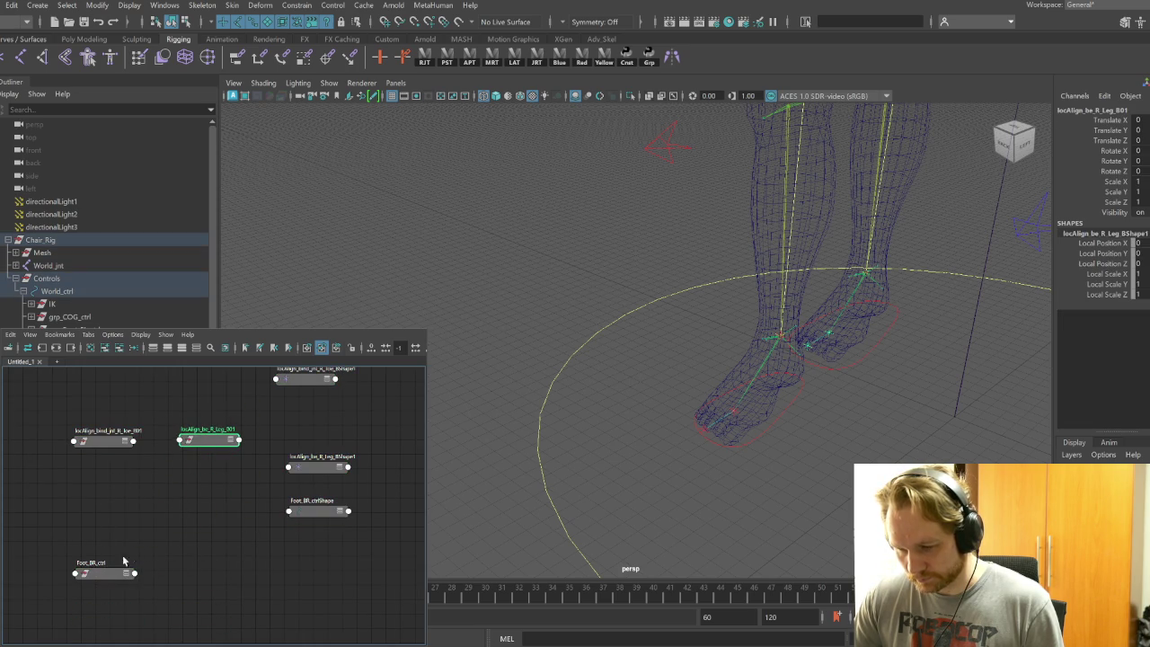
left_click_drag(104, 577, 31, 452)
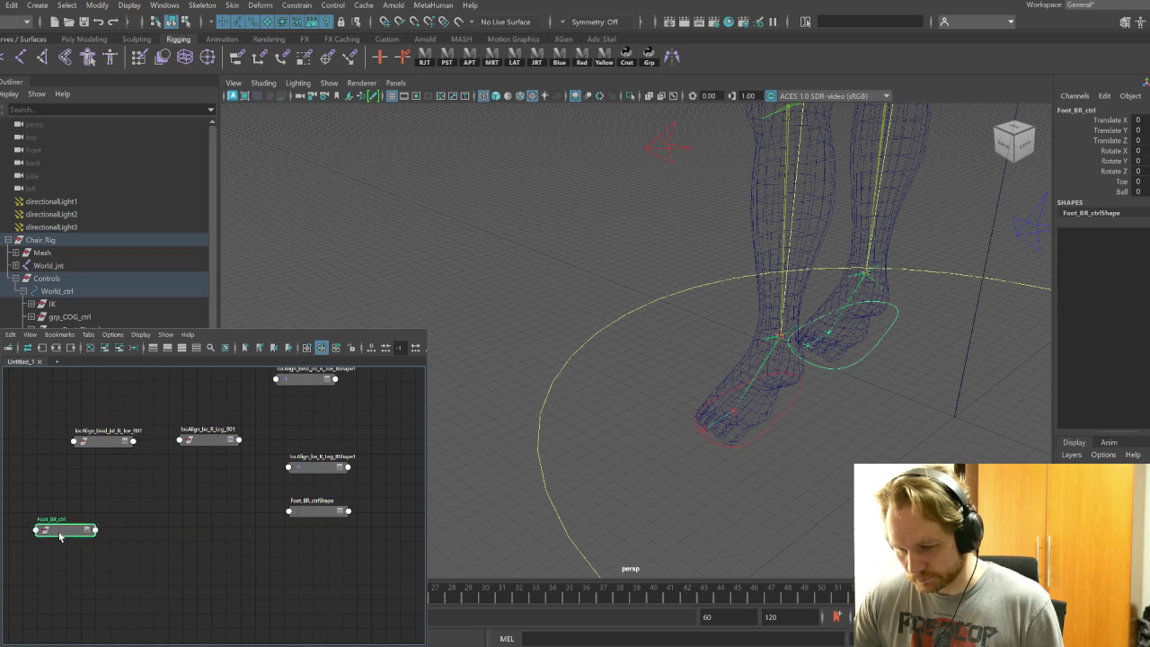
Connect Foot_BR_ctrl's Toe attribute to the back-right locators' Rotate X
left_click(181, 348)
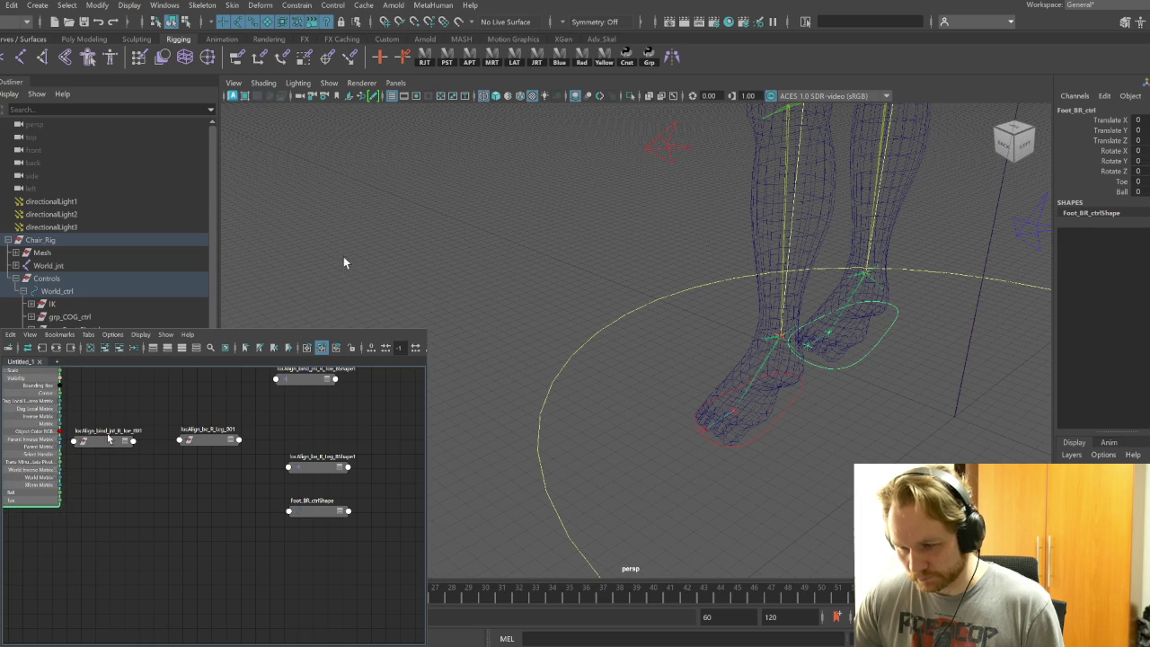
left_click(103, 441)
left_click(208, 440, "shift")
left_click(195, 347)
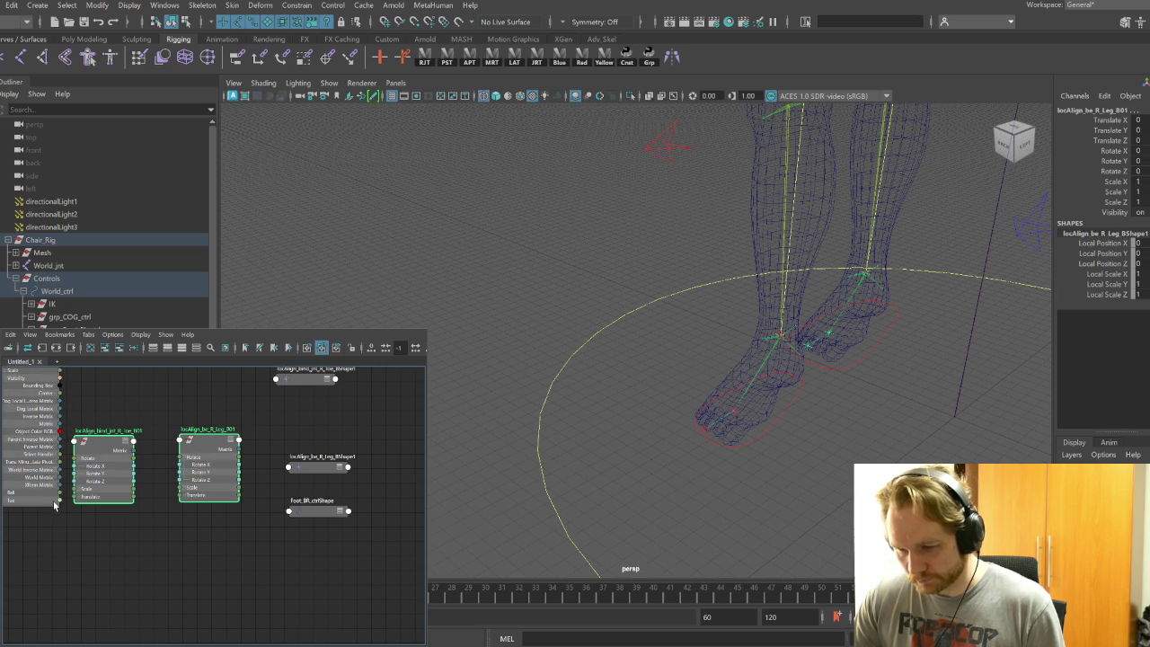
left_click_drag(64, 503, 162, 478)
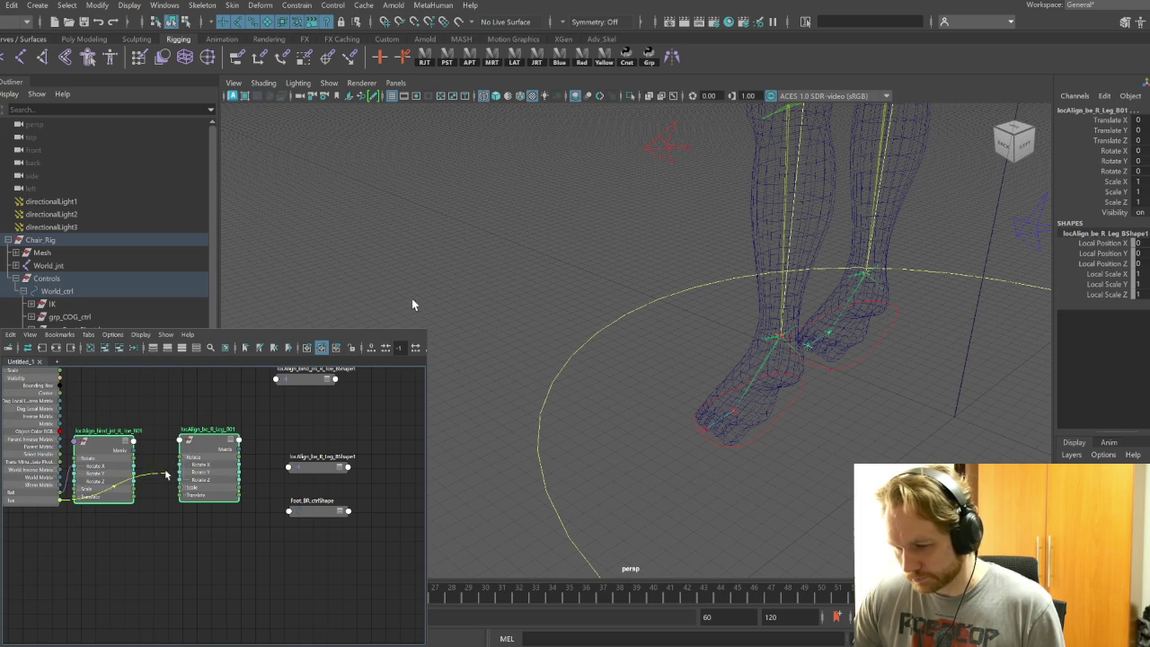
Test the back-right toe bend by raising Toe to 11.7, then reset it and pick Ball
left_click(855, 358)
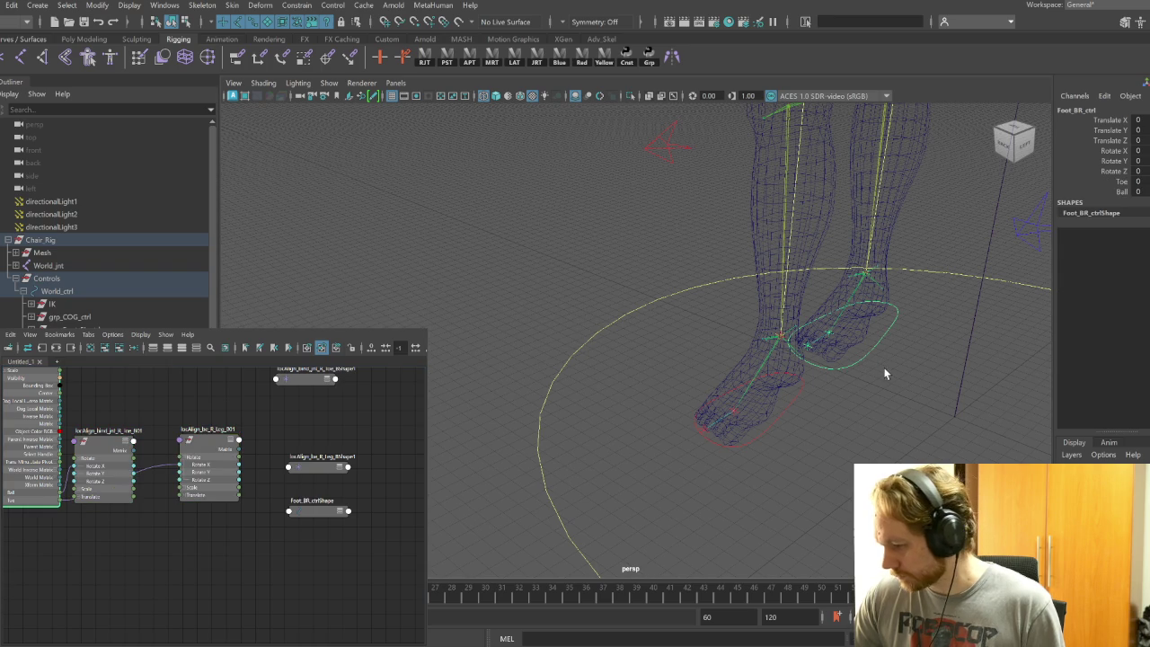
left_click(1121, 183)
mouse_move(986, 359)
middle_mouse_down()
mouse_move(1014, 365)
mouse_move(944, 365)
mouse_move(978, 360)
middle_mouse_up()
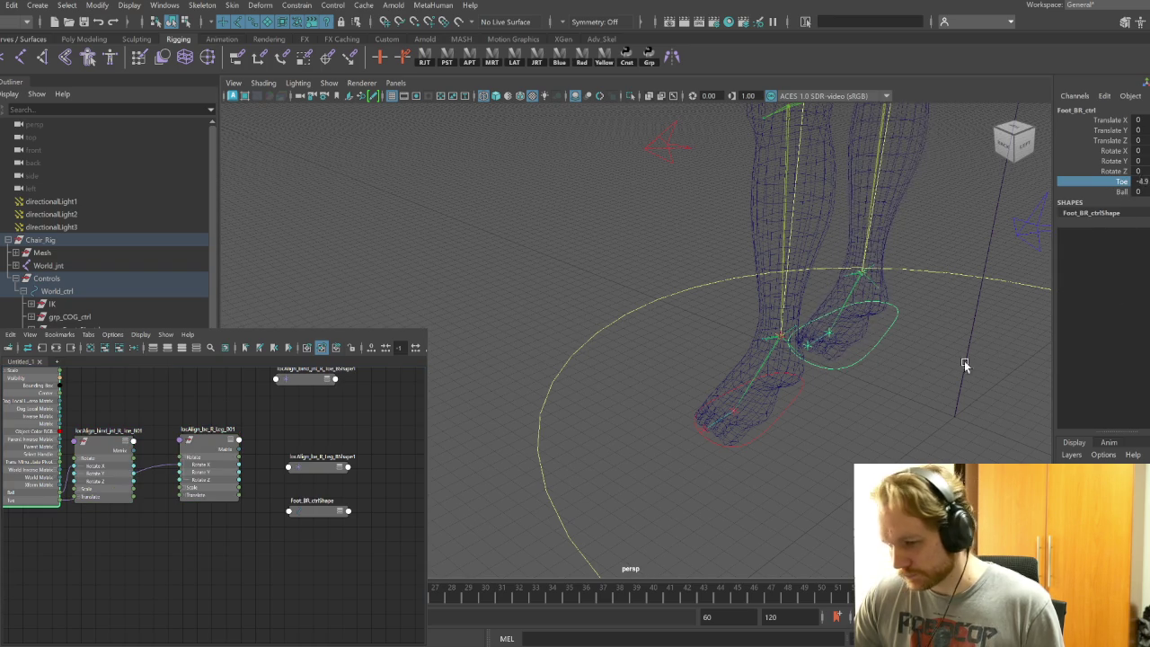
mouse_move(175, 529)
left_mouse_down()
mouse_move(101, 519)
mouse_move(85, 478)
mouse_move(179, 471)
left_mouse_up()
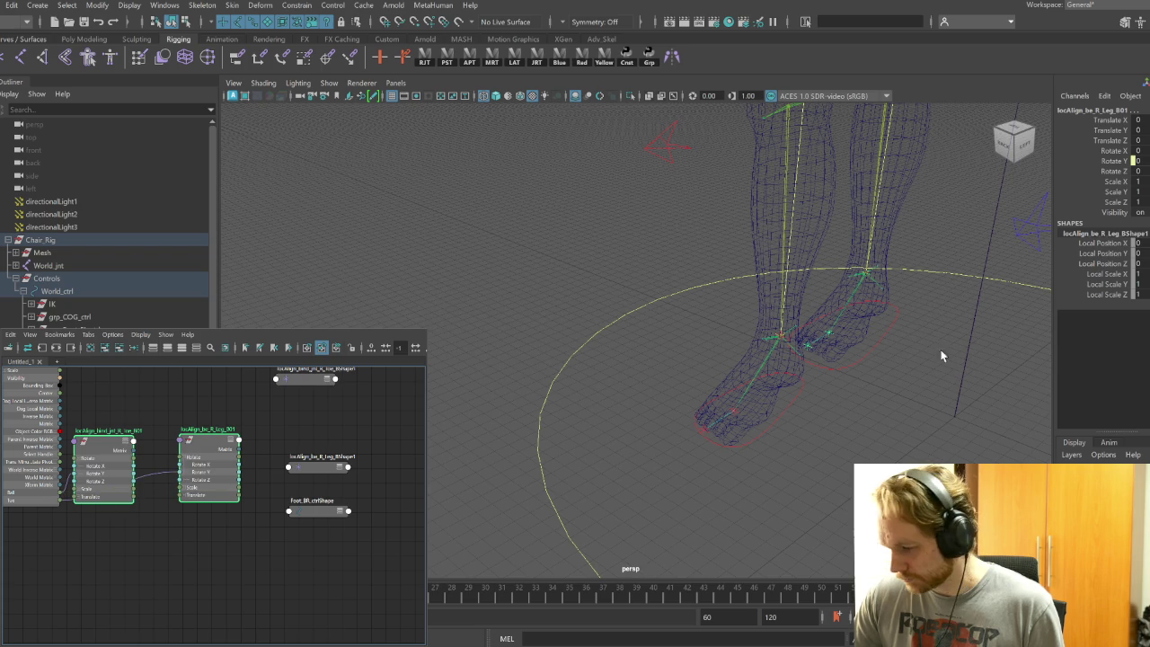
left_click(902, 358)
left_click(1114, 181)
mouse_move(899, 414)
middle_mouse_down()
mouse_move(956, 414)
mouse_move(757, 434)
mouse_move(788, 403)
mouse_move(908, 392)
mouse_move(717, 402)
mouse_move(796, 412)
middle_mouse_up()
left_click(1114, 192)
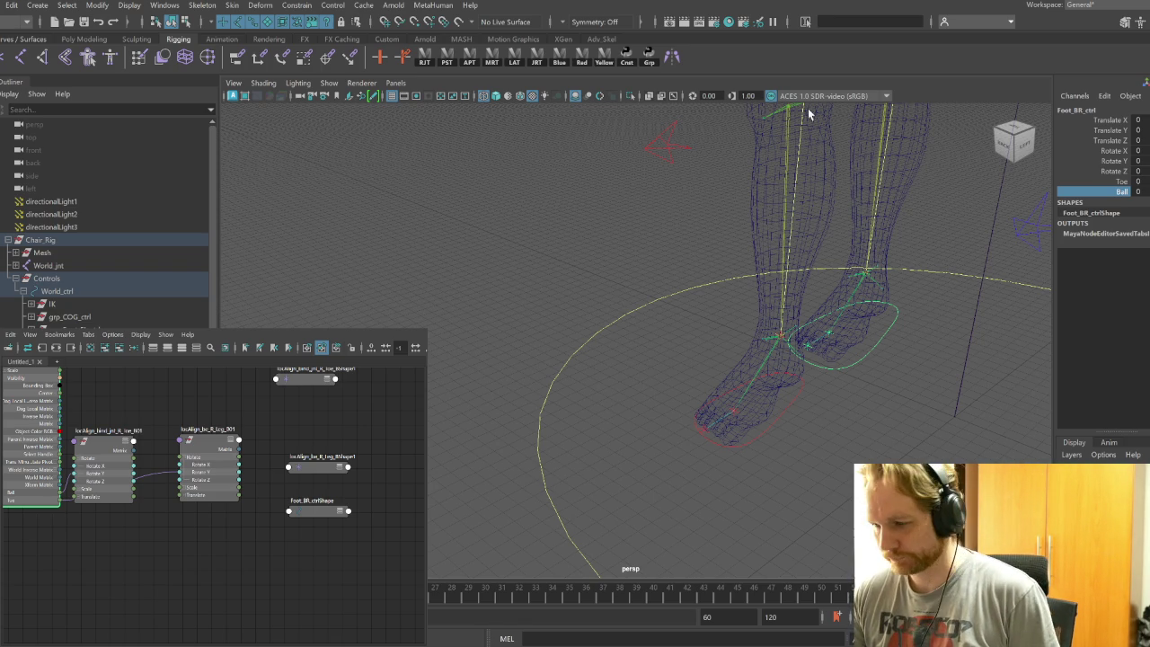
Close the Node Editor and orbit around the chair rig in textured shading
left_click(31, 368)
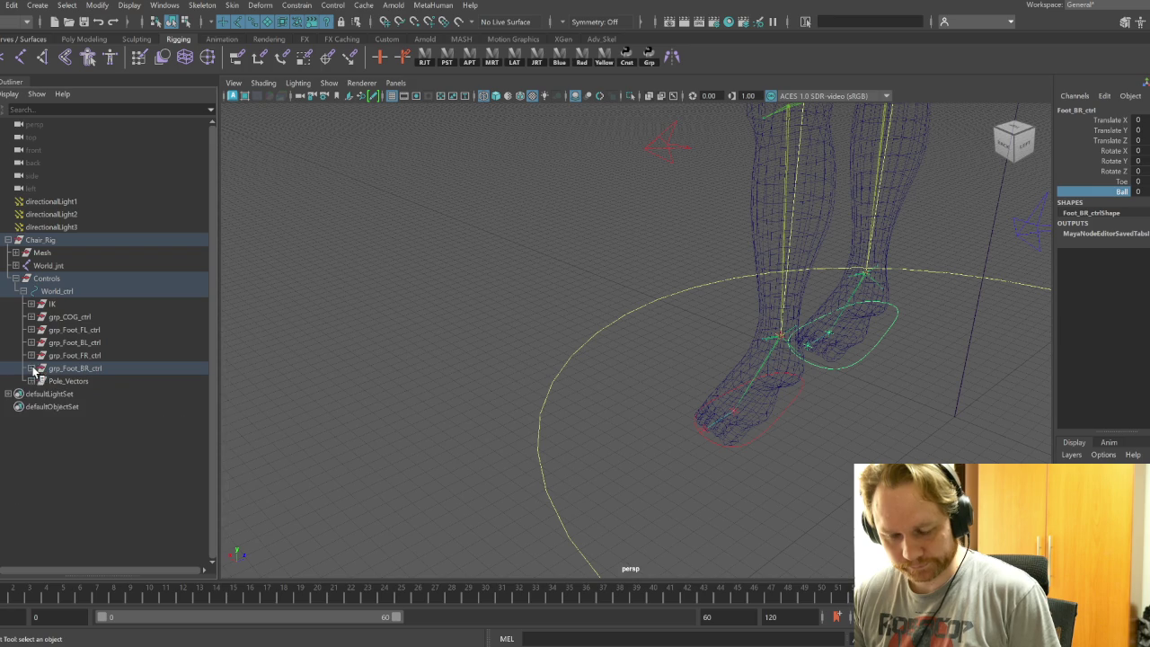
mouse_move(629, 398)
right_mouse_down("alt")
mouse_move(544, 382)
mouse_move(513, 362)
right_mouse_up("alt")
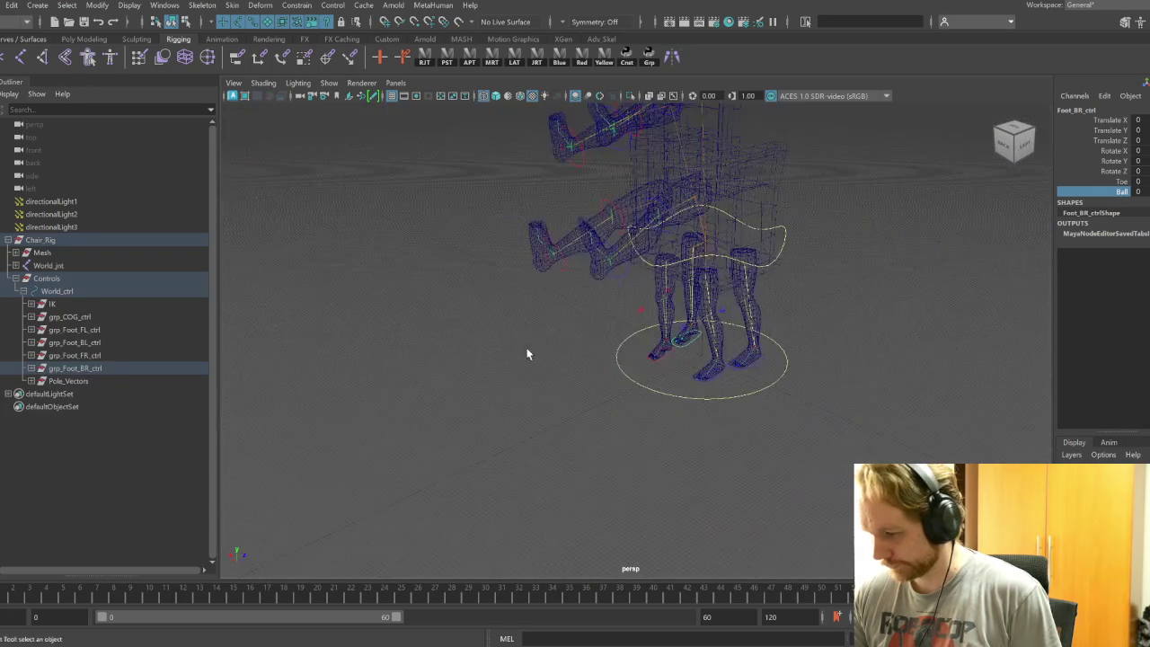
mouse_move(703, 396)
left_mouse_down("alt")
mouse_move(624, 377)
mouse_move(760, 383)
mouse_move(626, 390)
mouse_move(756, 412)
left_mouse_up("alt")
left_click(769, 350)
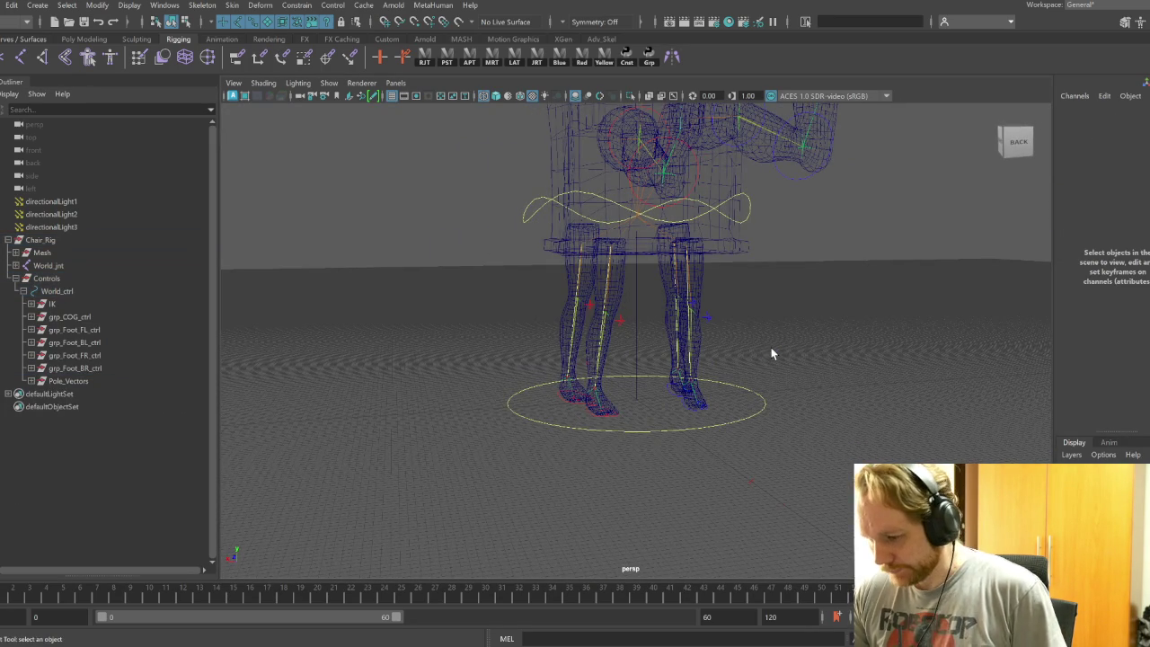
left_click(496, 95)
left_click_drag(873, 378, 788, 375, "alt")
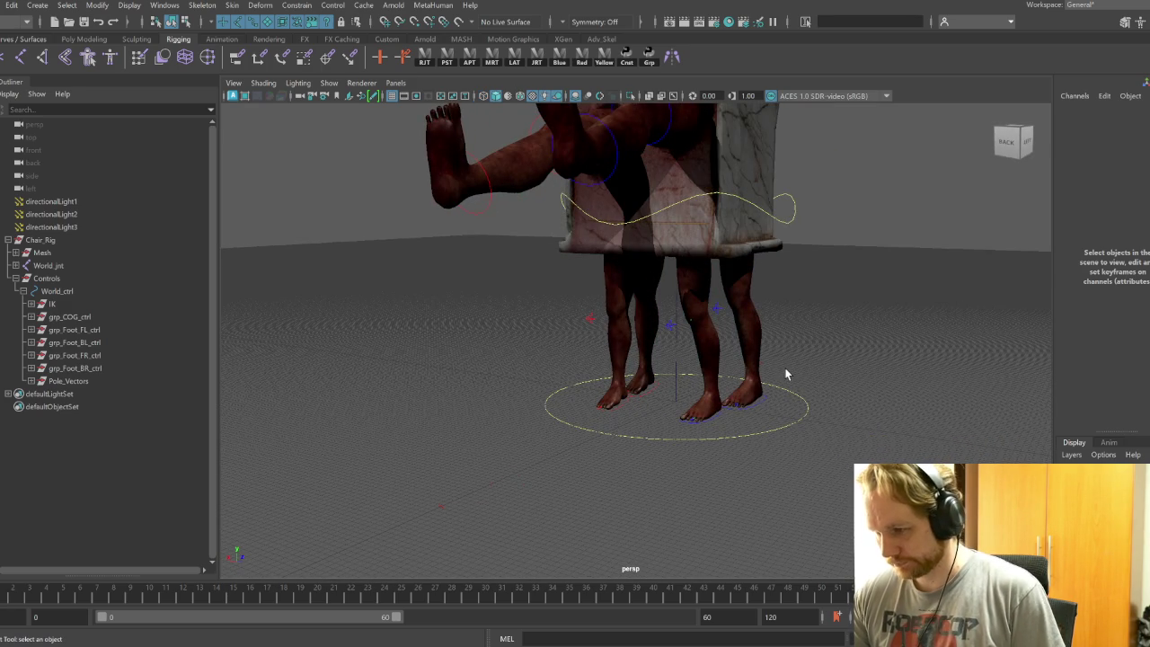
mouse_move(510, 390)
left_mouse_down("alt")
mouse_move(452, 393)
mouse_move(498, 397)
mouse_move(469, 382)
mouse_move(477, 400)
left_mouse_up("alt")
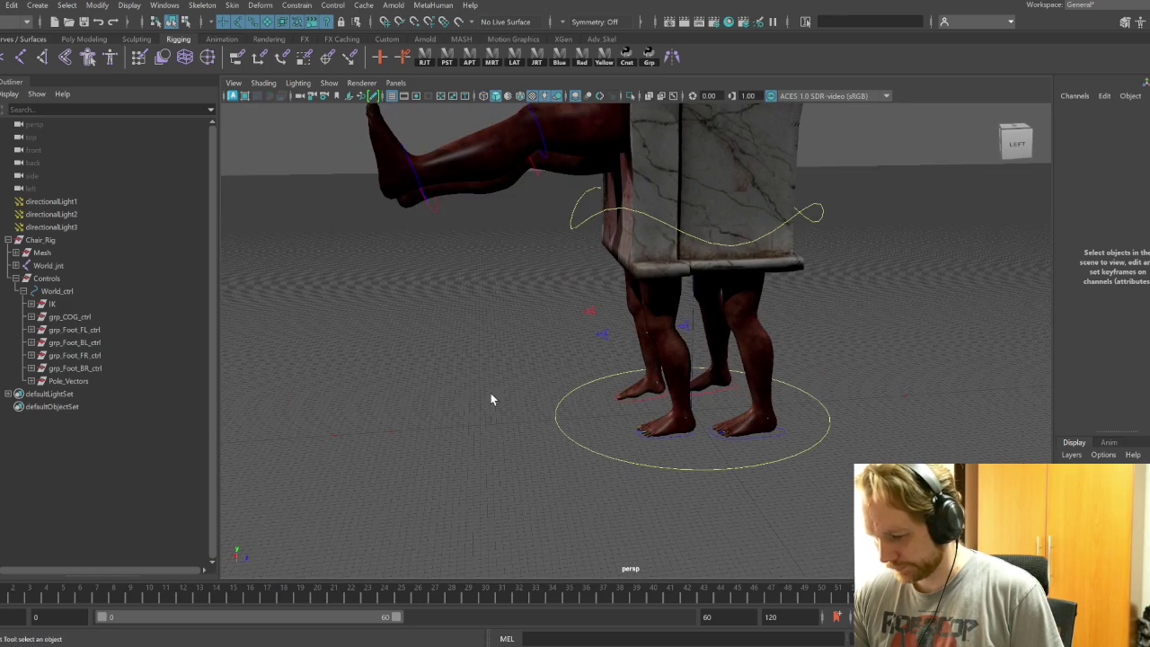
Move Foot_FL_ctrl to test the front-left leg, then undo to restore its pose
left_click(680, 441)
key("w")
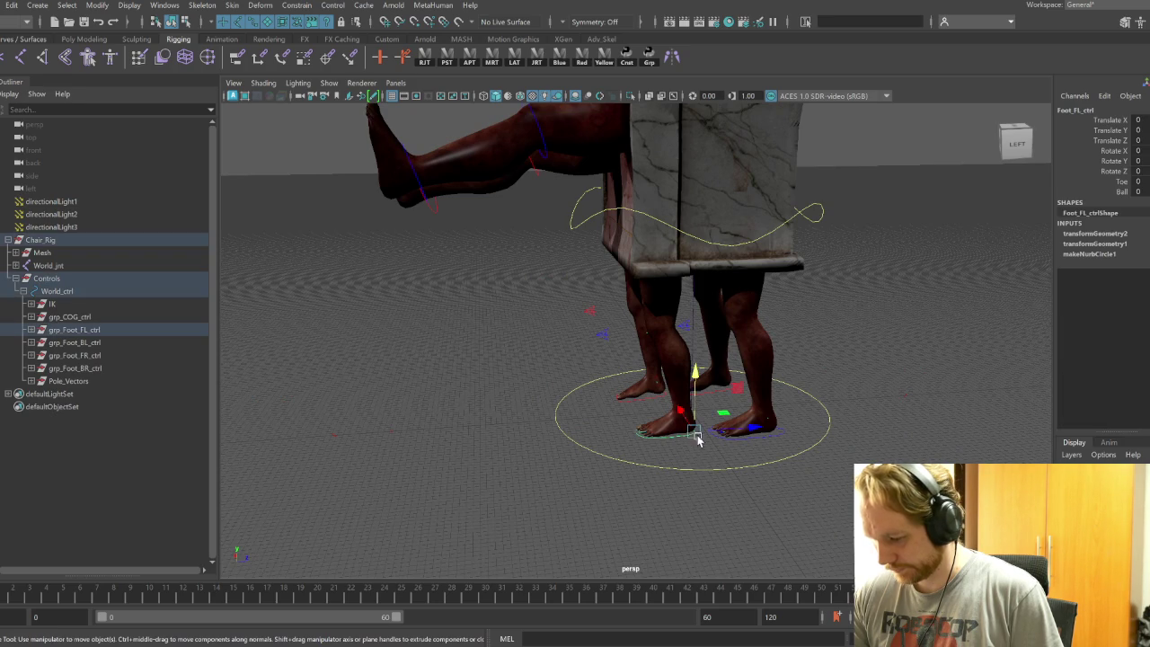
left_click_drag(723, 412, 698, 372)
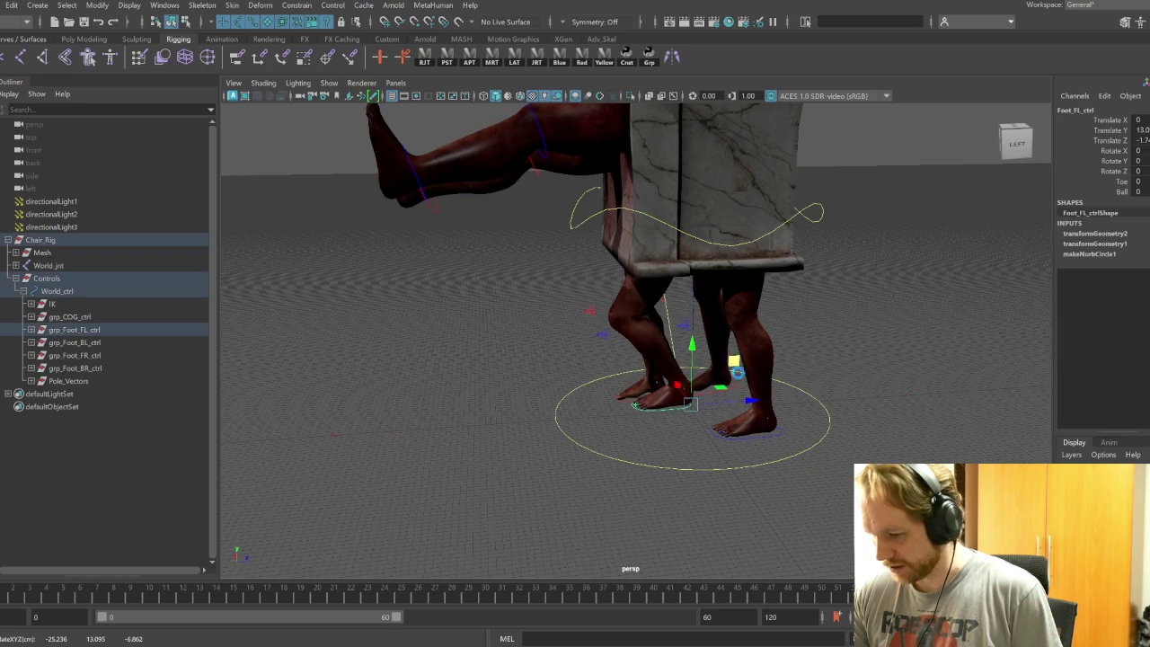
key("ctrl+z")
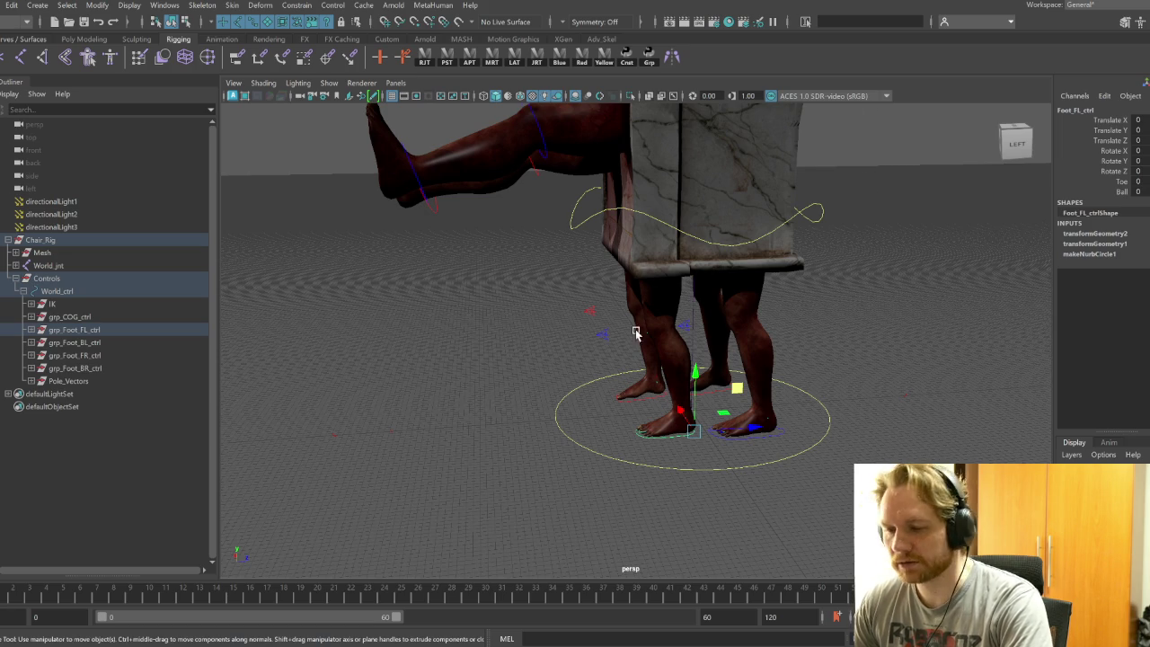
left_click_drag(860, 358, 744, 493, "alt")
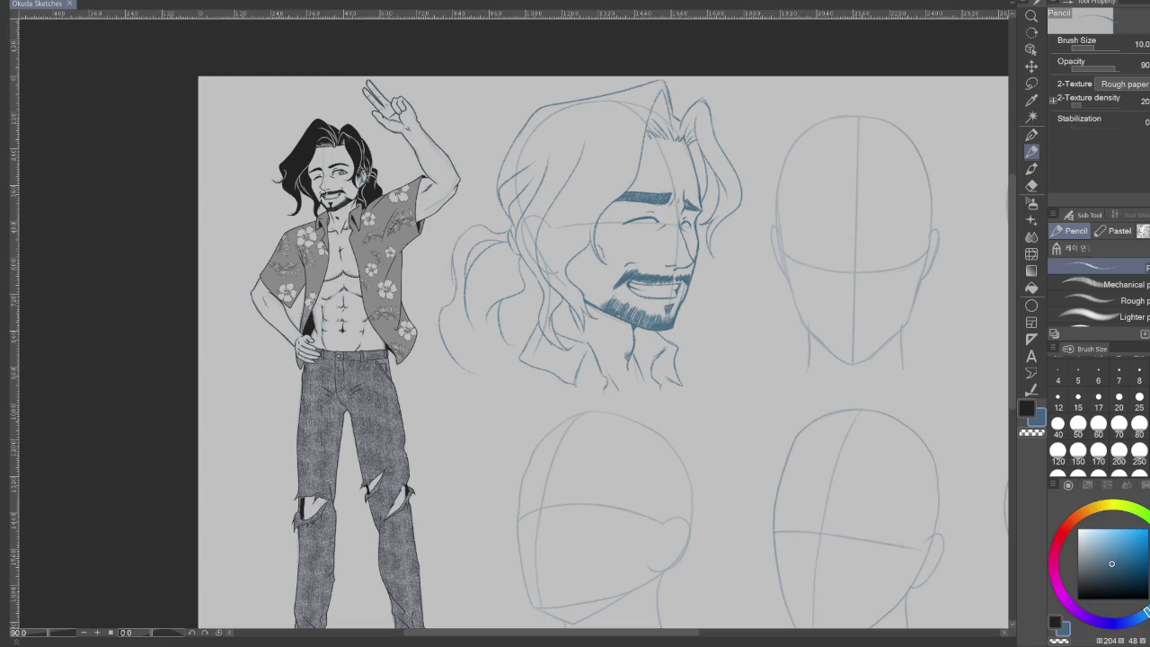
Pan and zoom out until the full Okuda Sketches sheet fits in the window
left_click_drag(715, 353, 544, 315)
scroll(706, 352, "down", 2)
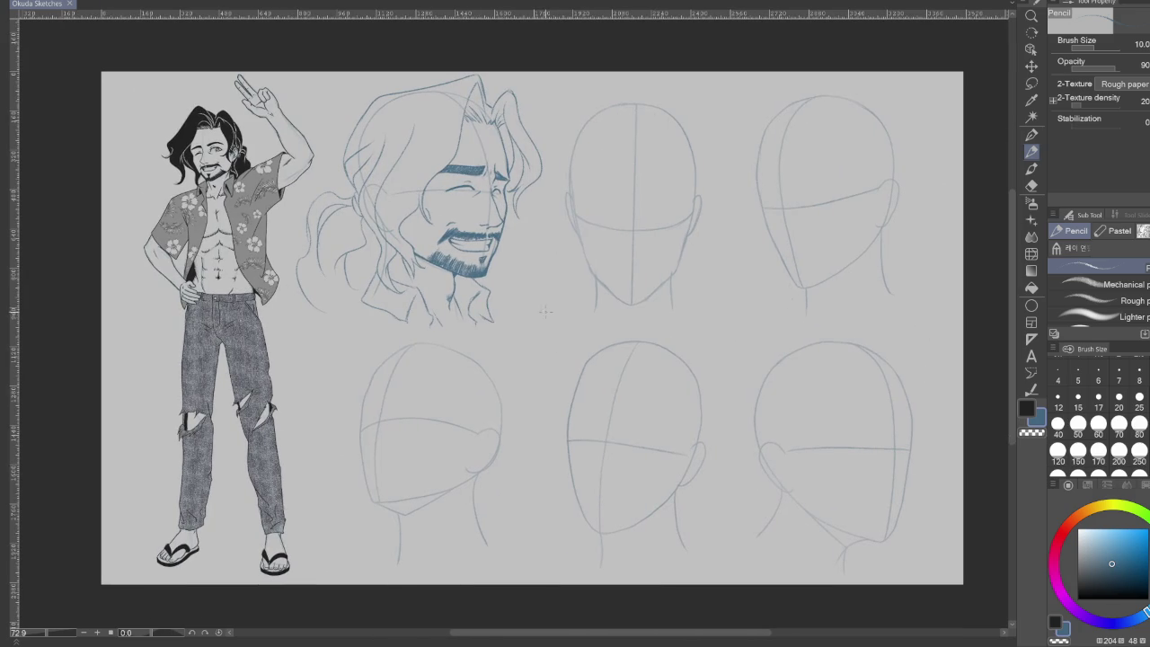
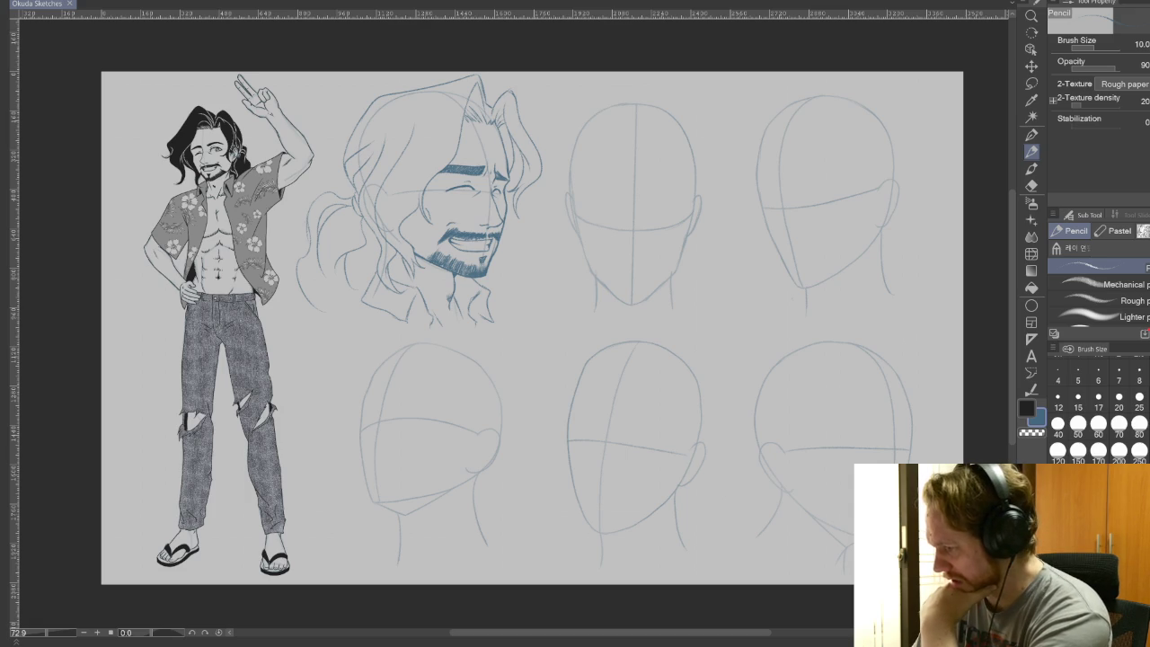
Try a downloaded pencil brush with a stroke near the lower-right head, then undo it
scroll(1098, 287, "down", 2)
scroll(1098, 287, "down", 2)
scroll(1097, 287, "down", 2)
scroll(1098, 287, "down", 1)
scroll(1097, 288, "down", 2)
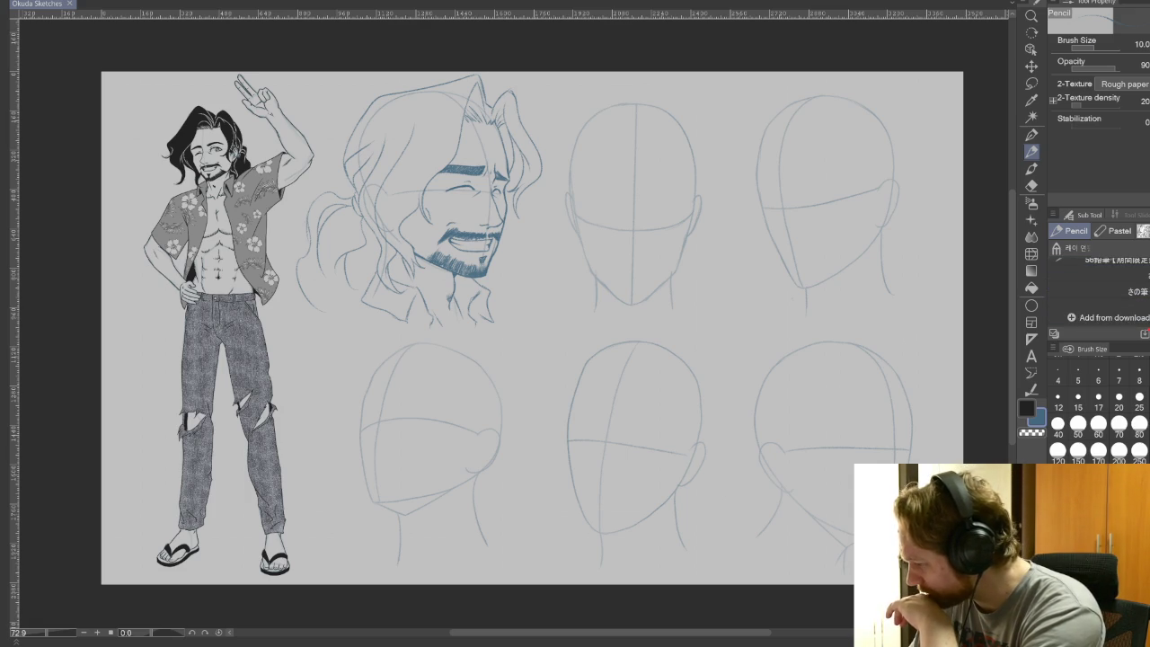
left_click(1124, 292)
left_click_drag(898, 320, 932, 433)
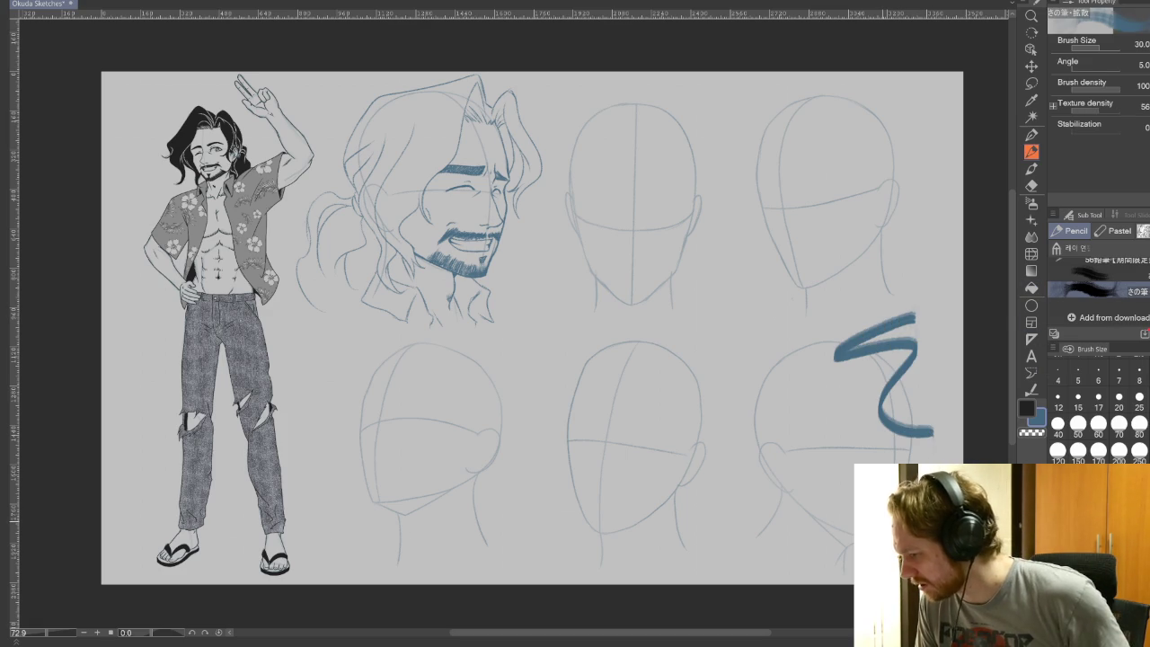
key("ctrl+z")
Switch to the Pen tool and select the Tone - pressure noise brush
scroll(1098, 288, "up", 3)
key("p")
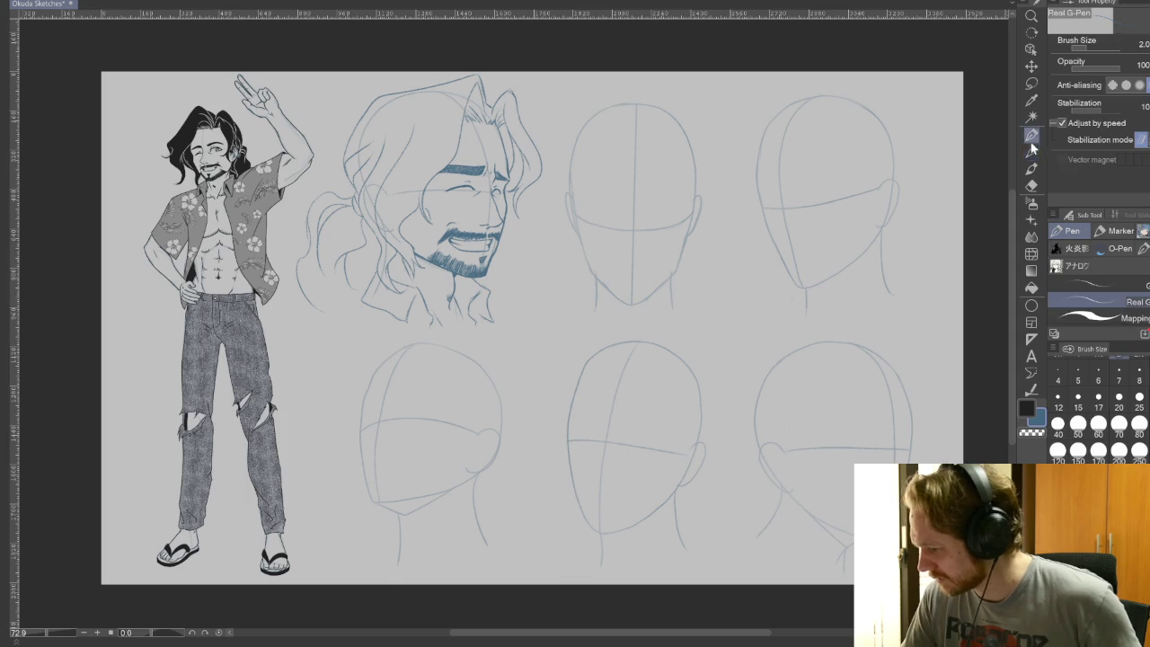
scroll(1097, 296, "down", 2)
scroll(1098, 297, "down", 2)
scroll(1098, 296, "down", 1)
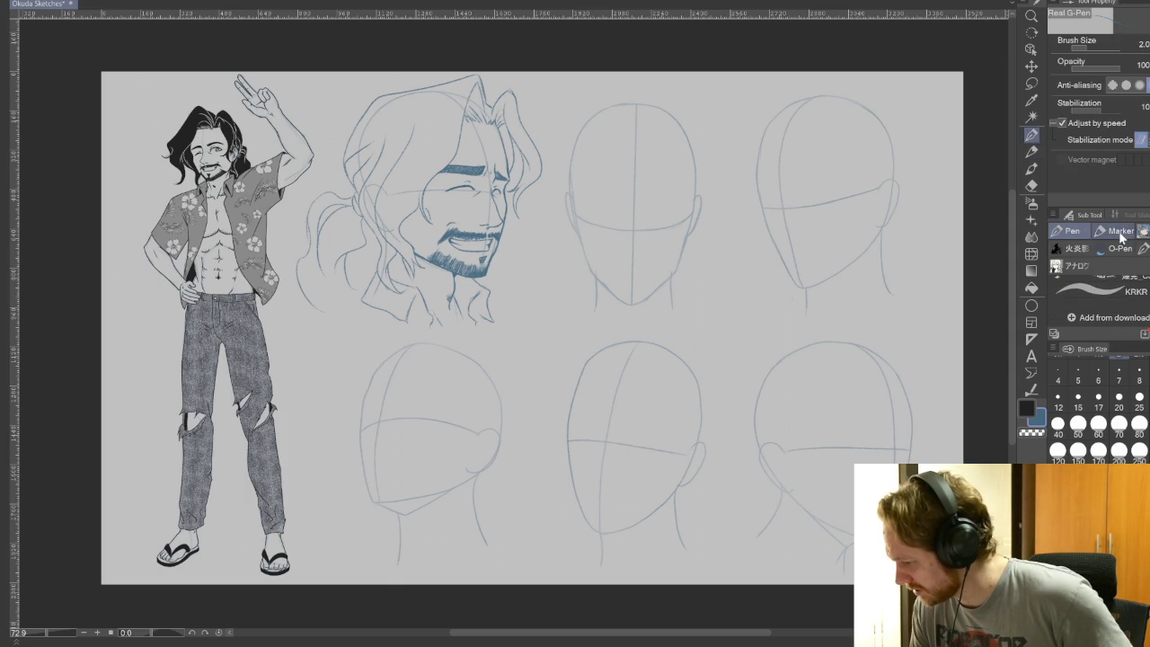
left_click(1097, 286)
Find the Tone - denim brush further down the pen list and select it
scroll(1098, 296, "down", 2)
scroll(1098, 296, "down", 2)
scroll(1098, 299, "down", 1)
scroll(1098, 299, "down", 1)
scroll(1097, 299, "down", 1)
scroll(1098, 299, "down", 1)
scroll(1098, 296, "up", 2)
scroll(1097, 301, "down", 1)
scroll(1098, 301, "down", 1)
scroll(1098, 301, "up", 1)
scroll(1097, 300, "down", 1)
left_click(1098, 309)
Test Tone - denim on the lower-right head in blue, then in the dark main colour, undoing both
mouse_move(885, 331)
left_mouse_down()
mouse_move(821, 375)
mouse_move(882, 395)
left_mouse_up()
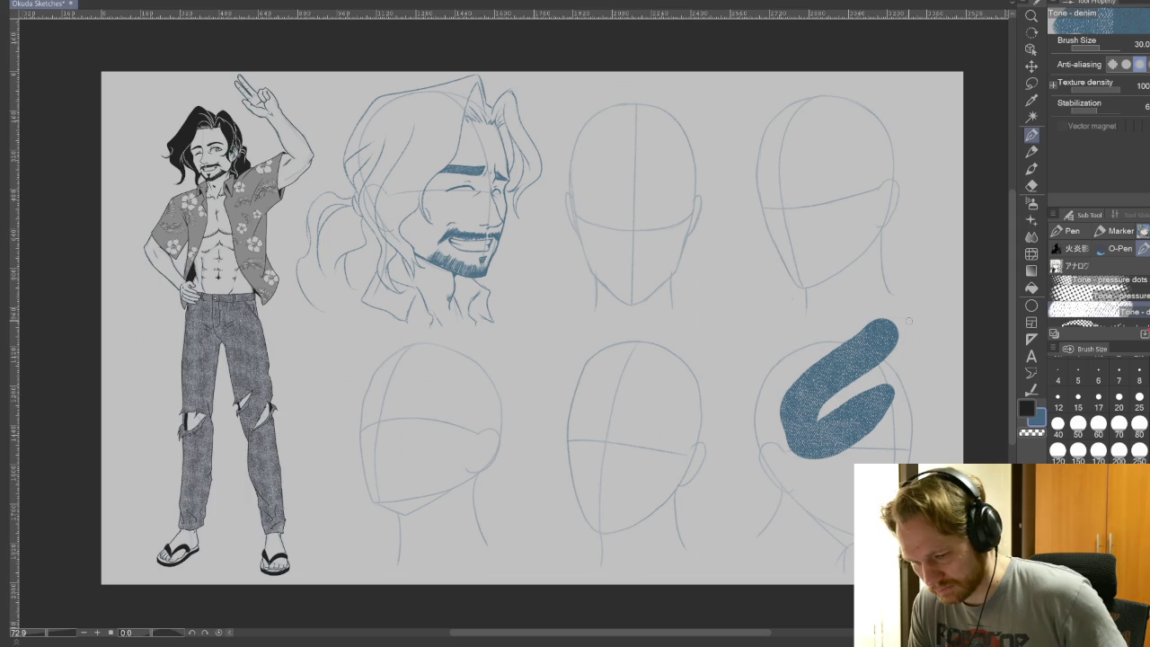
key("ctrl+z")
left_click(1027, 413)
mouse_move(887, 340)
left_mouse_down()
mouse_move(816, 404)
mouse_move(912, 452)
left_mouse_up()
key("ctrl+z")
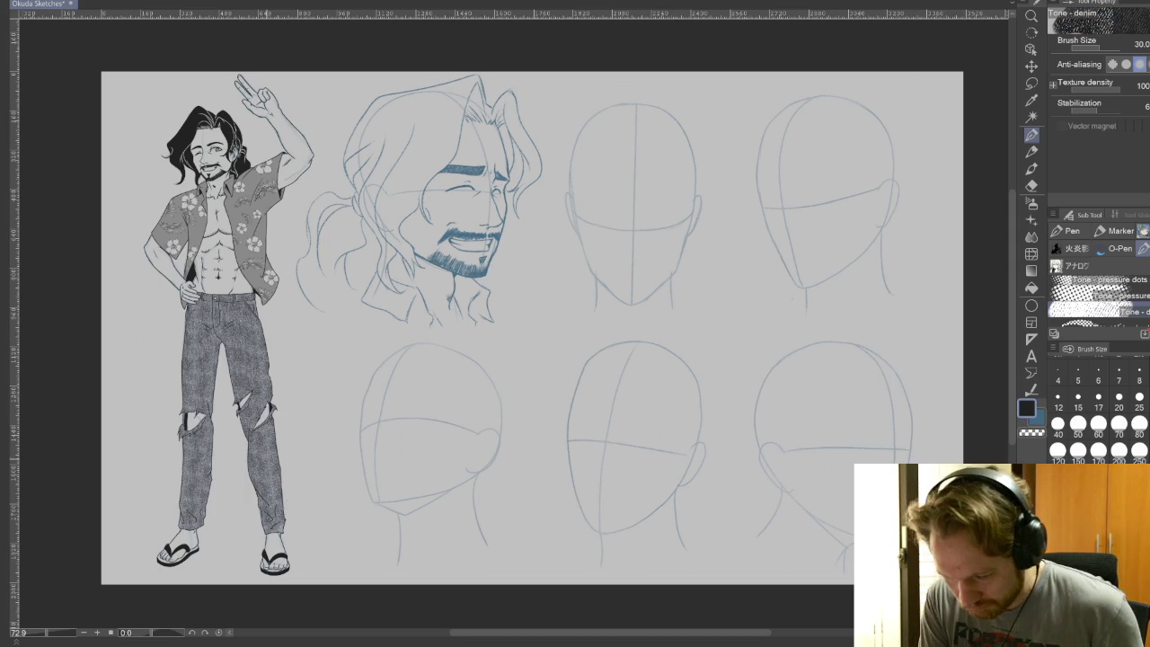
Test denim texture on the jeans leg and two lower heads, undoing each, then go to painting brushes
left_click_drag(280, 449, 269, 508)
key("ctrl+z")
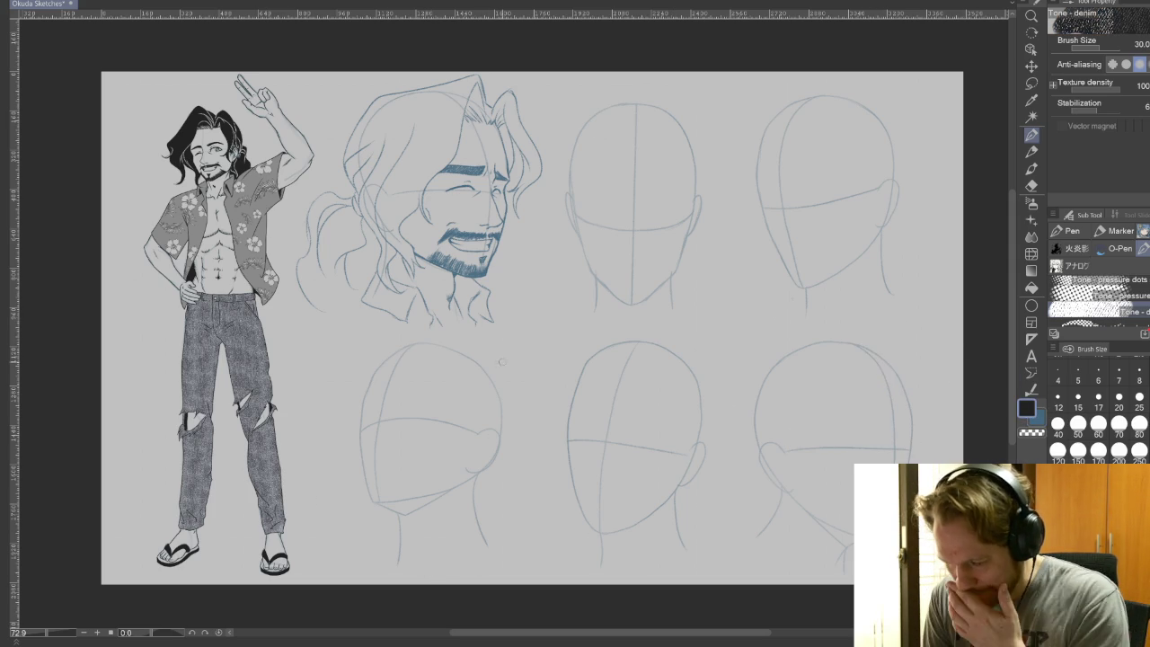
left_click_drag(499, 361, 478, 534)
key("ctrl+z")
left_click_drag(703, 280, 611, 564)
key("ctrl+z")
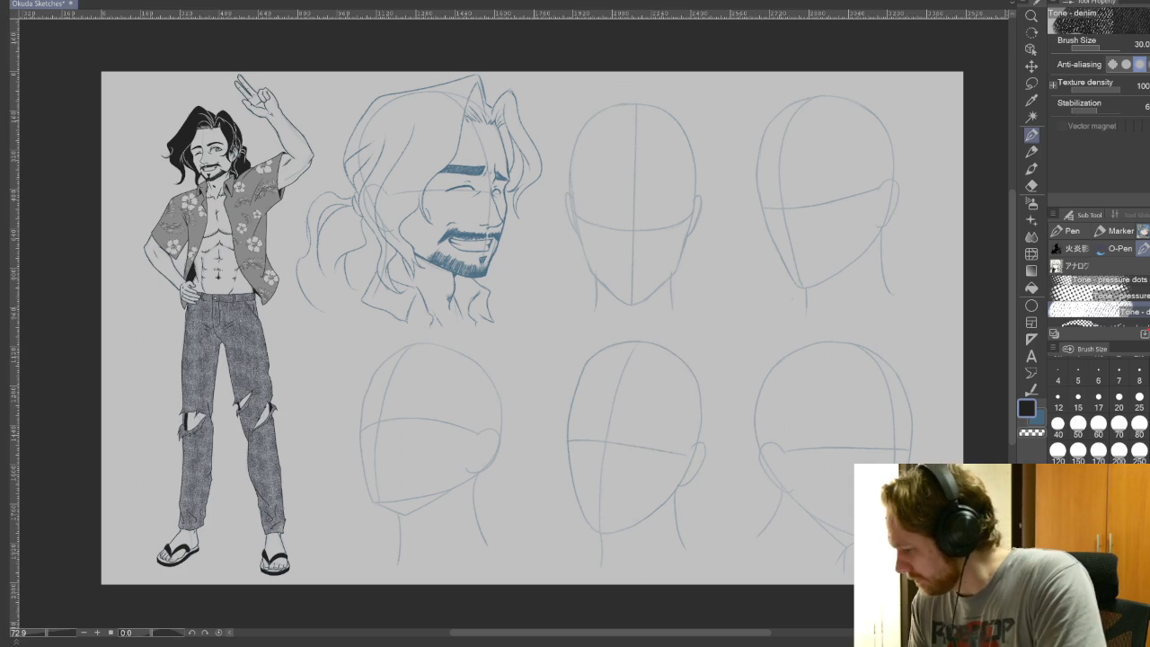
scroll(1105, 300, "down", 2)
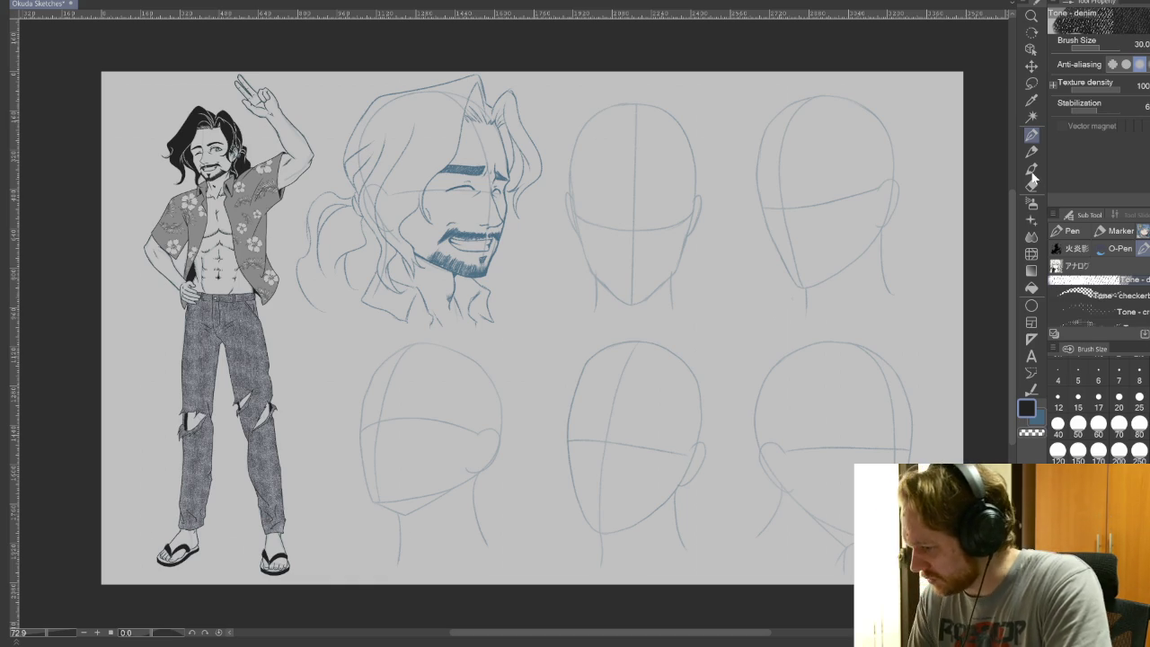
left_click(1031, 168)
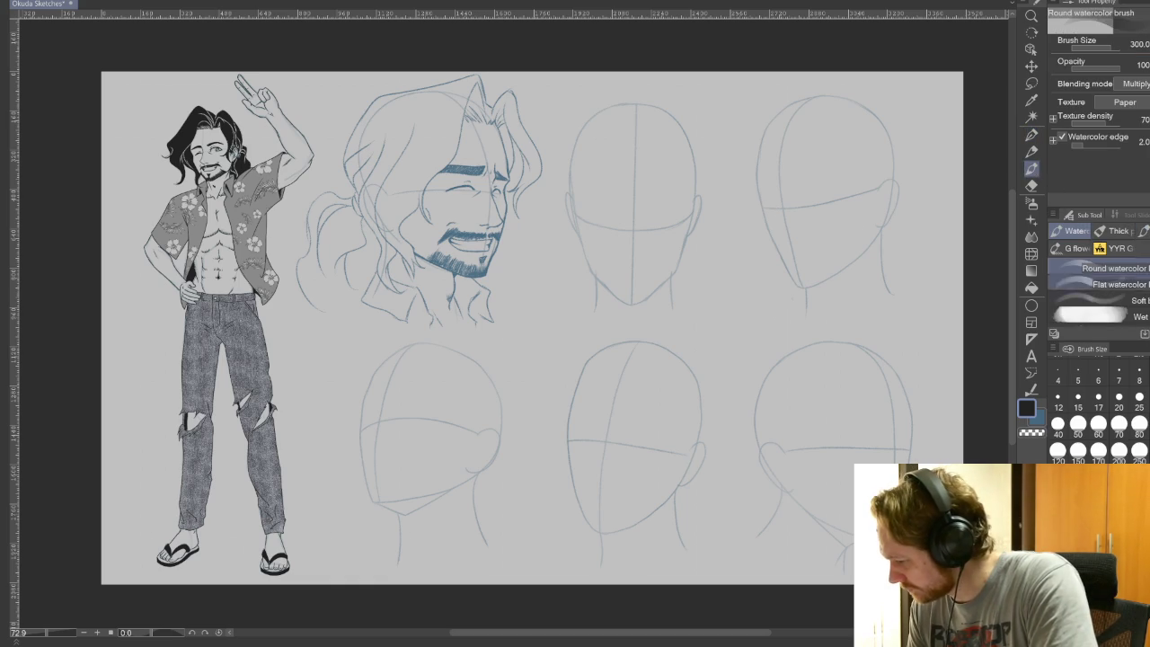
Browse the Watercolor and G flow brush groups and settle on the G flow 点描 stipple brush
scroll(1105, 288, "down", 5)
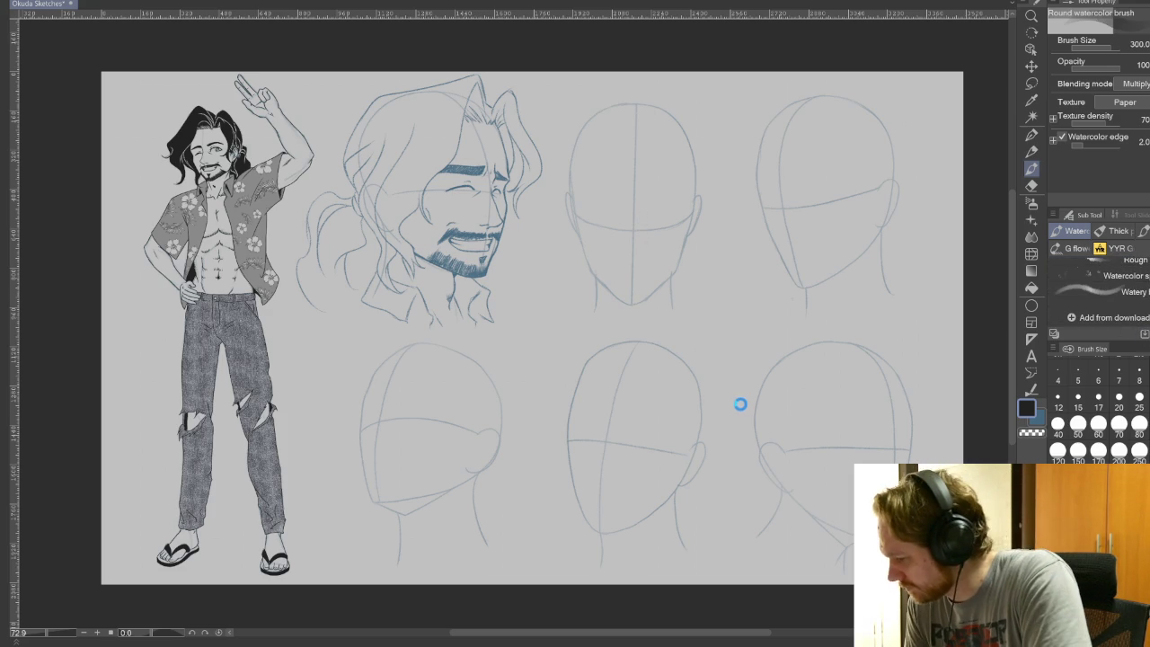
key("b")
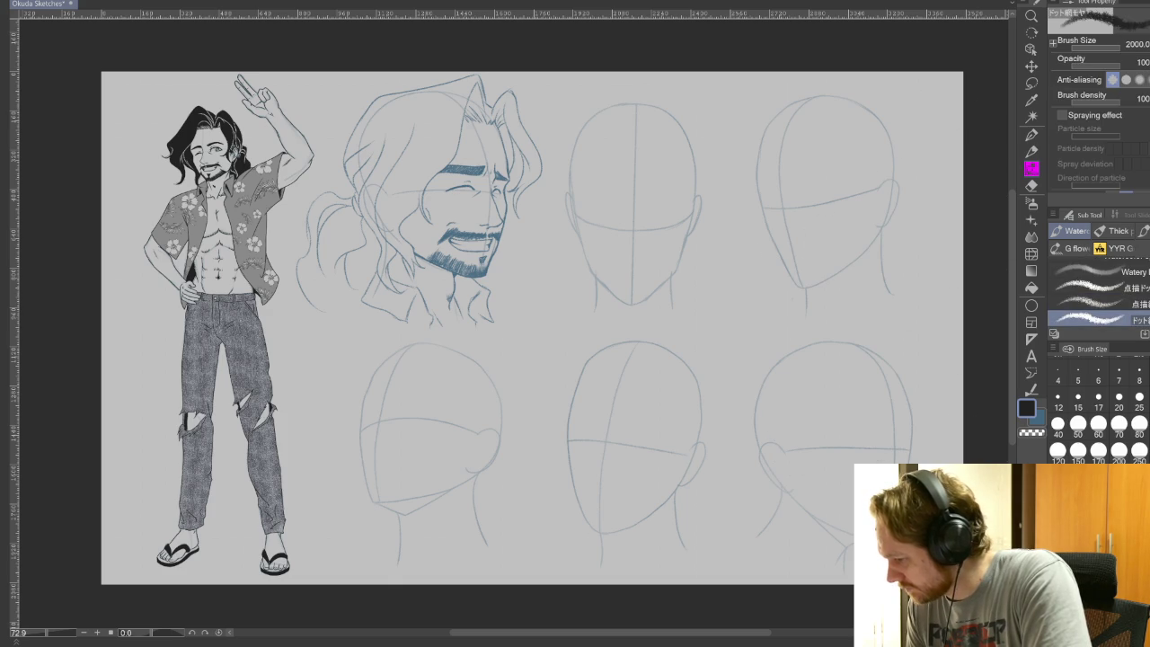
left_click(1067, 248)
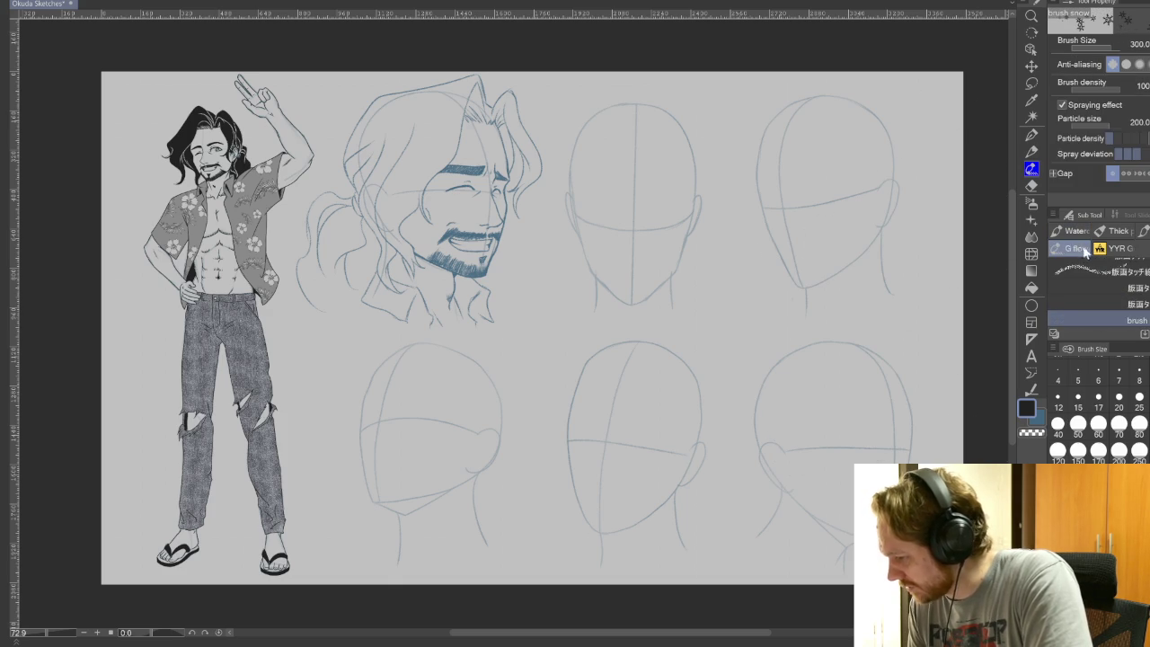
scroll(1096, 288, "down", 1)
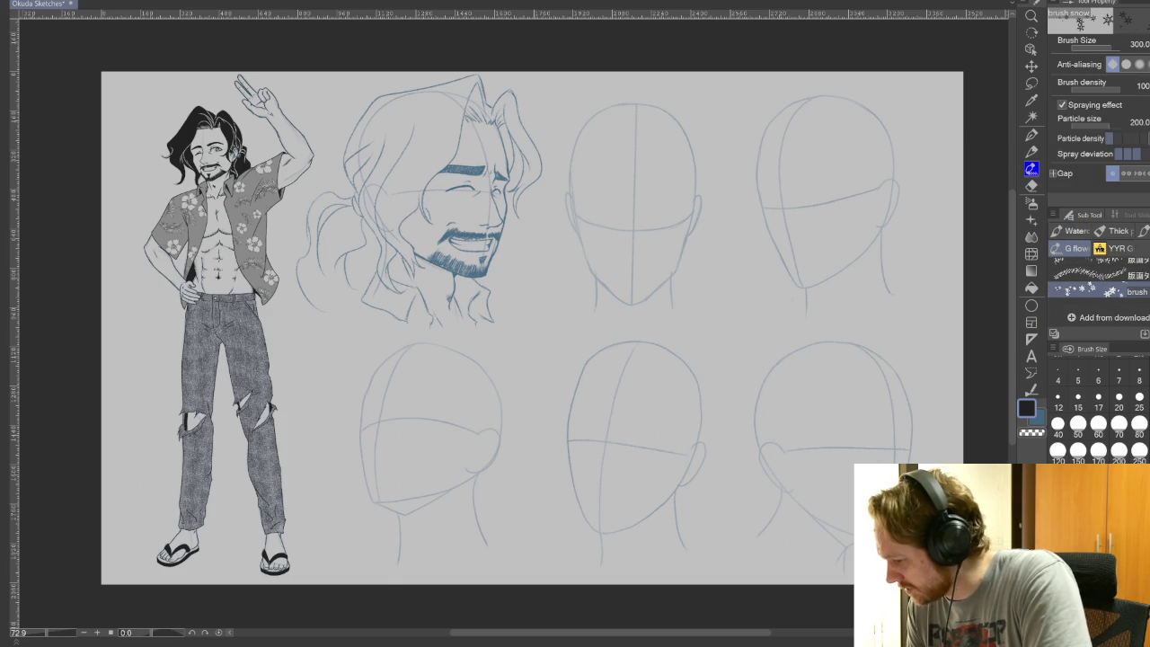
left_click(1073, 231)
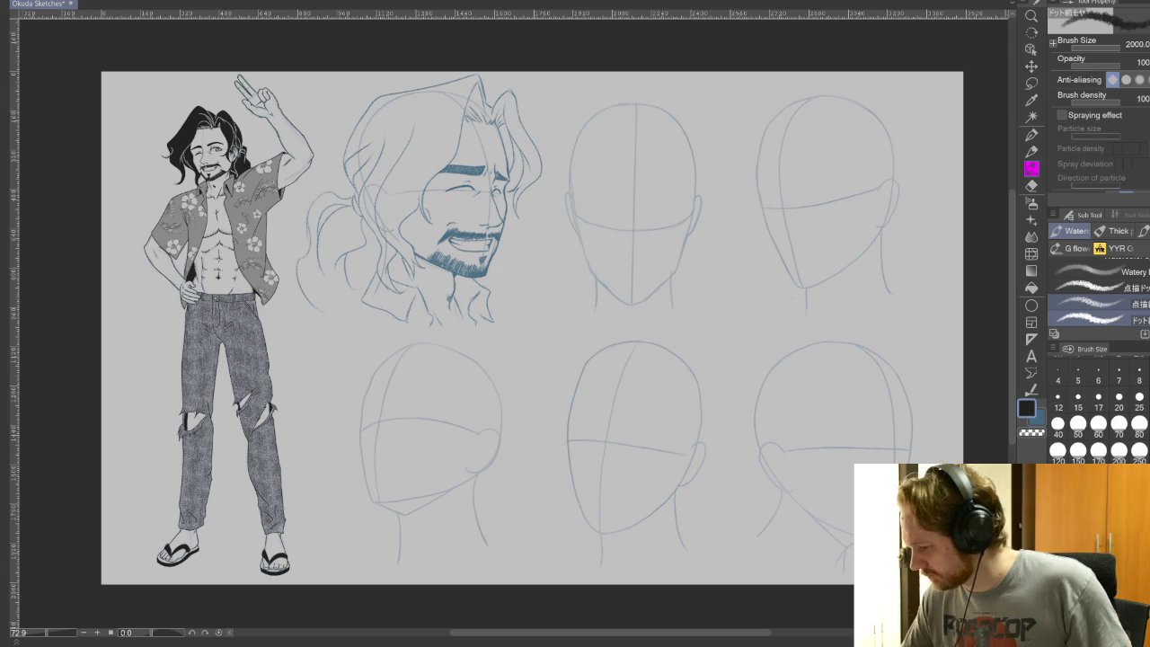
left_click(1096, 287)
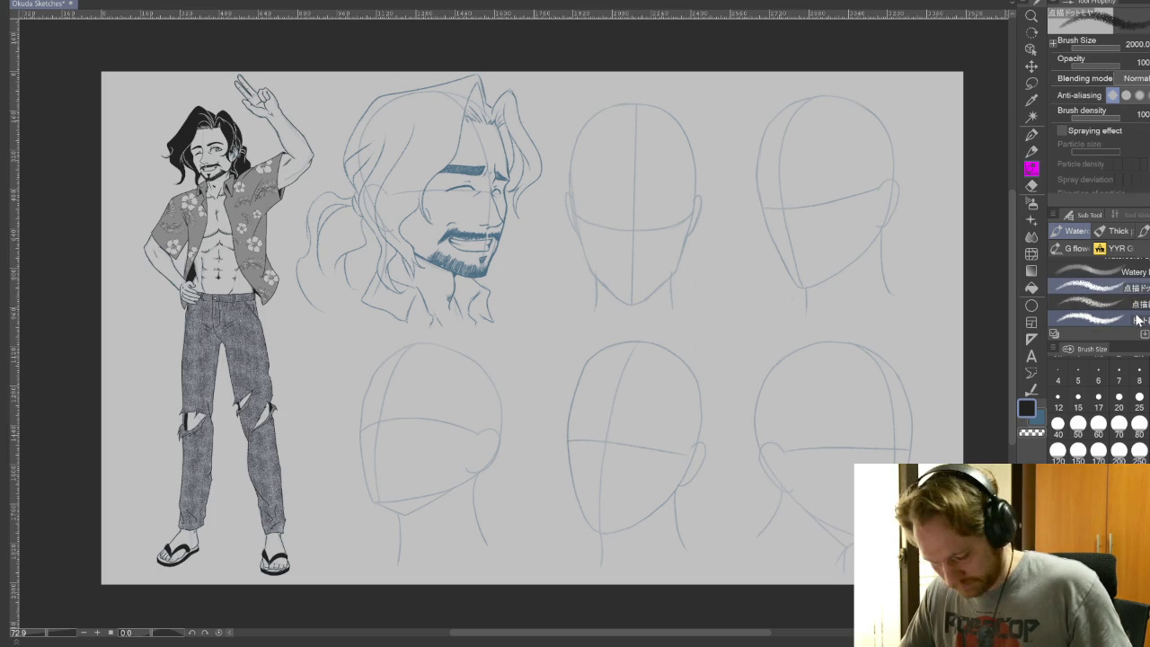
left_click(1077, 254)
scroll(1096, 279, "down", 1)
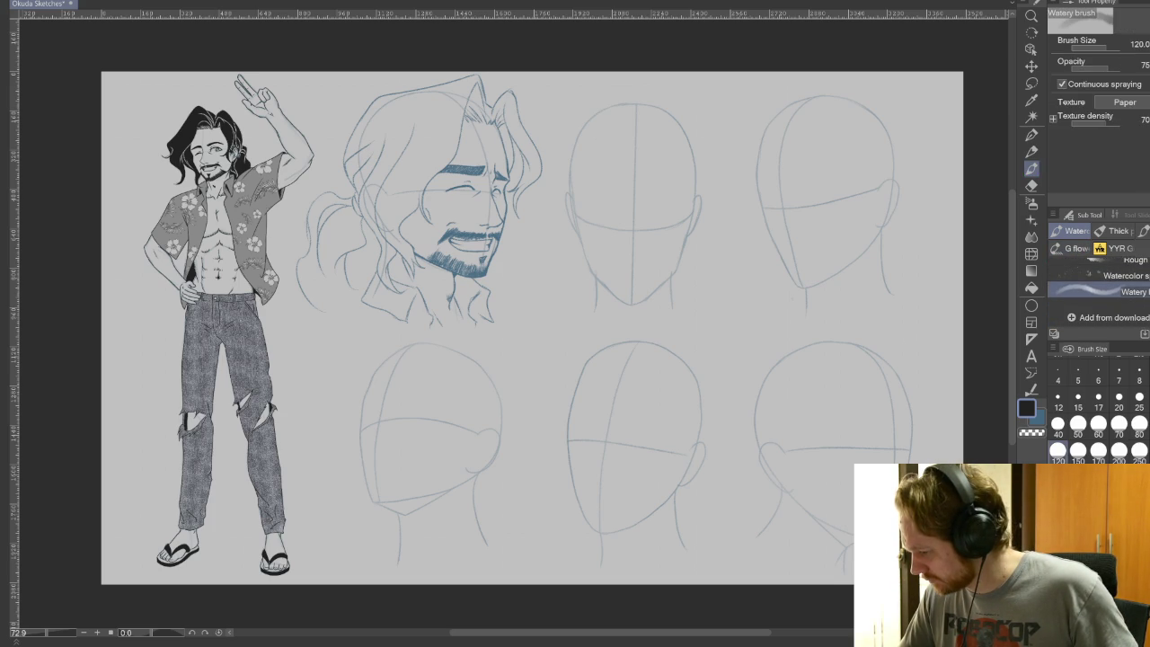
scroll(1096, 287, "up", 2)
scroll(1096, 287, "up", 1)
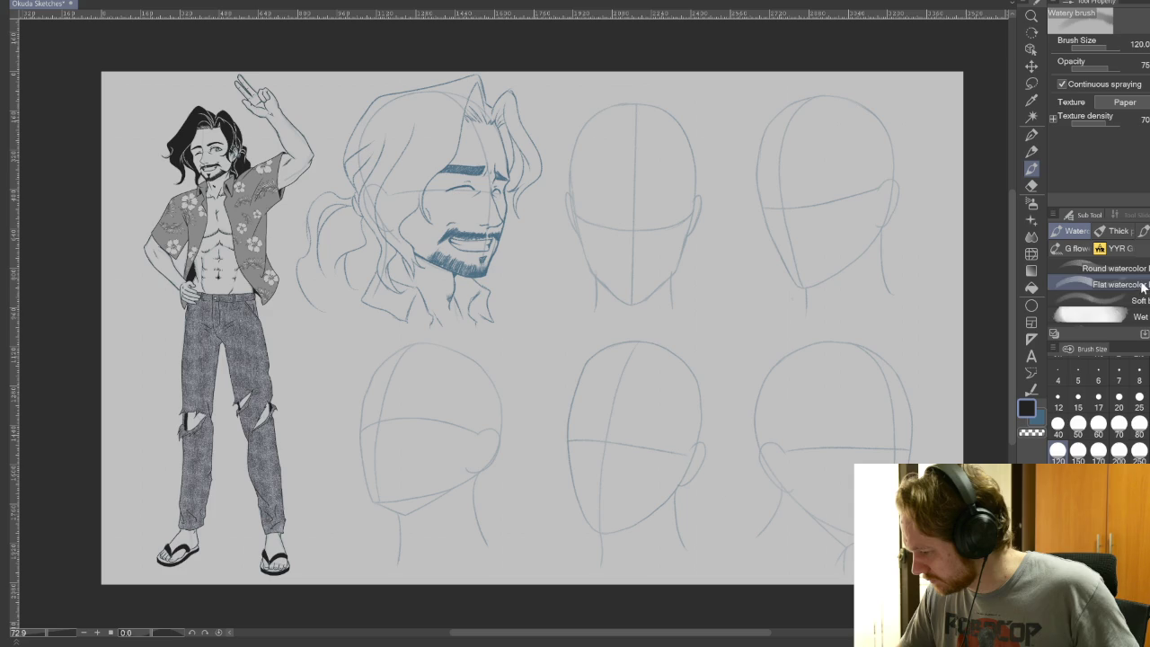
left_click(1077, 249)
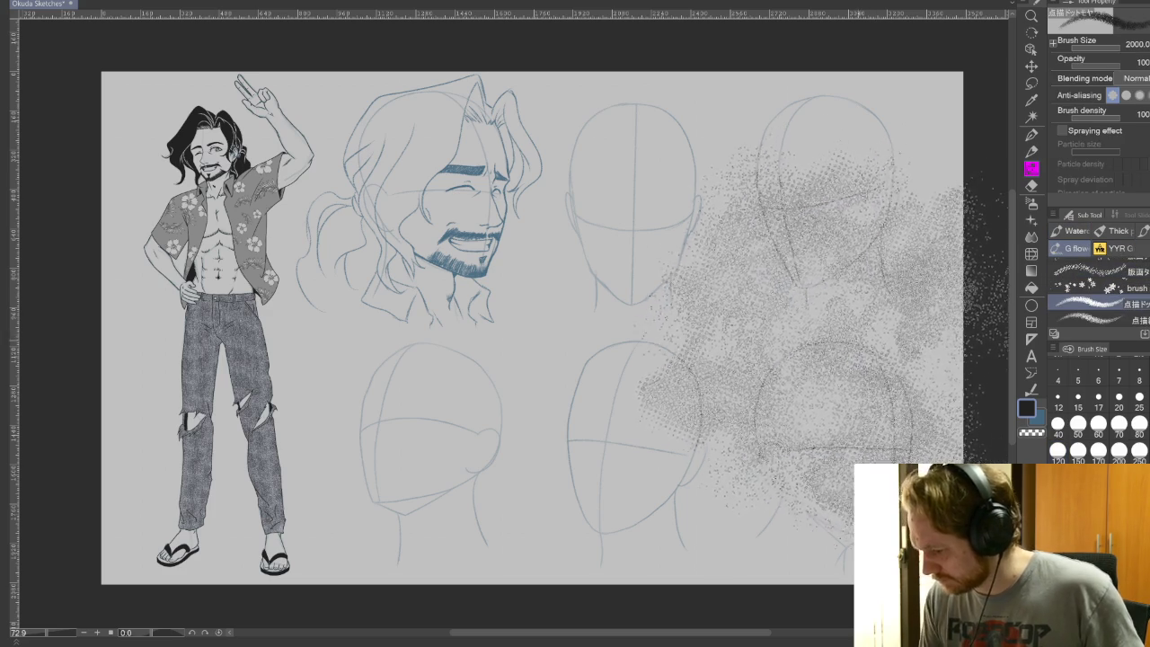
Test the stipple brush and a second preset with thin, wide and huge strokes, undoing each
left_click_drag(794, 329, 714, 429)
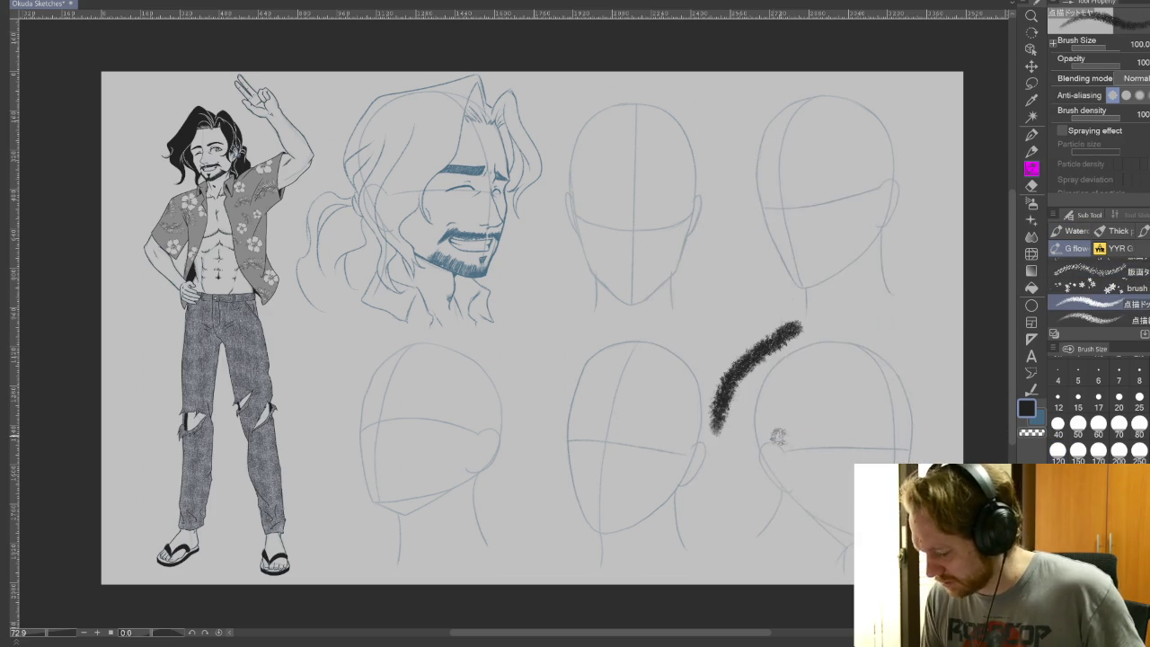
key("ctrl+z")
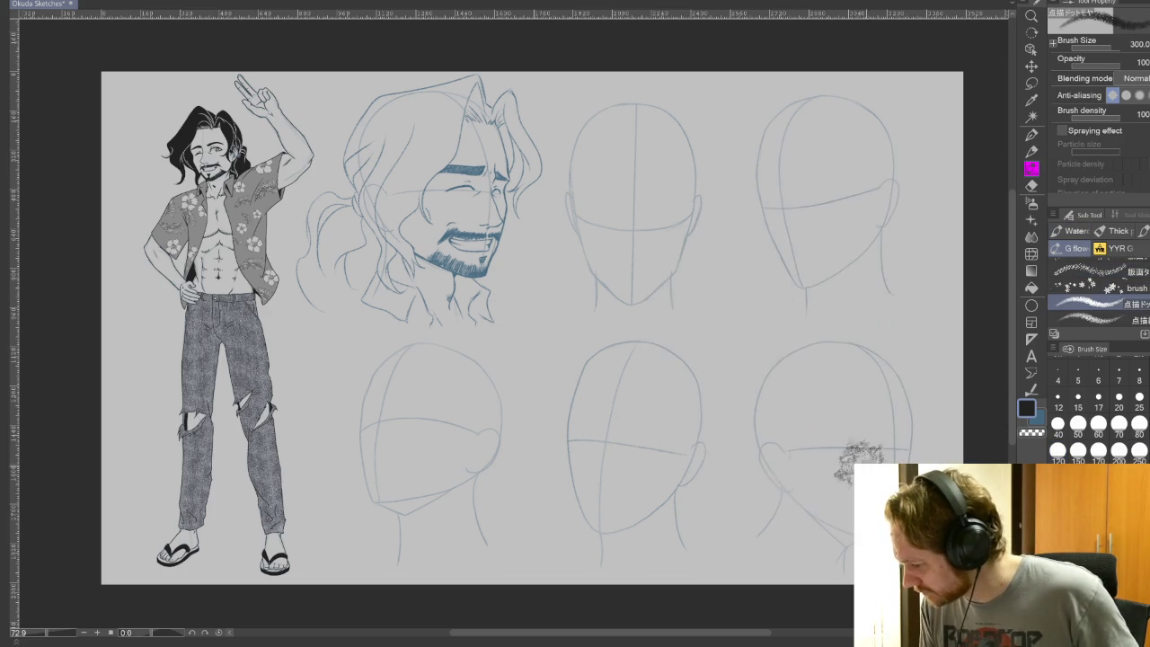
left_click_drag(791, 327, 738, 485)
key("ctrl+z")
left_click(1087, 319)
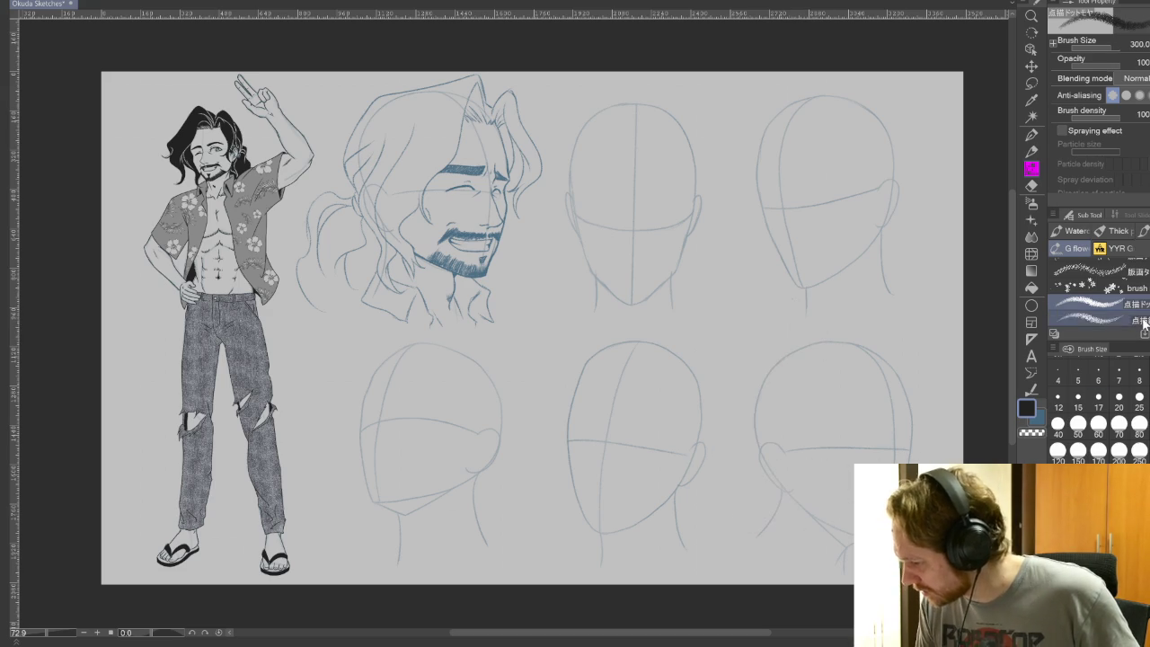
left_click_drag(898, 287, 773, 413)
key("ctrl+z")
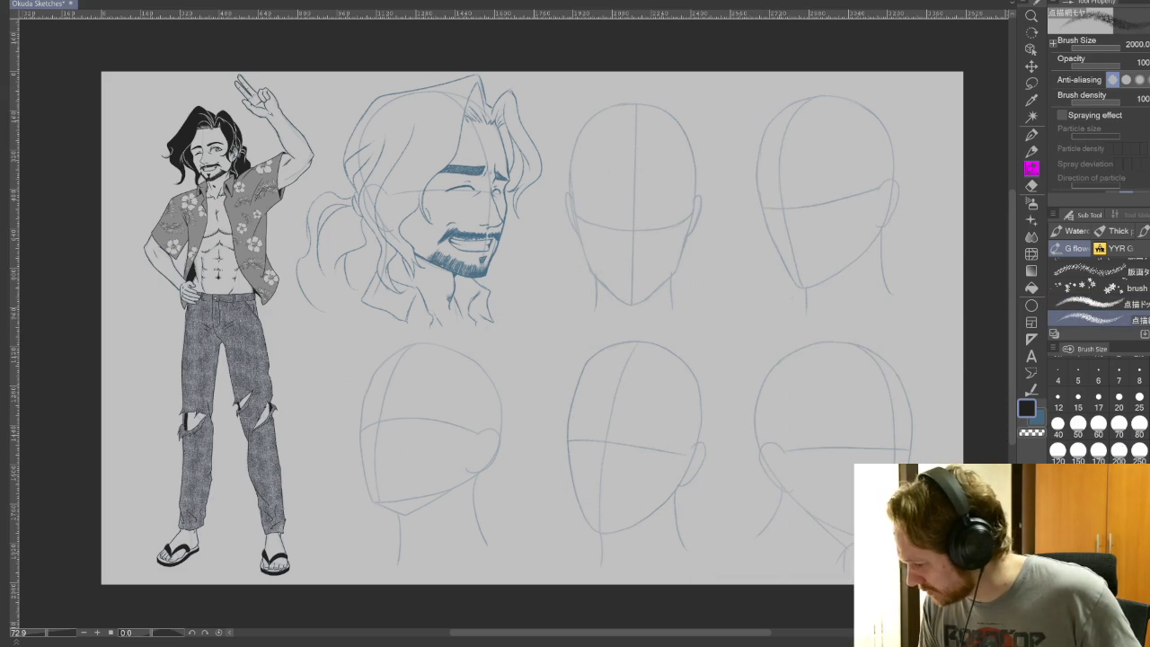
left_click_drag(779, 310, 736, 424)
key("ctrl+z")
Set the brush size to 300, try three textured presets on the heads, then undo them
left_click(1139, 449)
mouse_move(791, 301)
left_mouse_down()
mouse_move(718, 415)
mouse_move(706, 463)
left_mouse_up()
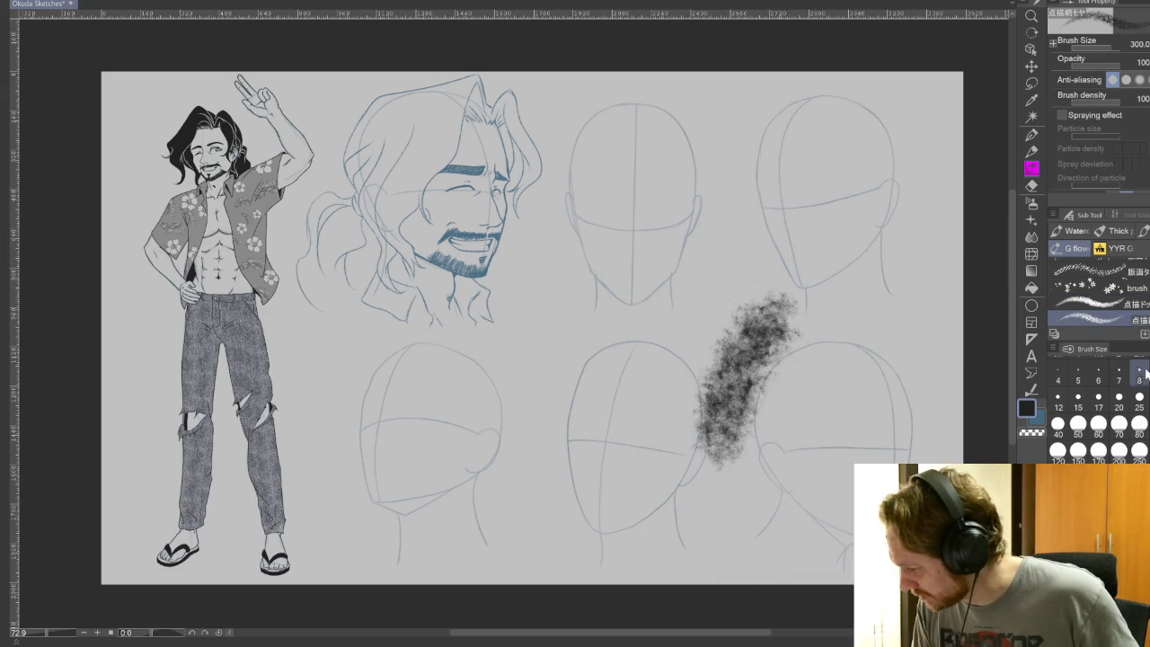
scroll(1096, 288, "down", 2)
left_click(1087, 289)
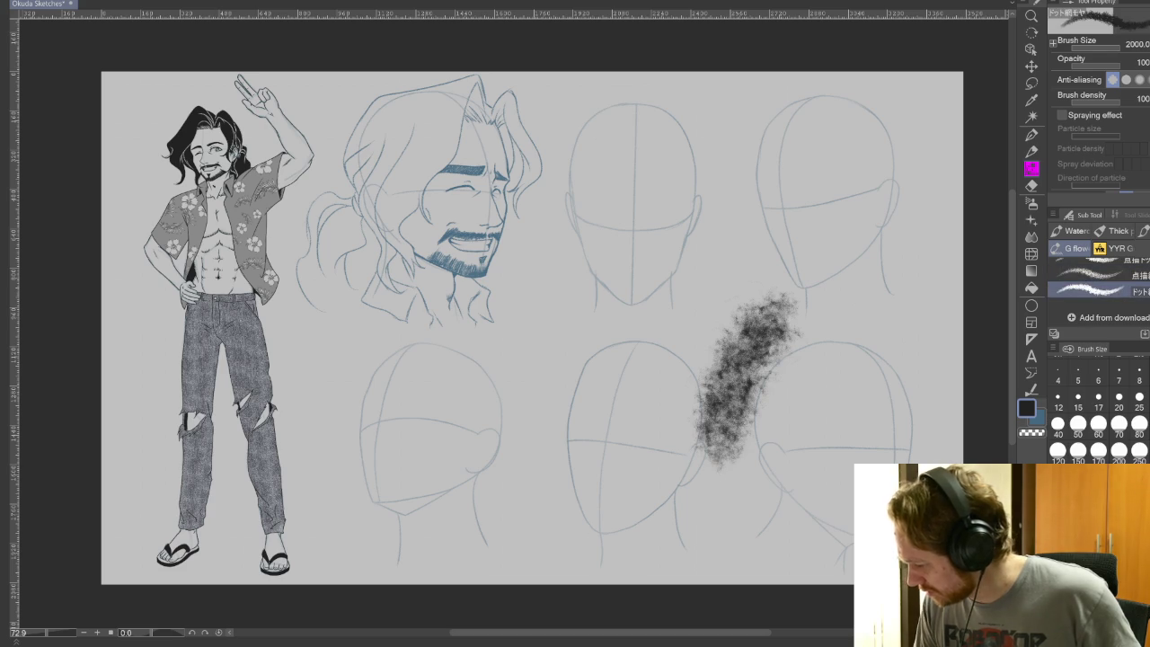
mouse_move(867, 310)
left_mouse_down()
mouse_move(876, 355)
mouse_move(804, 476)
left_mouse_up()
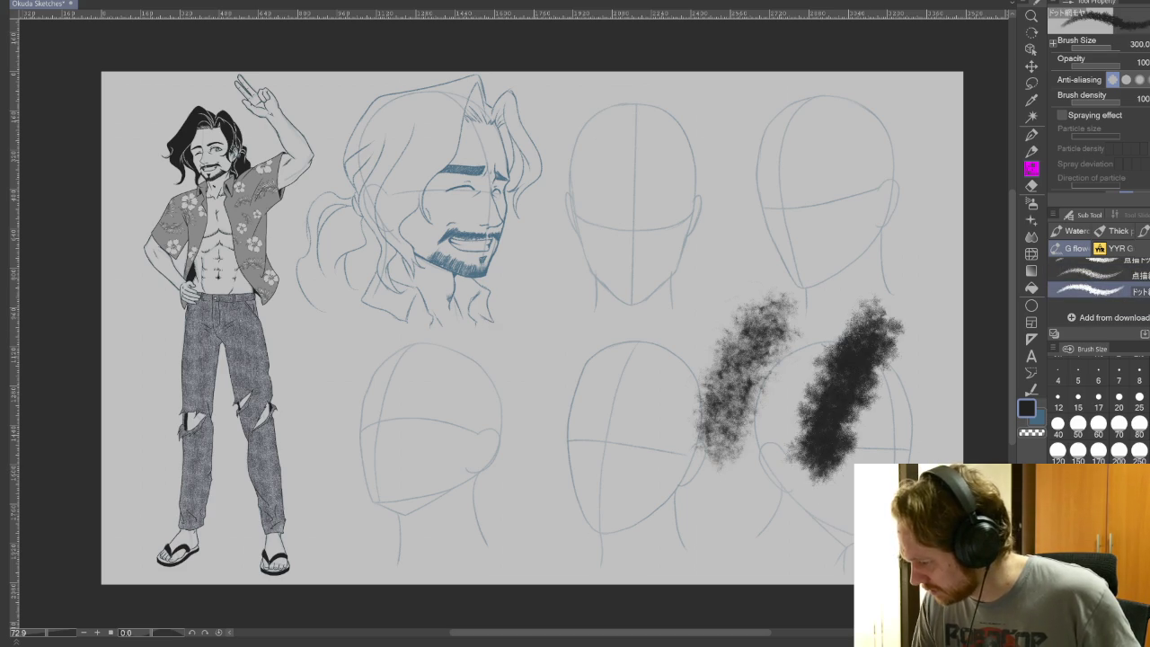
scroll(1096, 287, "up", 1)
left_click(1087, 274)
left_click_drag(687, 292, 597, 480)
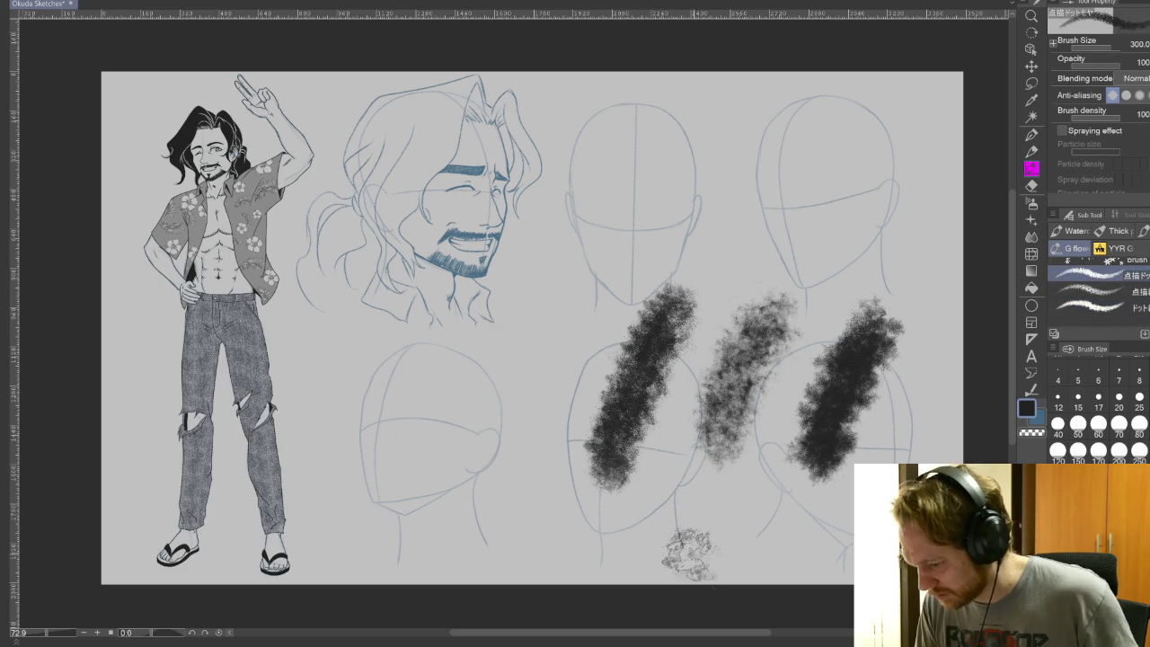
key("ctrl+z")
key("ctrl+z")
key("ctrl+z")
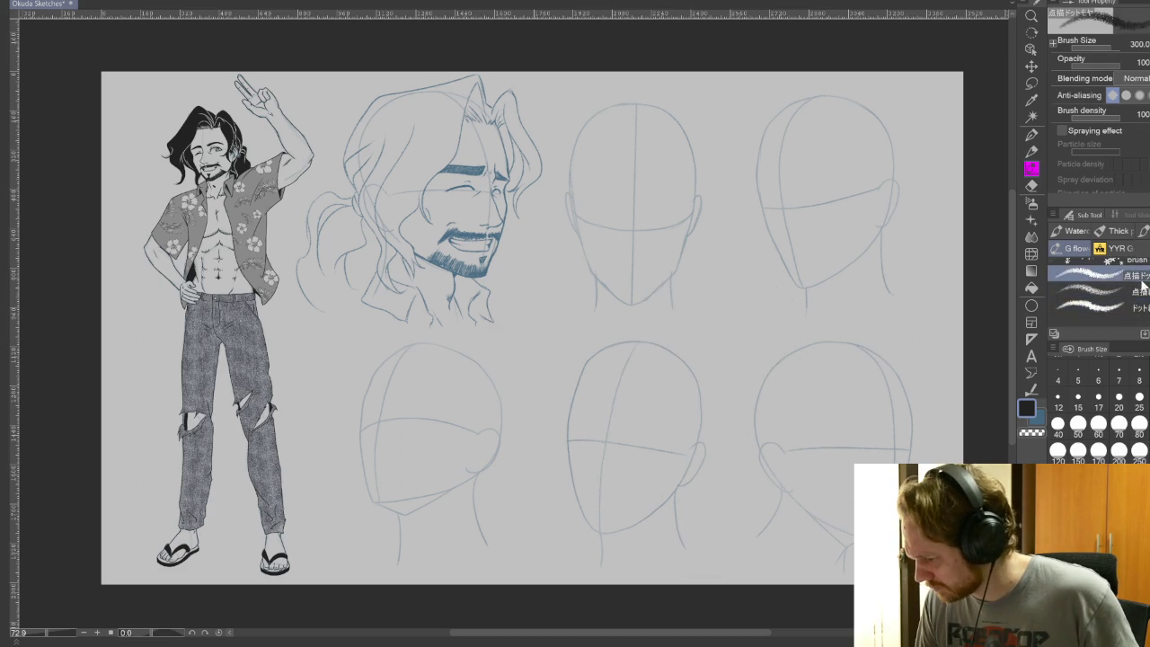
Test more dark textured and dotted spray brushes on the right heads, undoing the bottom stroke
left_click(696, 306)
left_click_drag(710, 297, 647, 422)
left_click(1096, 290)
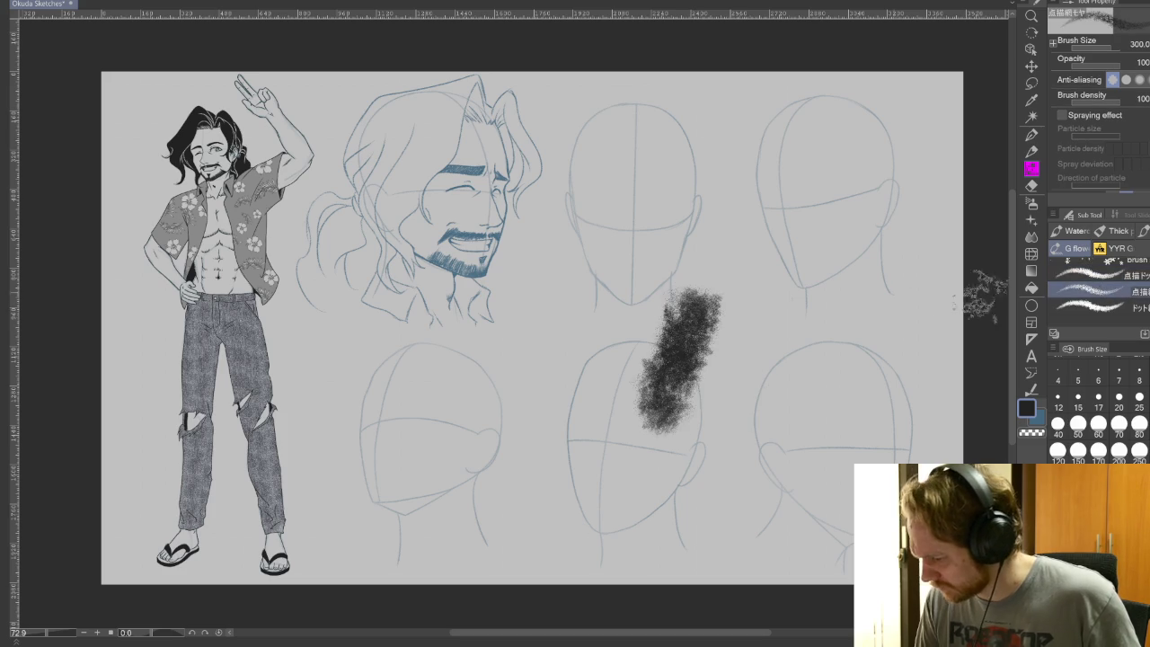
left_click_drag(782, 287, 732, 416)
left_click(1105, 307)
left_click_drag(844, 332, 813, 422)
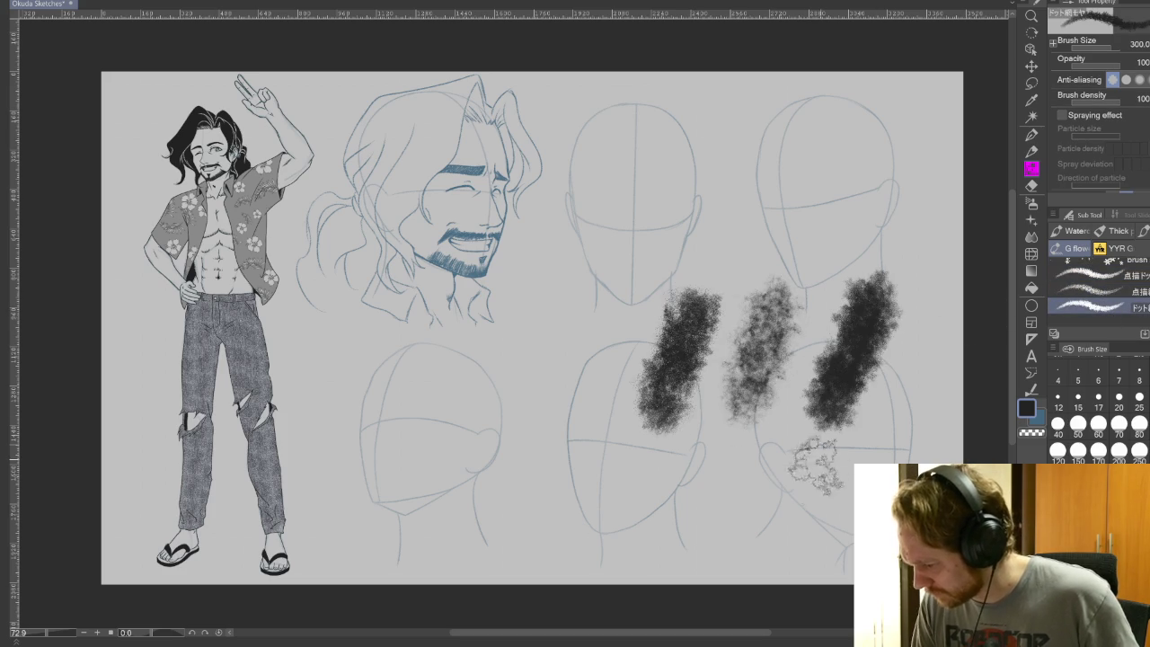
mouse_move(849, 481)
left_mouse_down()
mouse_move(786, 517)
mouse_move(548, 525)
left_mouse_up()
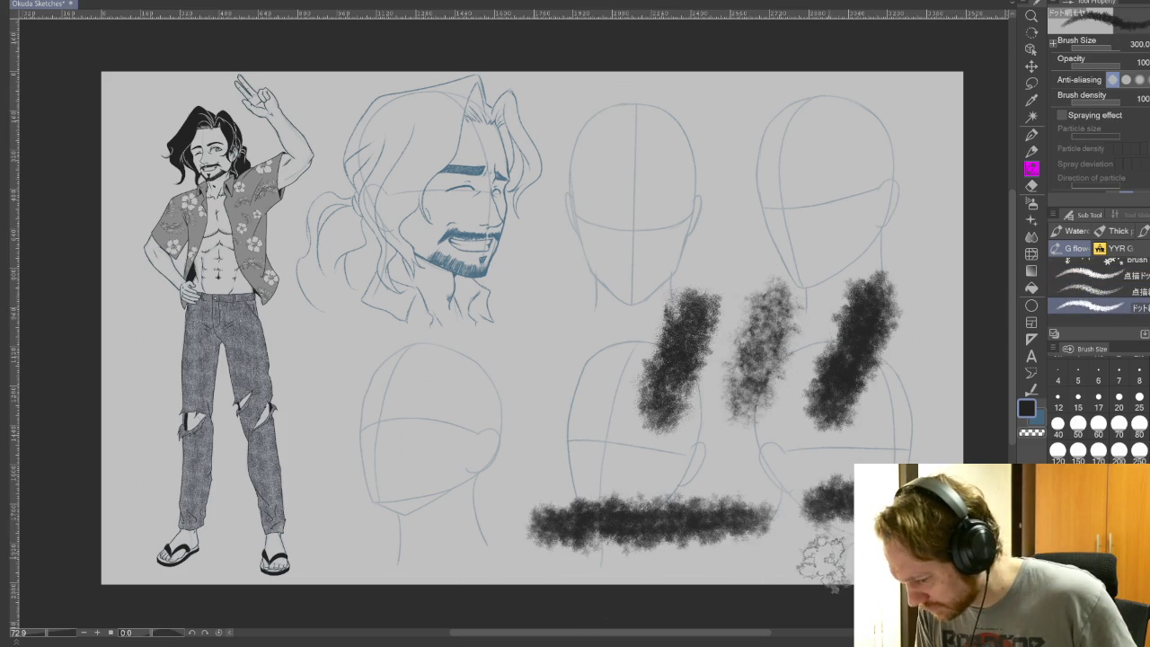
key("ctrl+z")
key("ctrl+z")
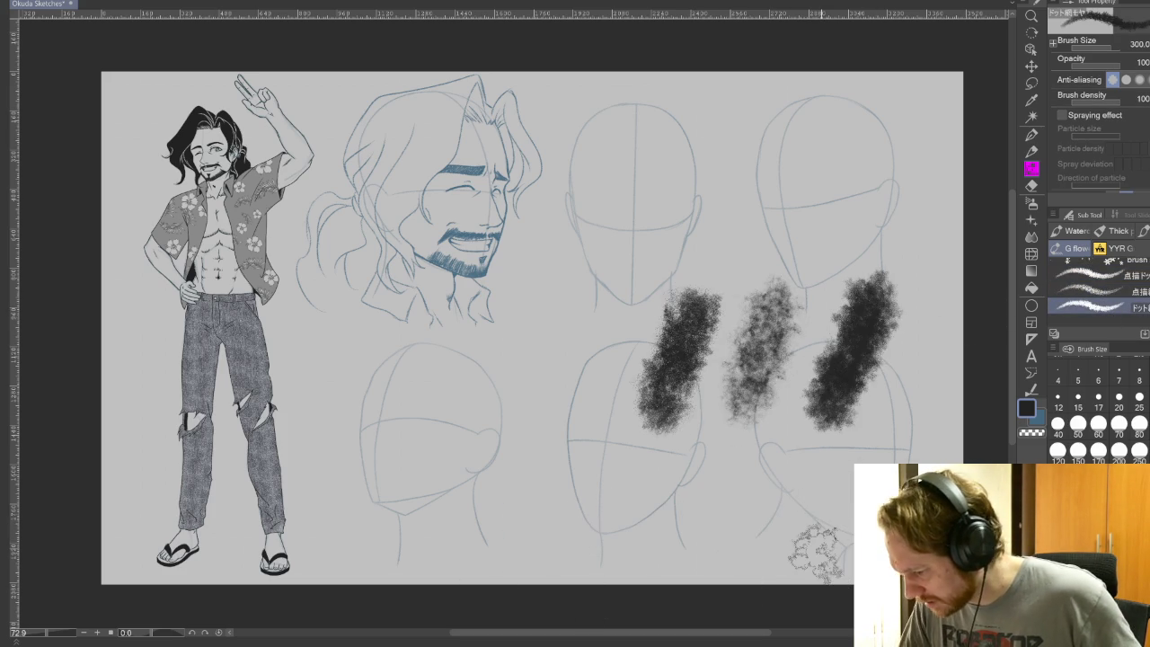
left_click_drag(679, 422, 692, 359)
Bring the remaining dark spray strokes into view and undo them all
scroll(688, 350, "up", 2)
scroll(700, 360, "up", 2)
scroll(701, 359, "up", 1)
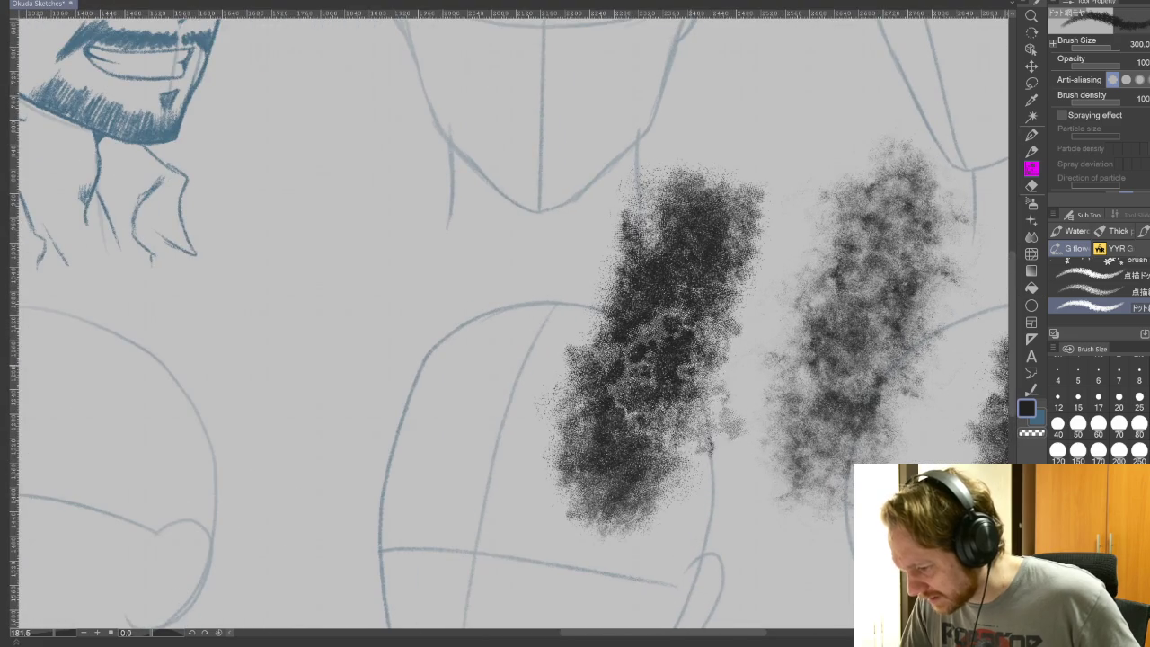
scroll(701, 359, "up", 1)
left_click_drag(555, 429, 370, 424)
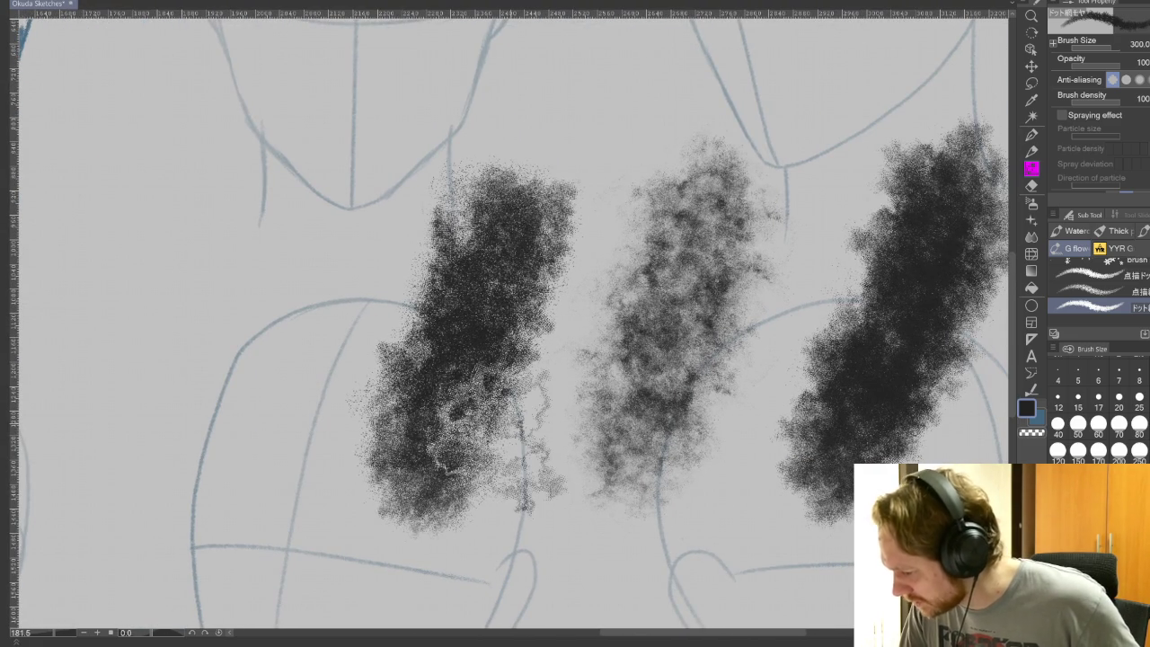
key("ctrl+z")
key("ctrl+z")
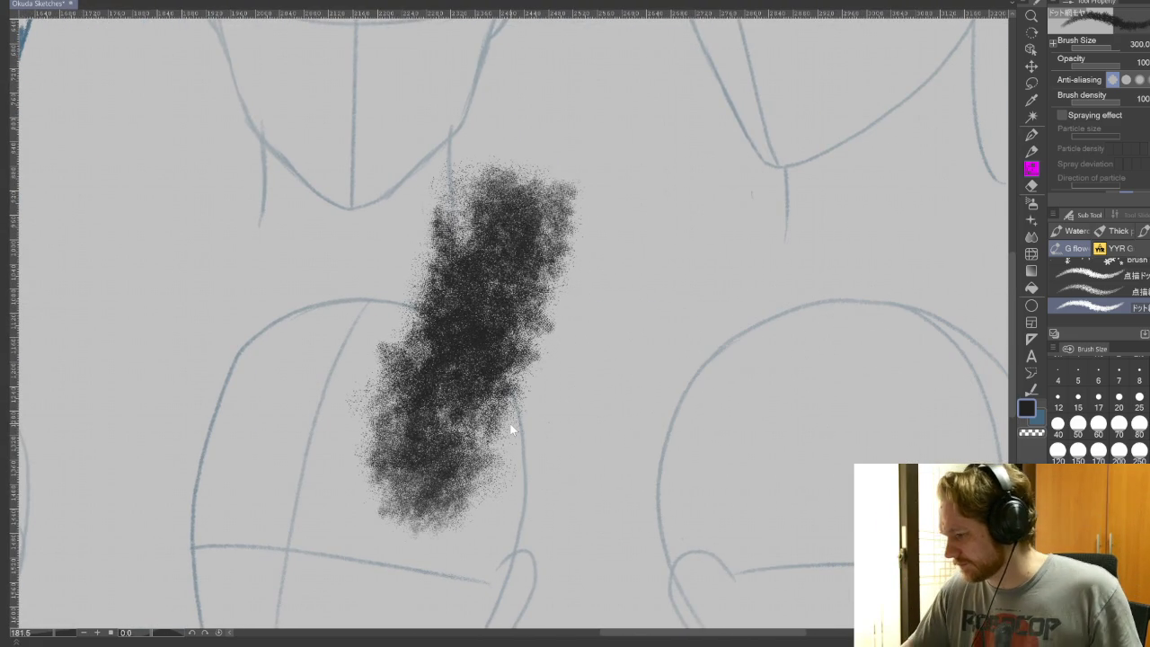
key("ctrl+z")
key("ctrl+z")
key("ctrl+z")
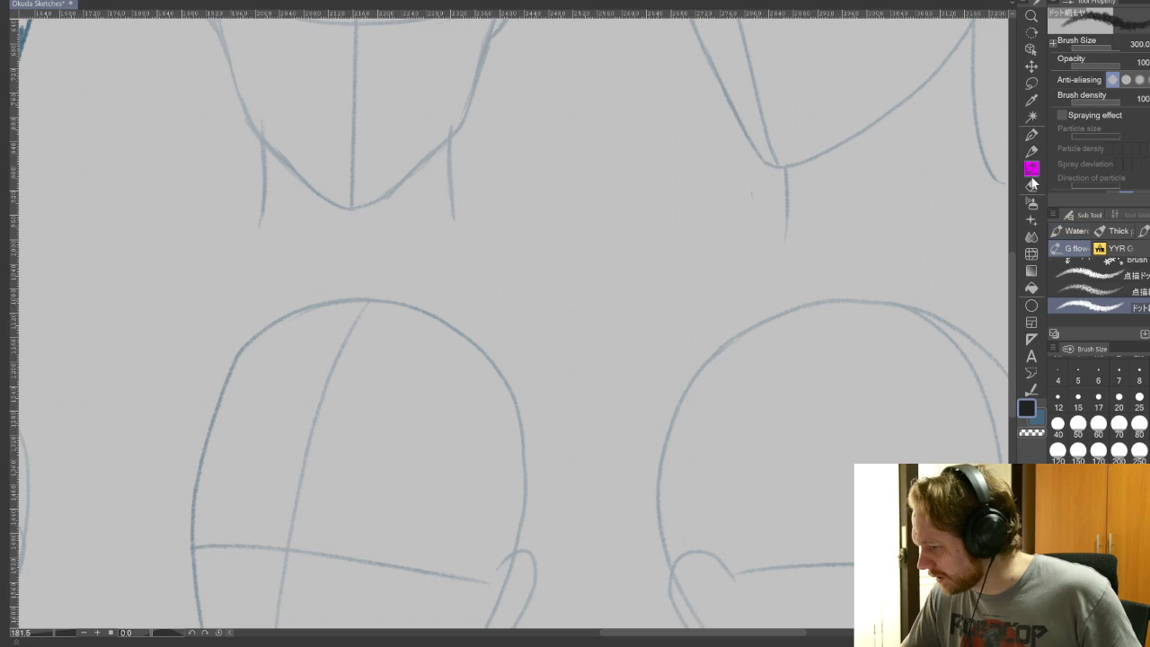
Browse the analog pen, marker and O-Pen groups and choose the analog textured hatch brush
left_click(1031, 135)
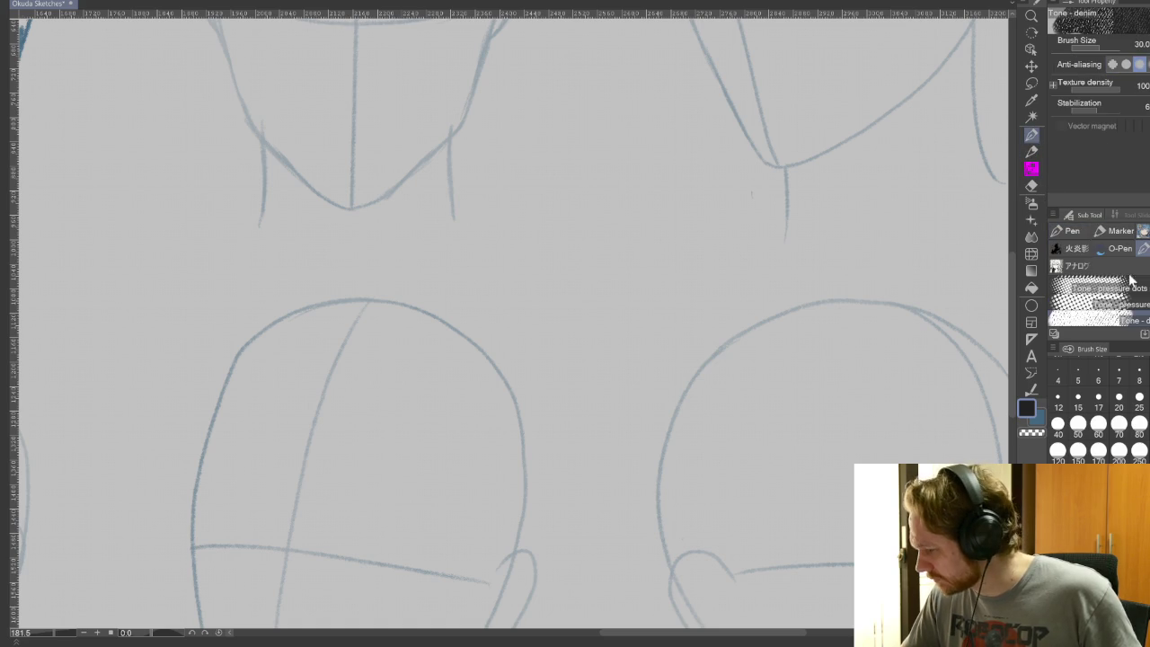
left_click(1079, 267)
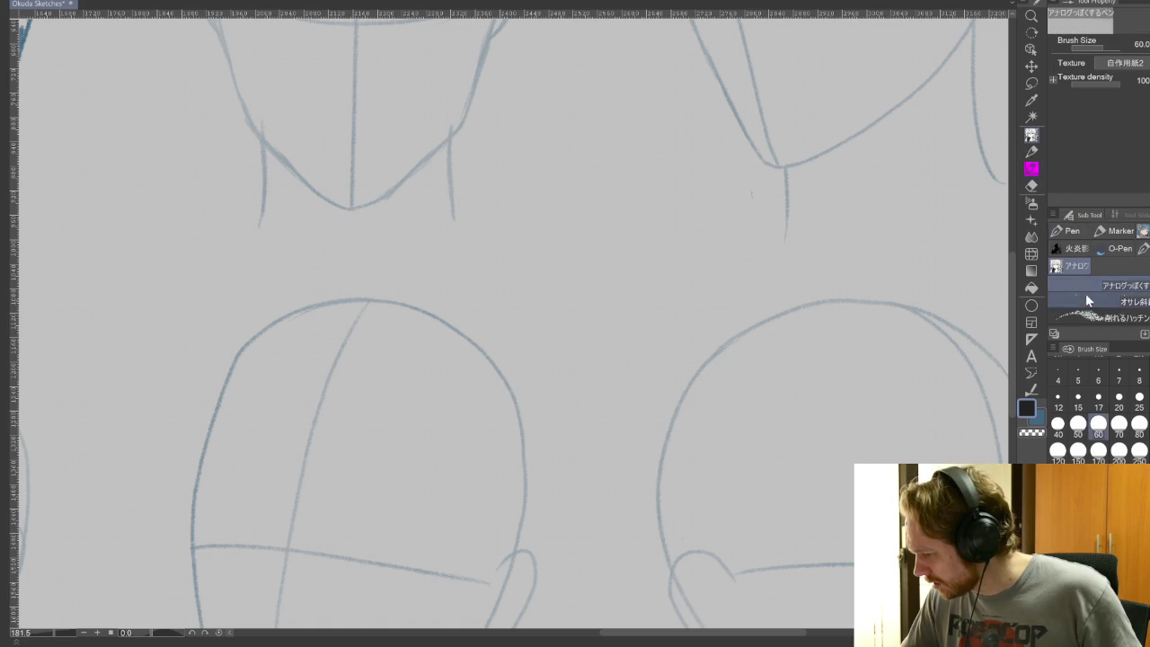
left_click(1094, 290)
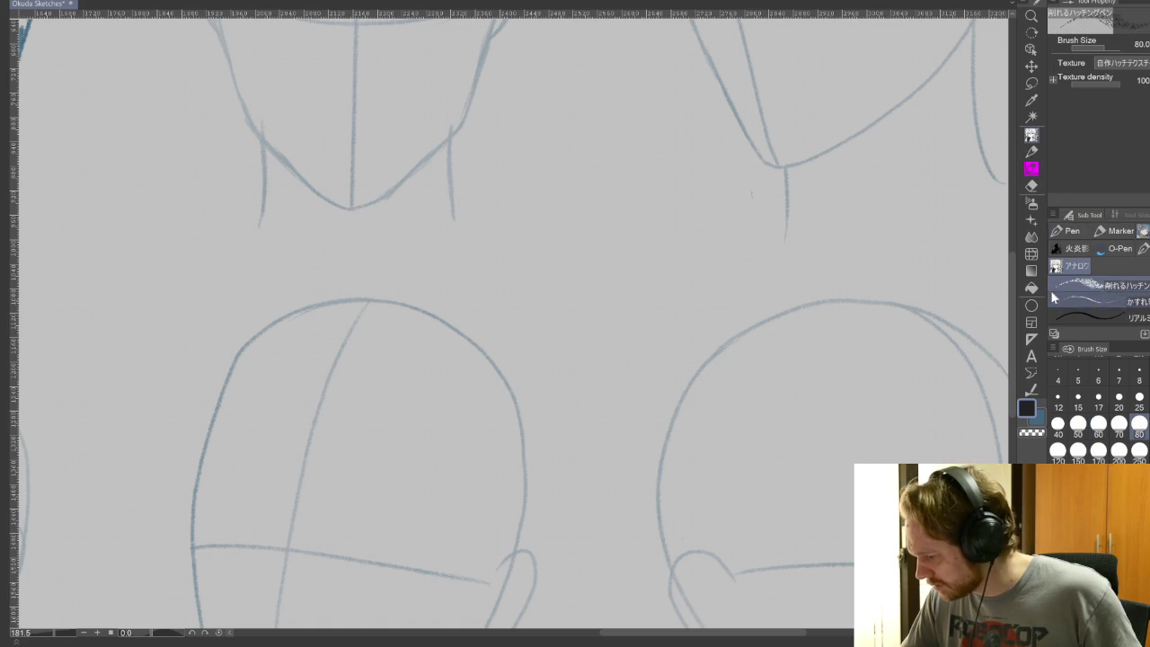
scroll(1109, 290, "up", 2)
left_click(1115, 286)
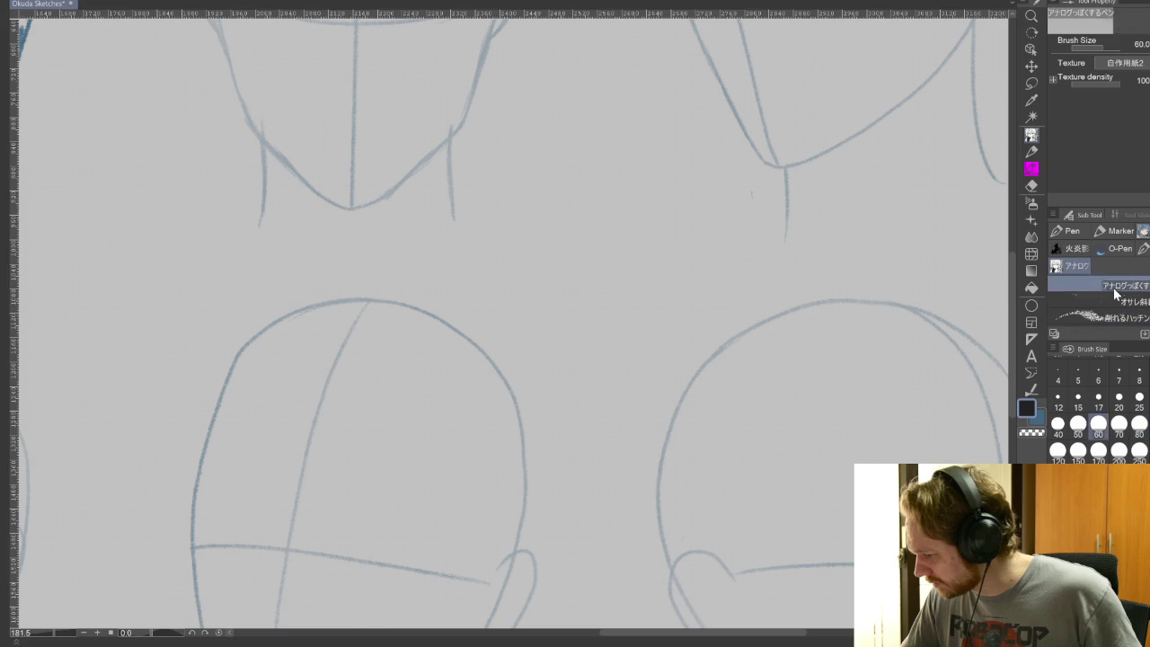
left_click(1102, 236)
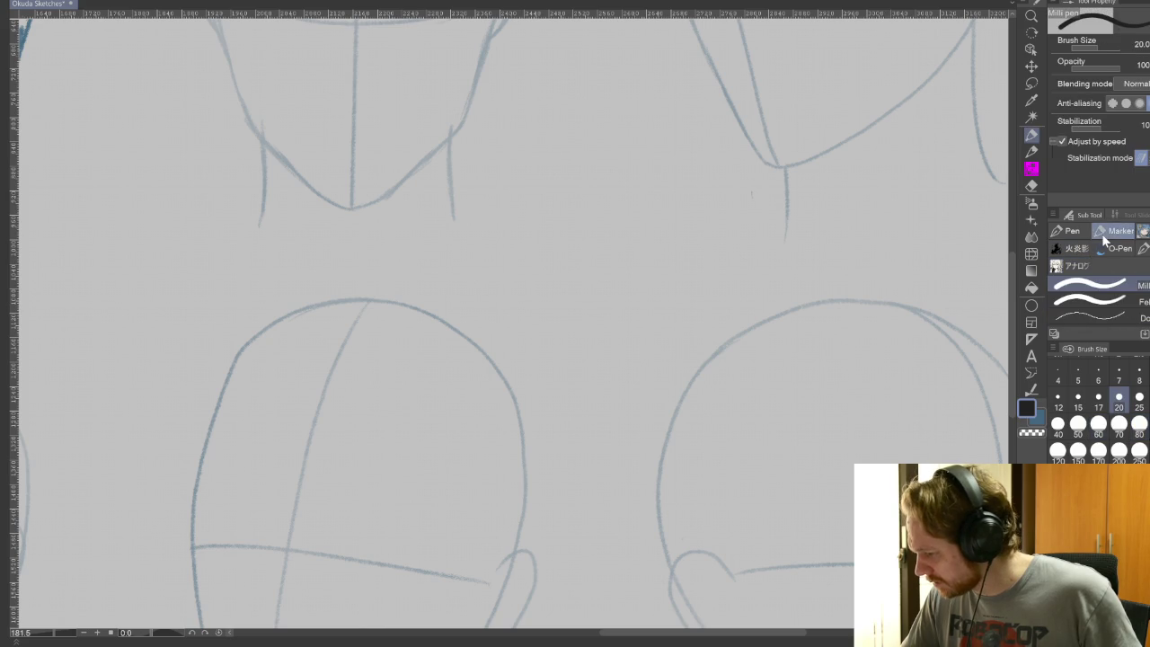
left_click(1130, 251)
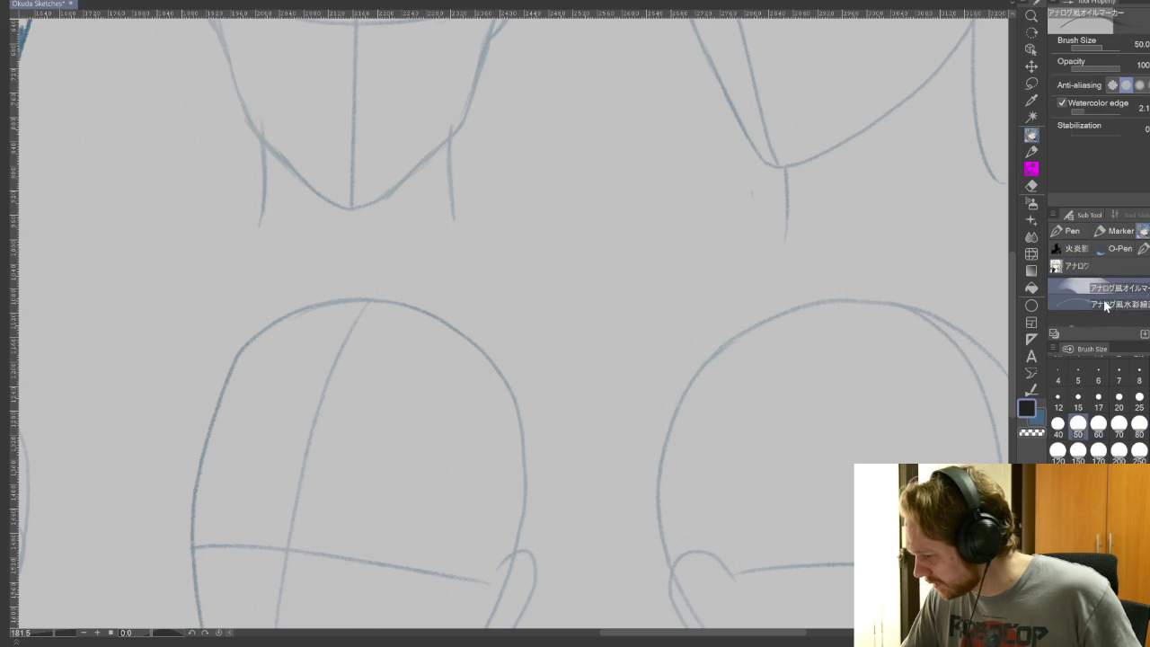
left_click(1110, 292)
scroll(1112, 309, "down", 1)
left_click(1112, 316)
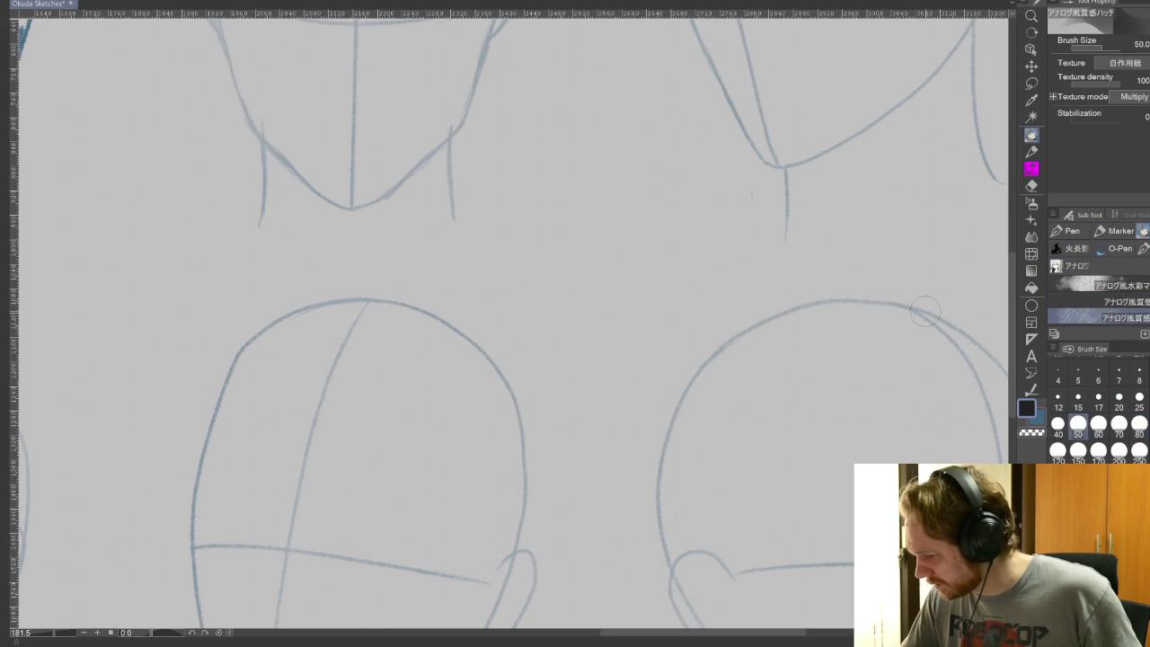
Draw several pencil-hatch test patches across the heads and undo each one
left_click_drag(728, 413, 988, 243)
key("ctrl+z")
left_click_drag(782, 368, 809, 405)
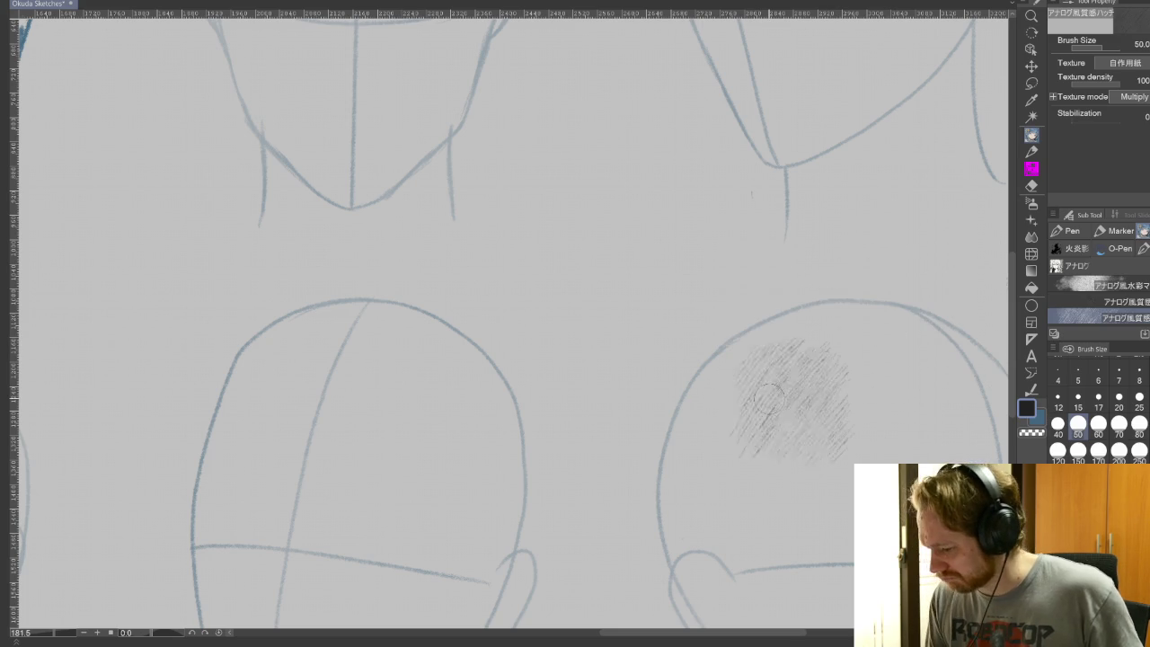
left_click_drag(835, 359, 341, 512)
left_click_drag(377, 584, 844, 449)
key("ctrl+z")
mouse_move(907, 269)
left_mouse_down()
mouse_move(566, 530)
mouse_move(880, 341)
mouse_move(683, 602)
left_mouse_up()
mouse_move(881, 297)
left_mouse_down()
mouse_move(656, 503)
mouse_move(808, 539)
left_mouse_up()
key("ctrl+z")
key("ctrl+z")
key("ctrl+z")
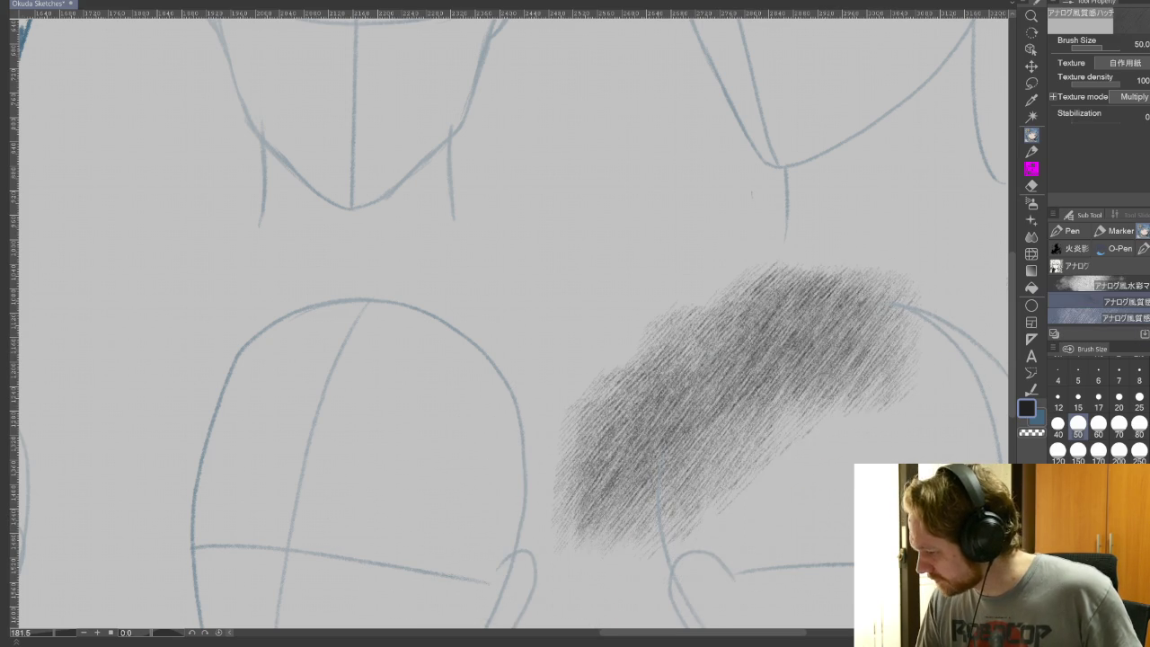
key("ctrl+z")
Test the analog watercolor marker with grey patches and a darker band, undoing all strokes
left_click(1114, 301)
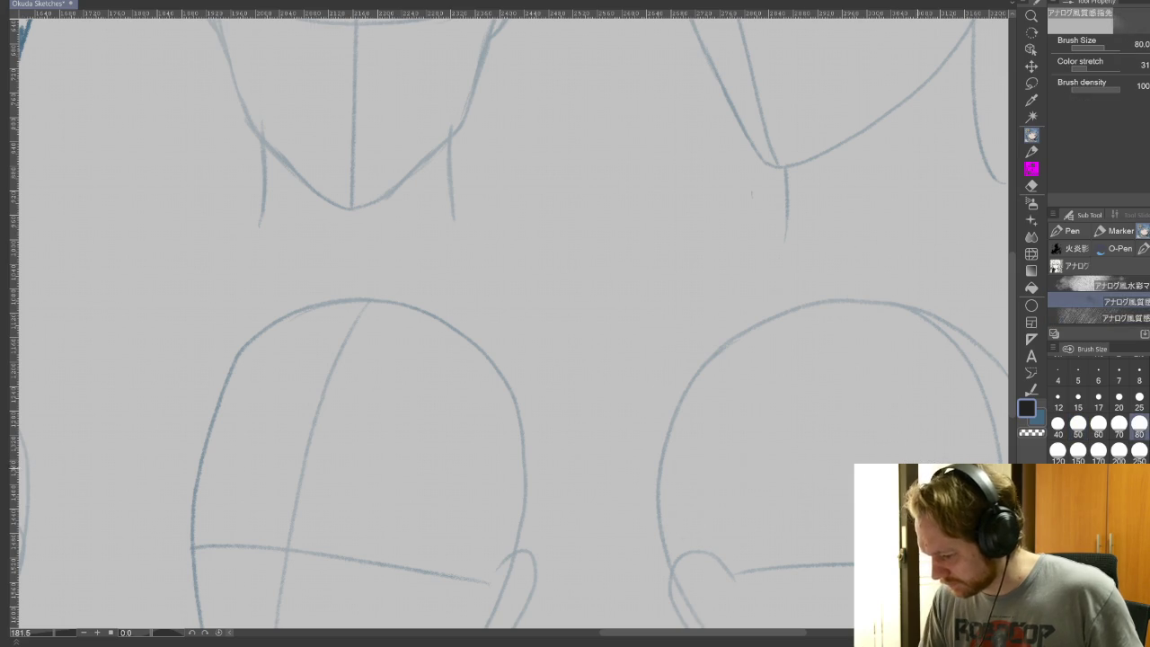
left_click(1114, 285)
left_click_drag(822, 305, 637, 440)
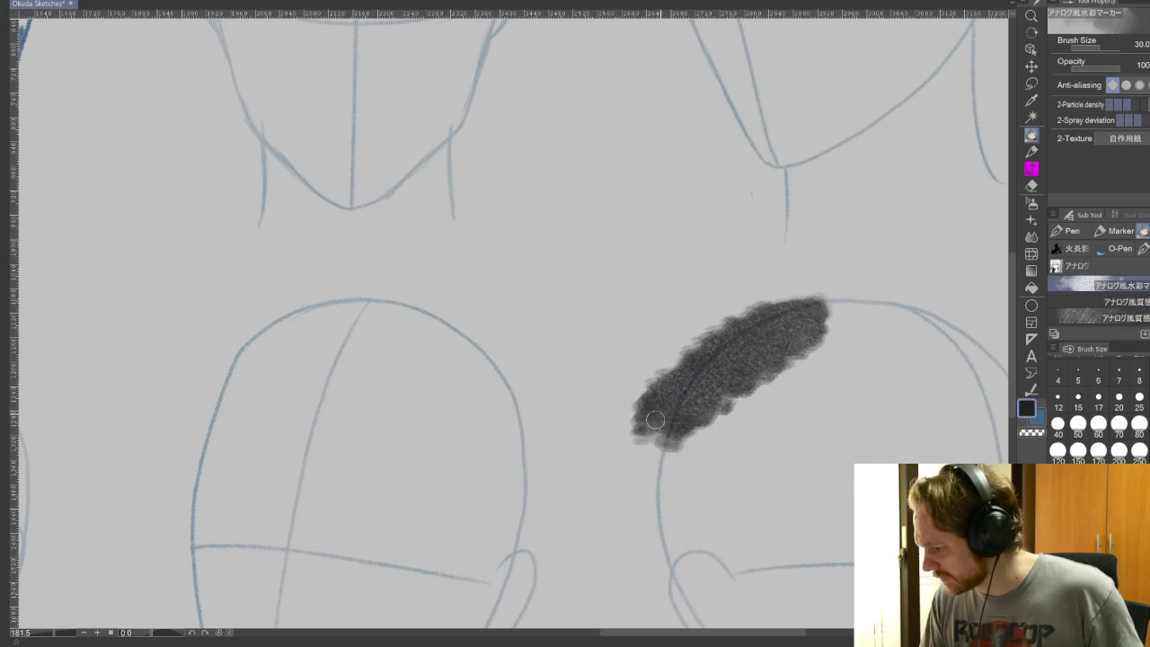
left_click_drag(863, 350, 565, 534)
left_click_drag(692, 548, 831, 297)
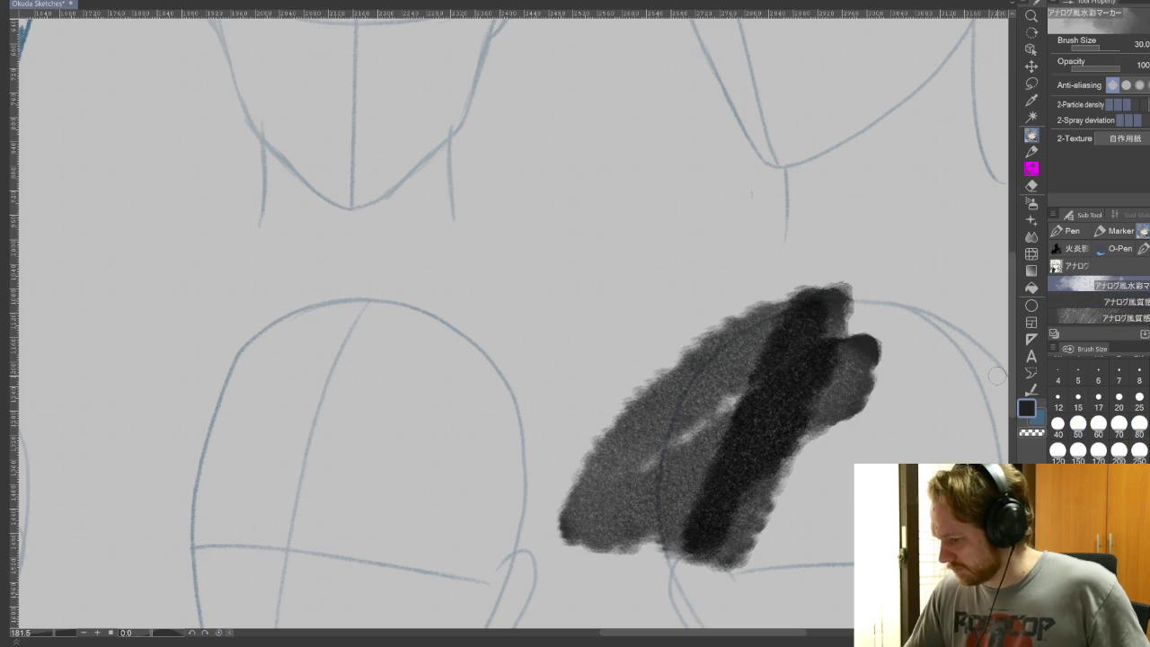
key("ctrl+z")
key("ctrl+z")
key("ctrl+z")
mouse_move(796, 280)
left_mouse_down()
mouse_move(598, 527)
mouse_move(891, 386)
mouse_move(848, 562)
left_mouse_up()
mouse_move(899, 261)
left_mouse_down()
mouse_move(788, 441)
mouse_move(773, 557)
left_mouse_up()
key("ctrl+z")
key("ctrl+z")
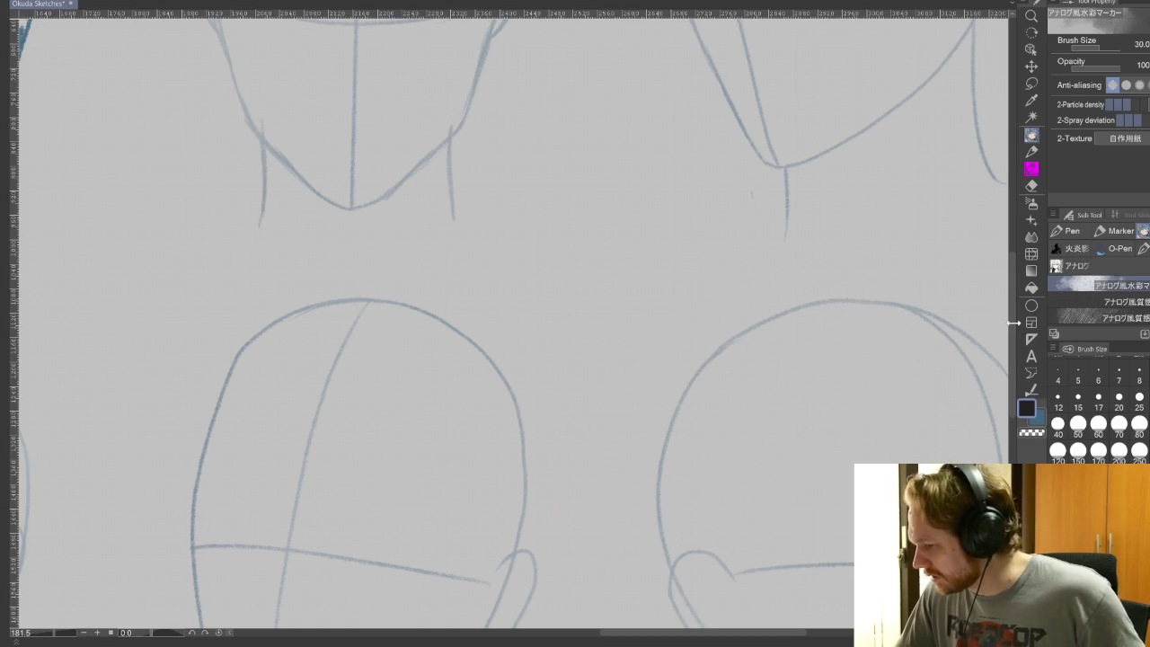
Show the Watercolor brush group with the Watery brush, then move on to the Decoration tool
left_click(1031, 169)
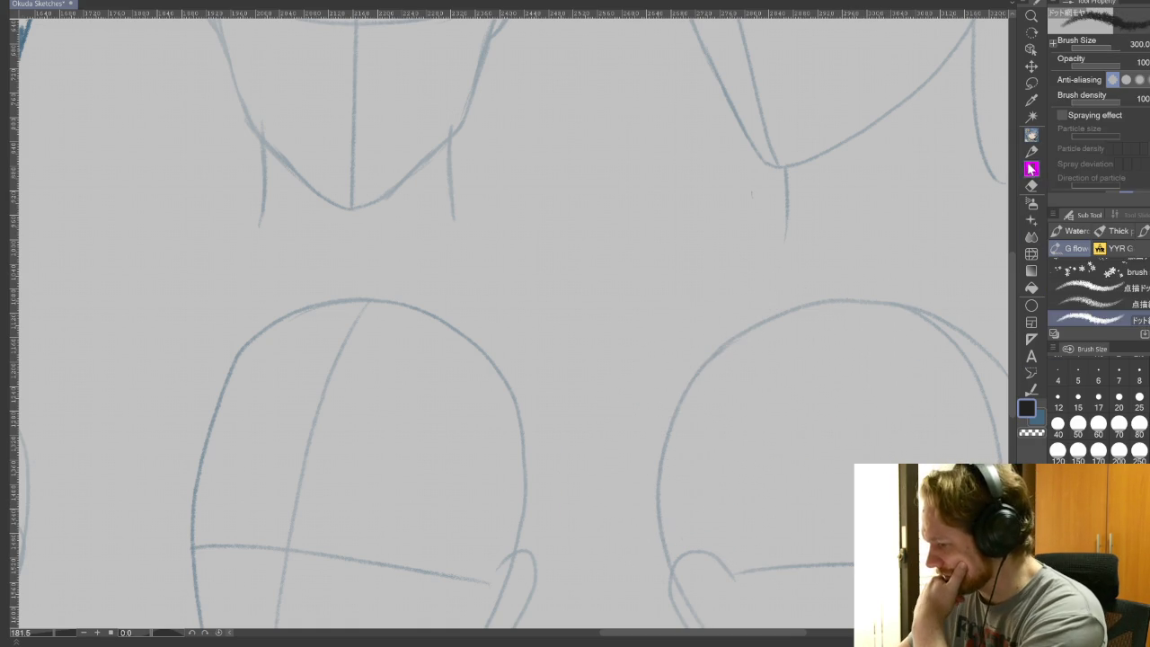
left_click(1075, 233)
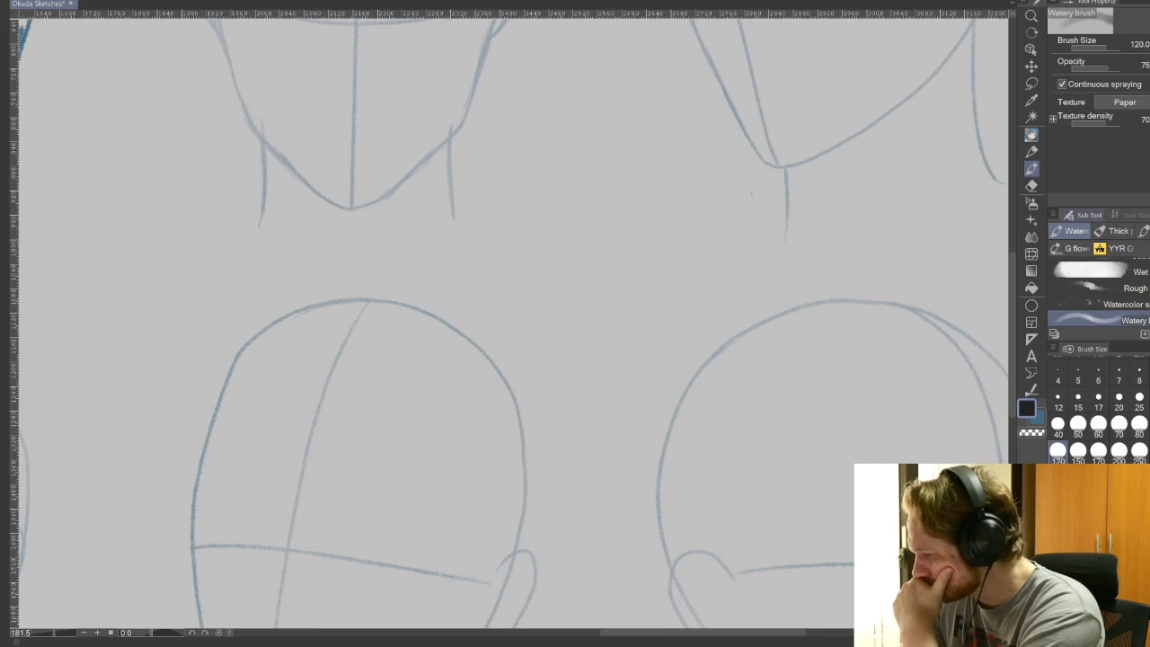
left_click(1031, 219)
Browse the decoration brush sets, including crystal glass and Effect brushes
left_click(1078, 265)
left_click(1085, 267)
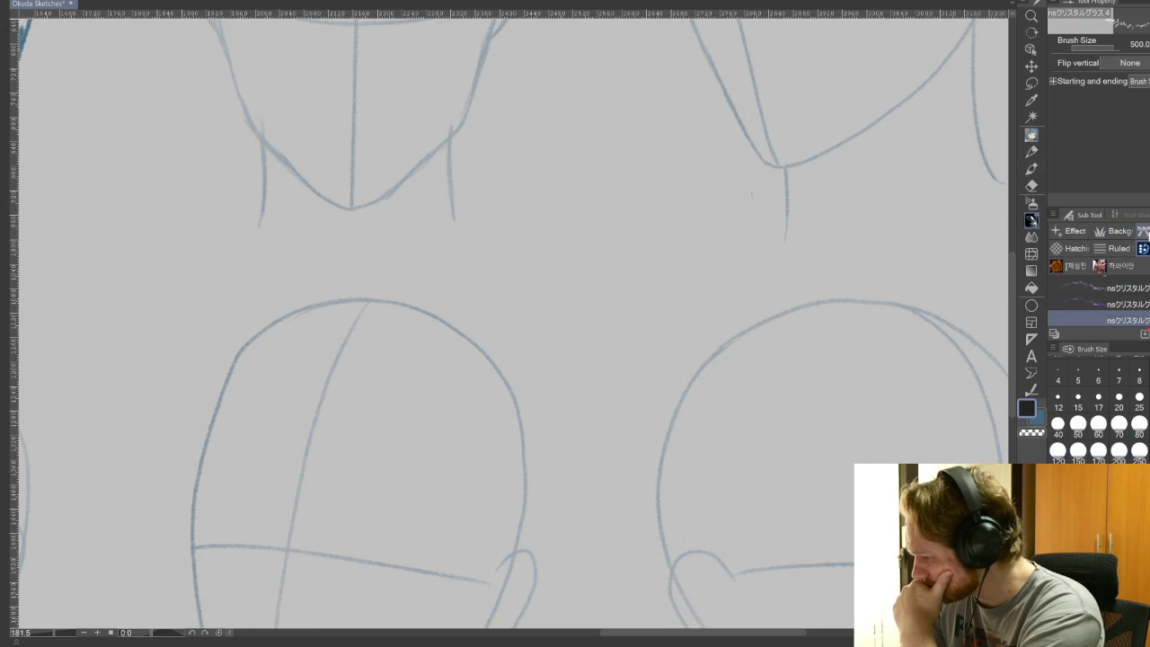
left_click(1075, 231)
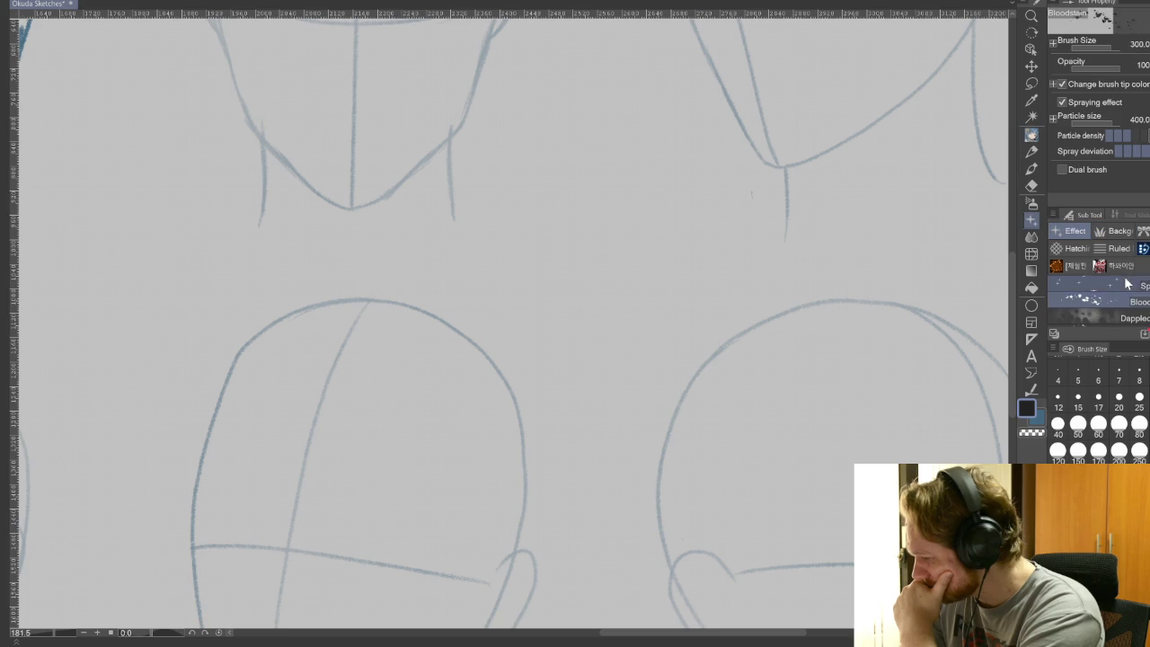
scroll(1123, 296, "down", 5)
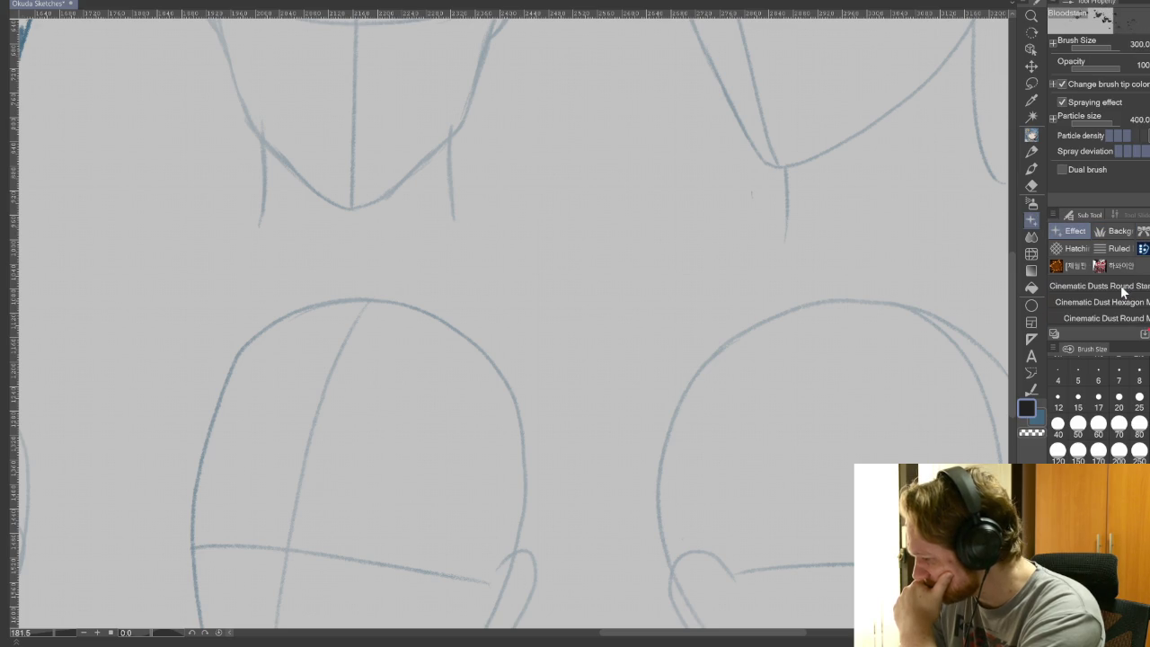
scroll(1125, 307, "down", 3)
scroll(1125, 308, "down", 2)
scroll(1124, 307, "down", 2)
scroll(1125, 307, "down", 2)
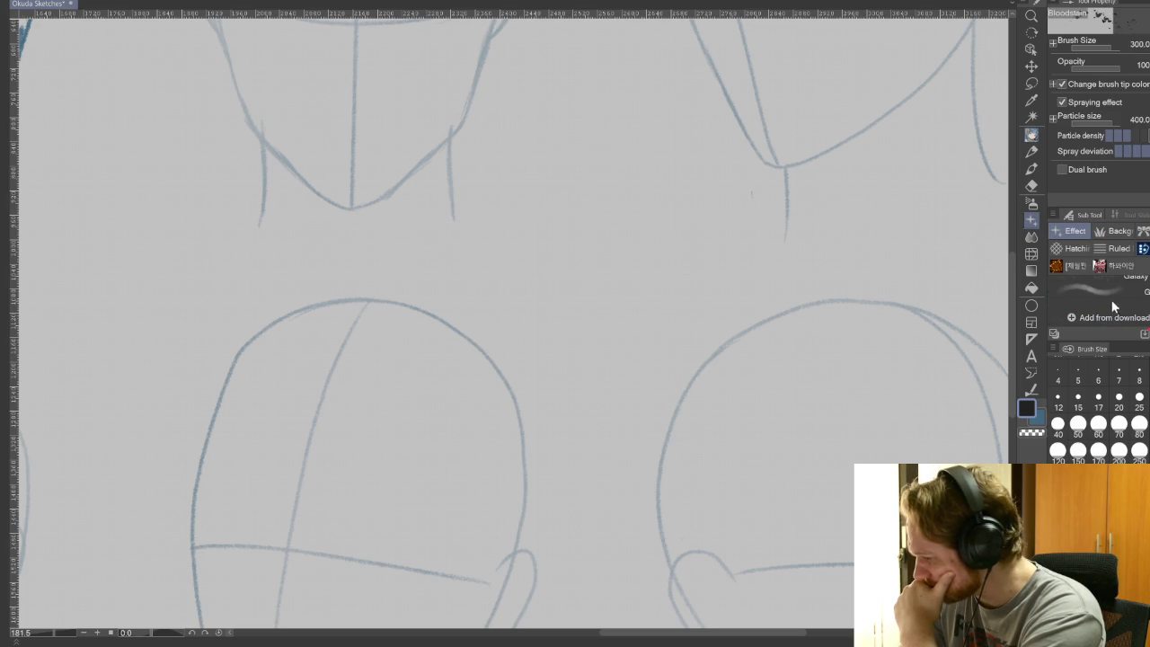
Glance through the airbrushes, then switch to the Pen group with Real G-Pen selected
left_click(1033, 206)
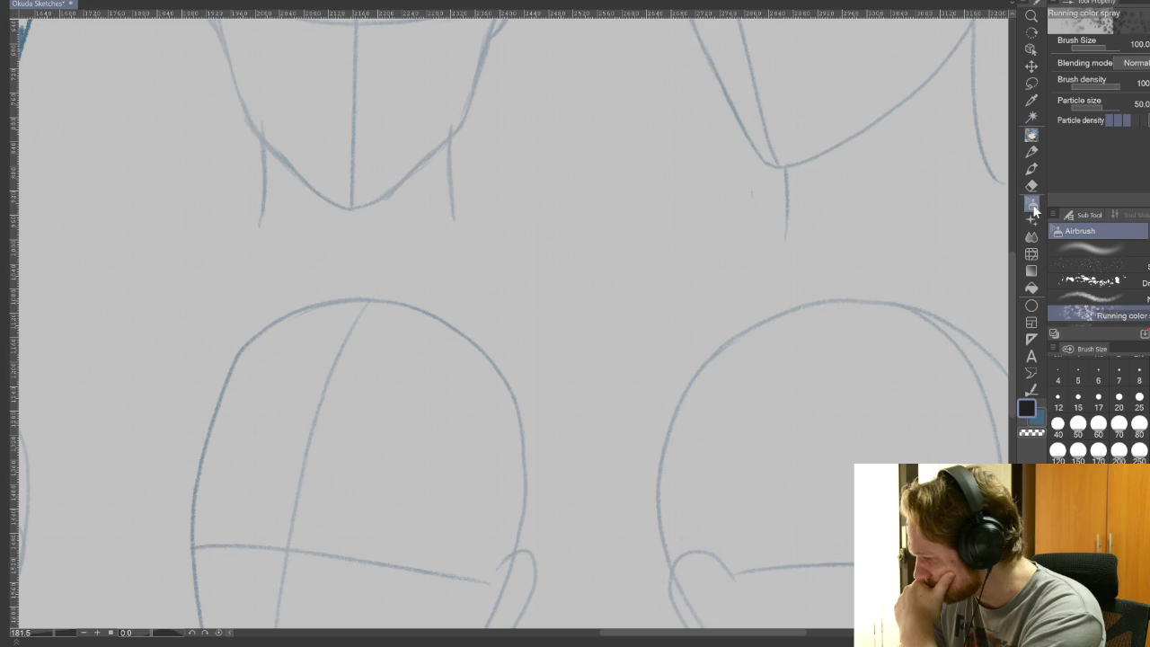
scroll(1141, 303, "down", 2)
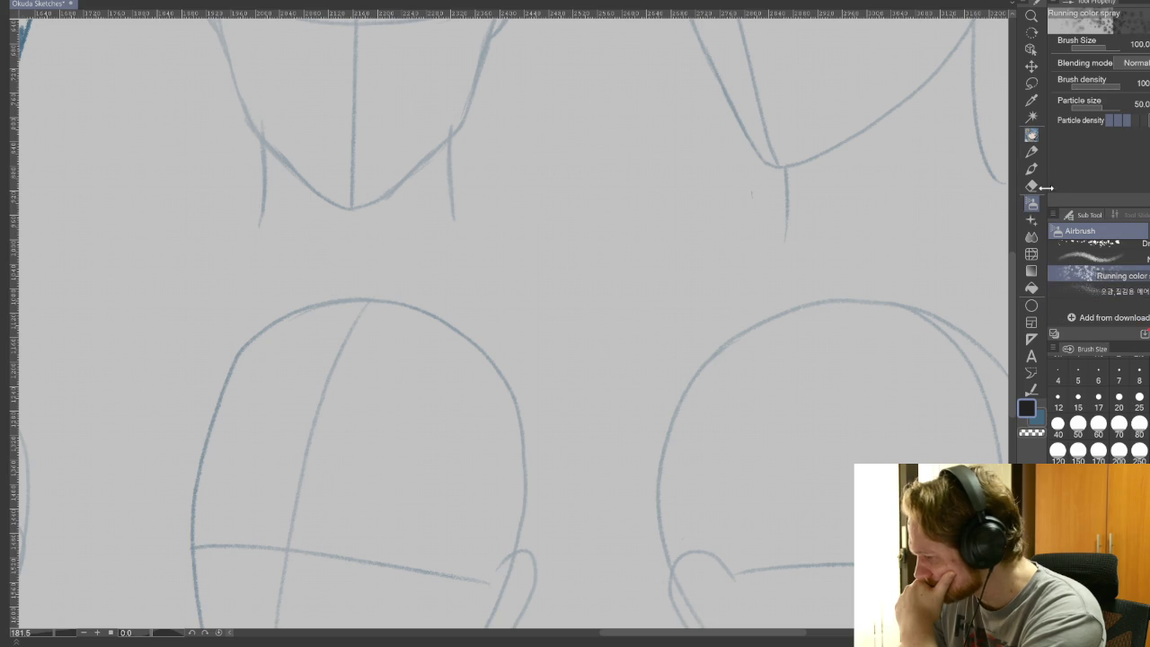
left_click(1032, 134)
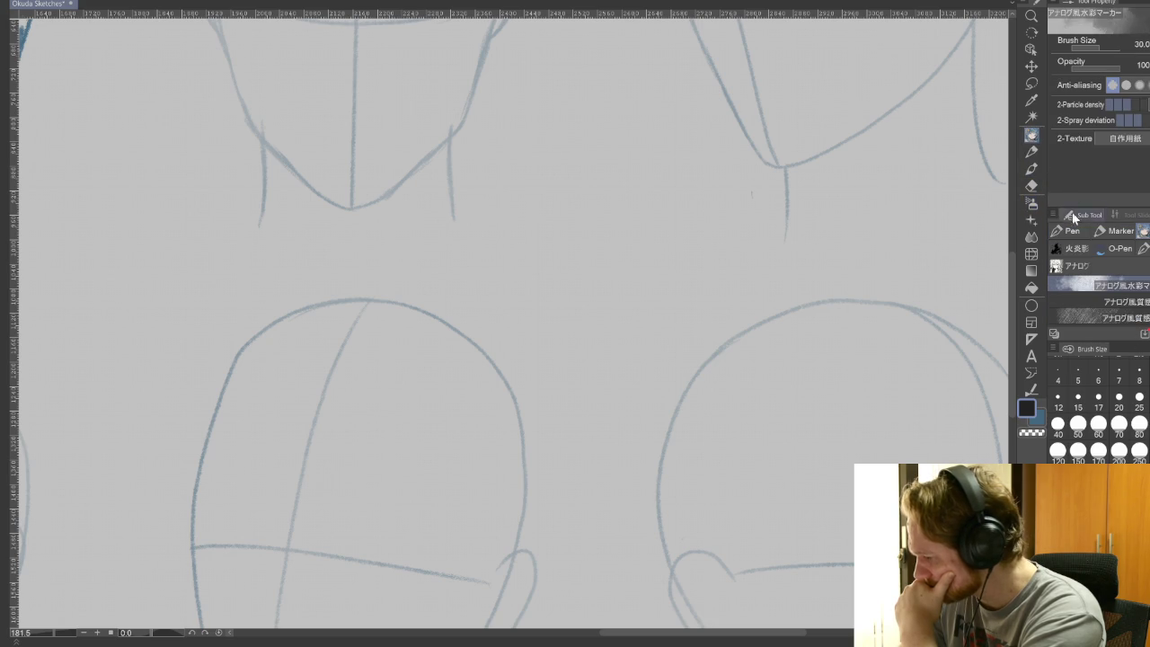
left_click(1065, 231)
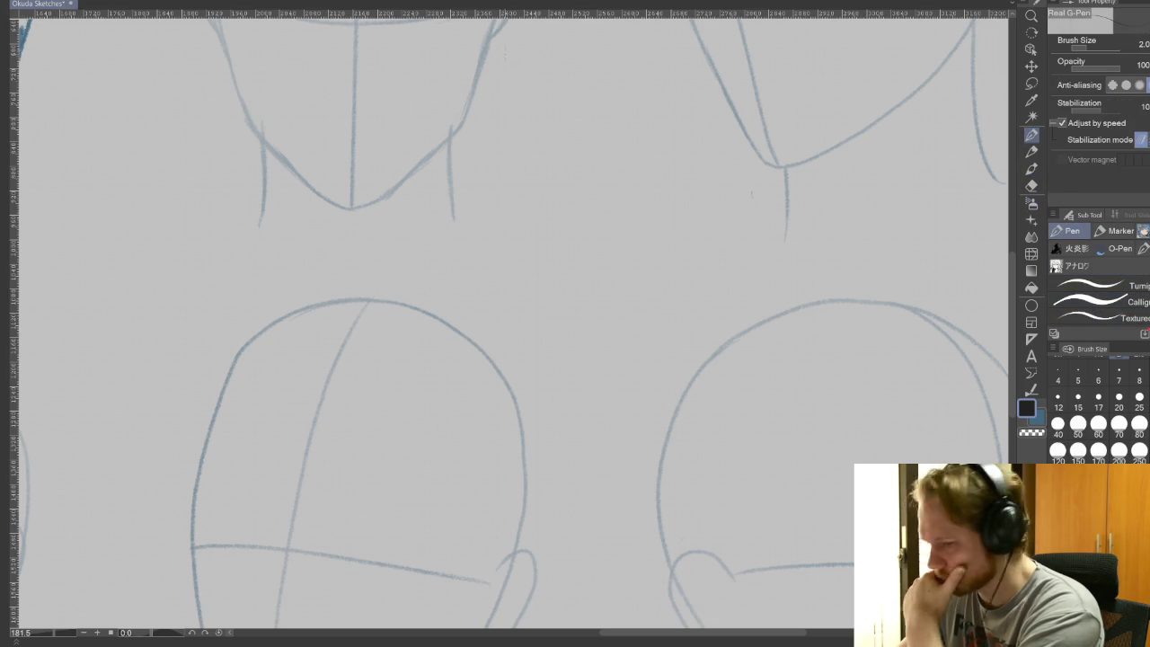
scroll(1105, 310, "down", 1)
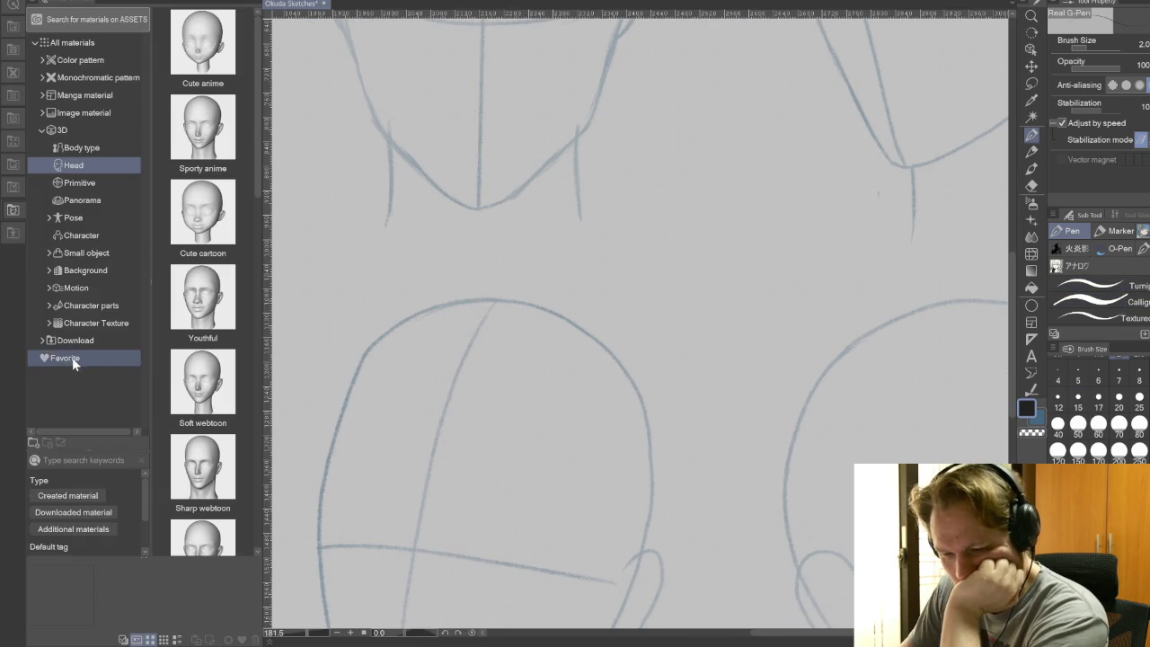
Show the downloaded materials and inspect the 2カケのぼかし, はーと白カケ, 点描ドットモヤ and 点描網モヤ details
left_click(76, 341)
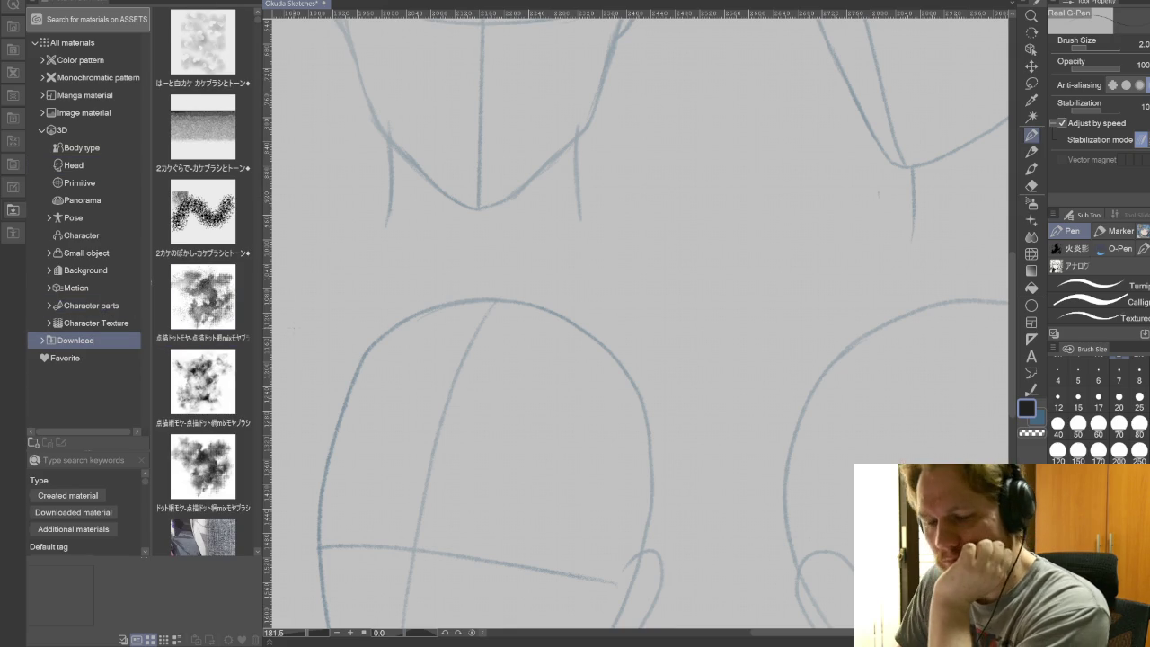
left_click(220, 233)
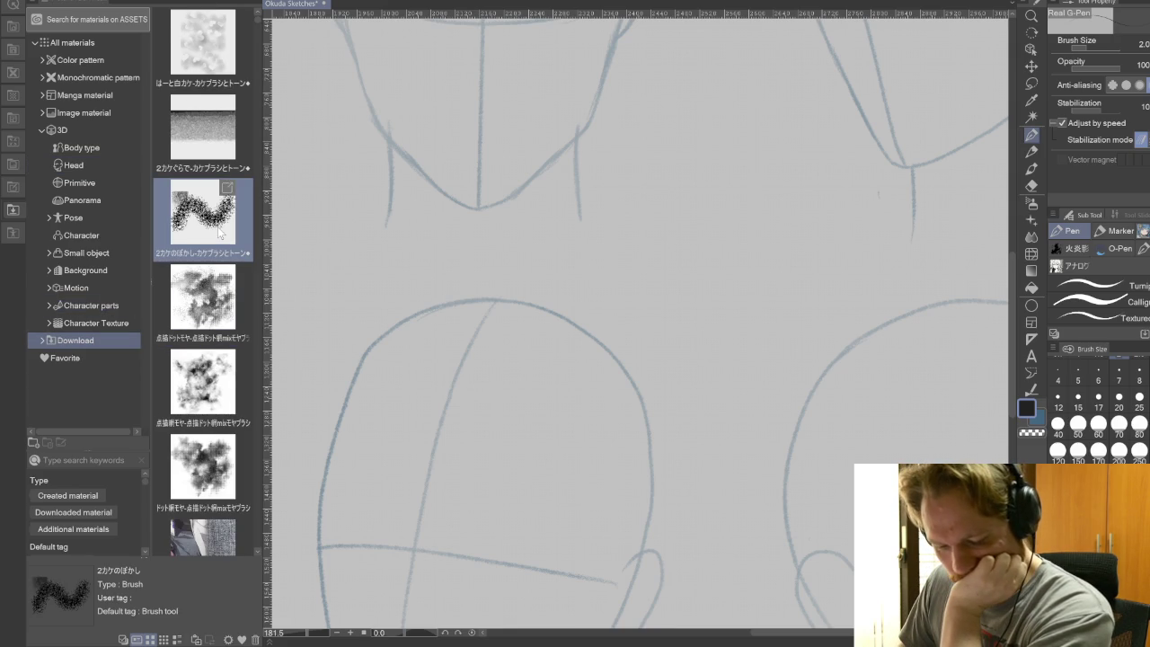
left_click(212, 298)
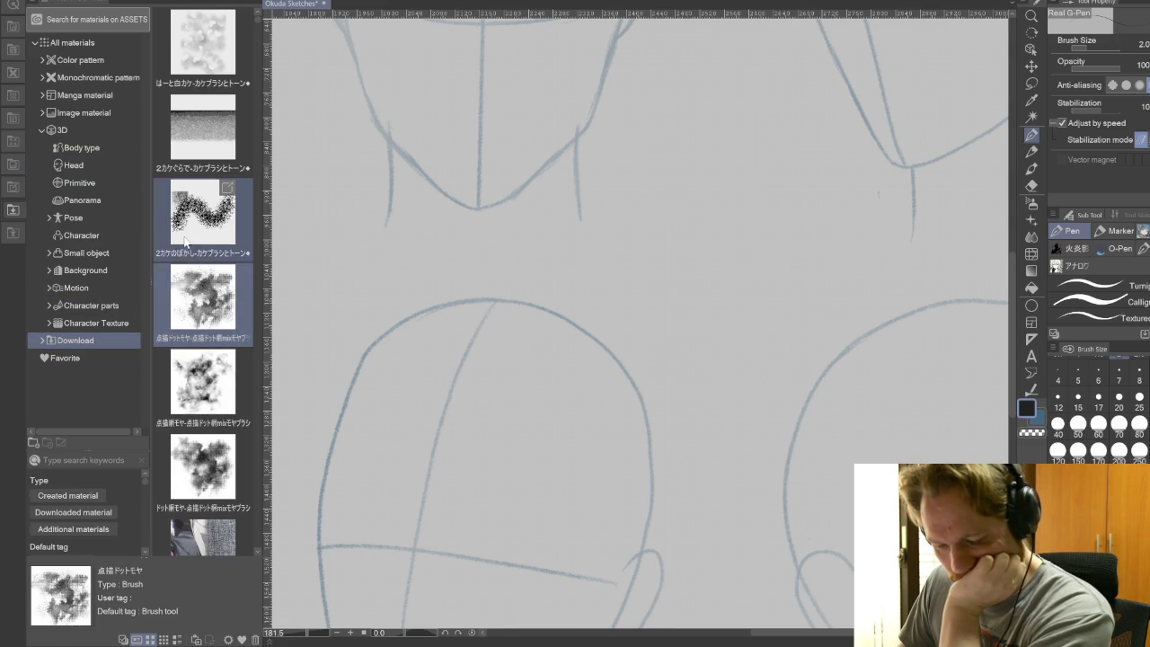
left_click(196, 220)
left_click(199, 65)
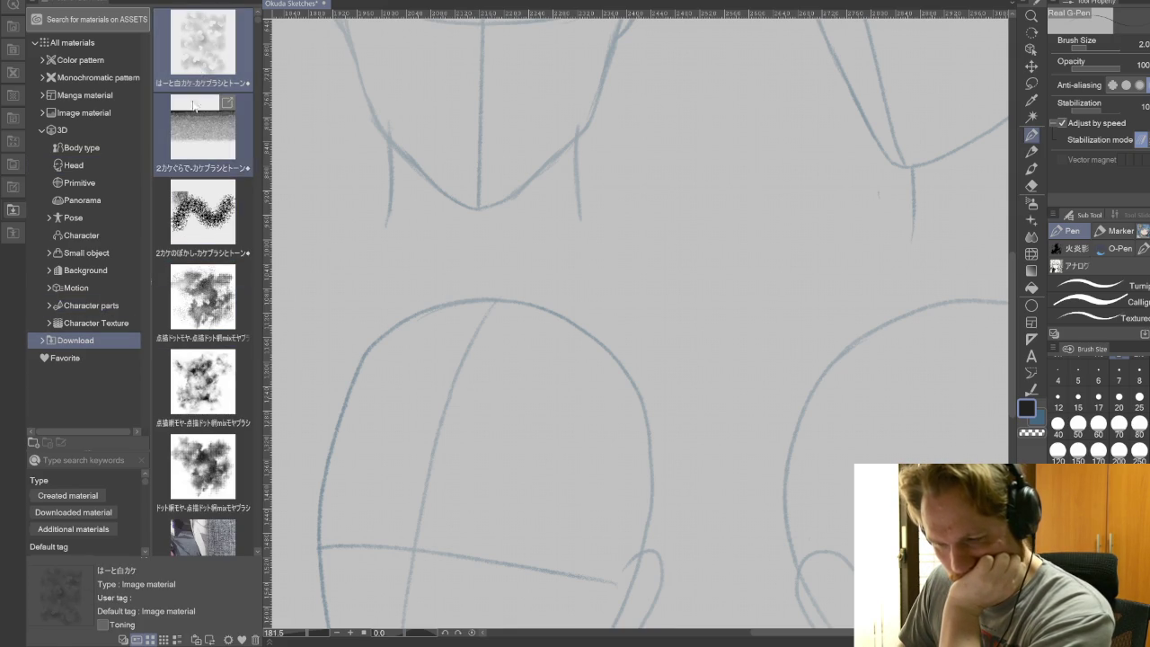
left_click(206, 199)
left_click(196, 287)
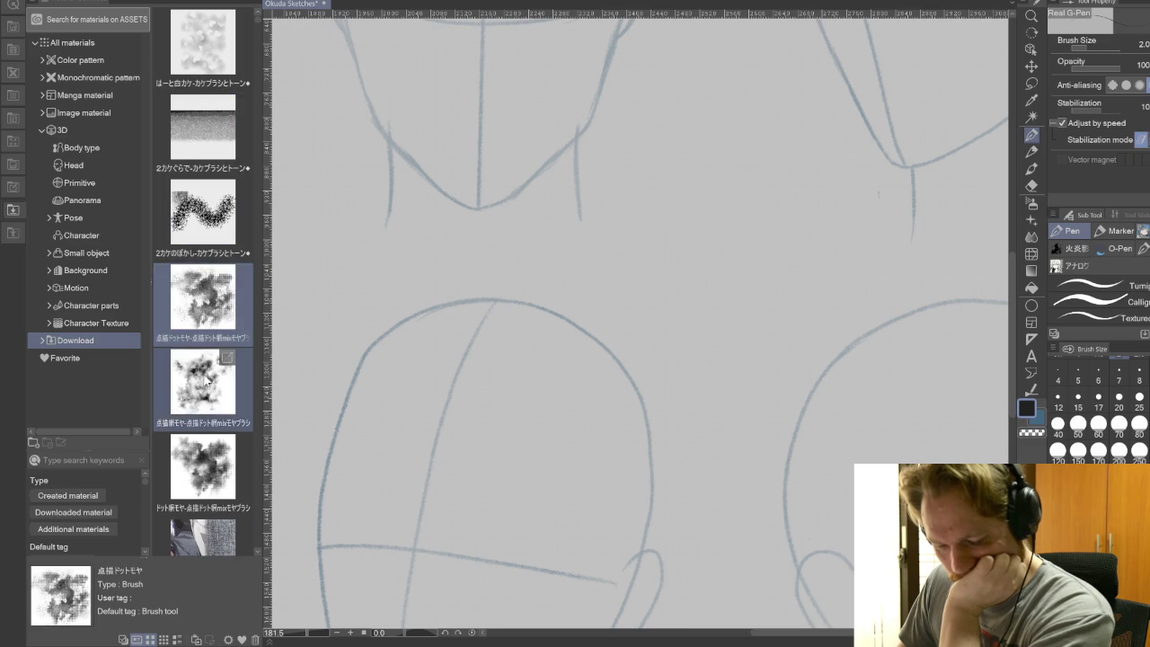
left_click(206, 378)
Inspect the denim texture and Tone - pressure noise brush details further down the list
scroll(212, 386, "down", 2)
left_click(212, 386)
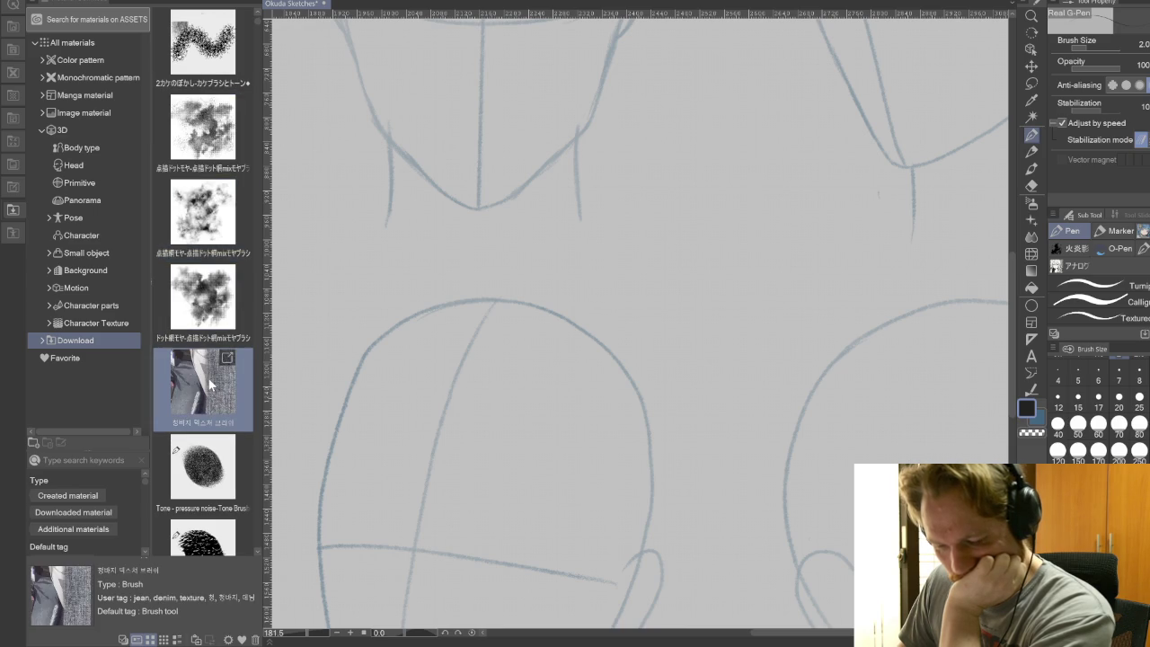
scroll(212, 387, "down", 1)
left_click(212, 388)
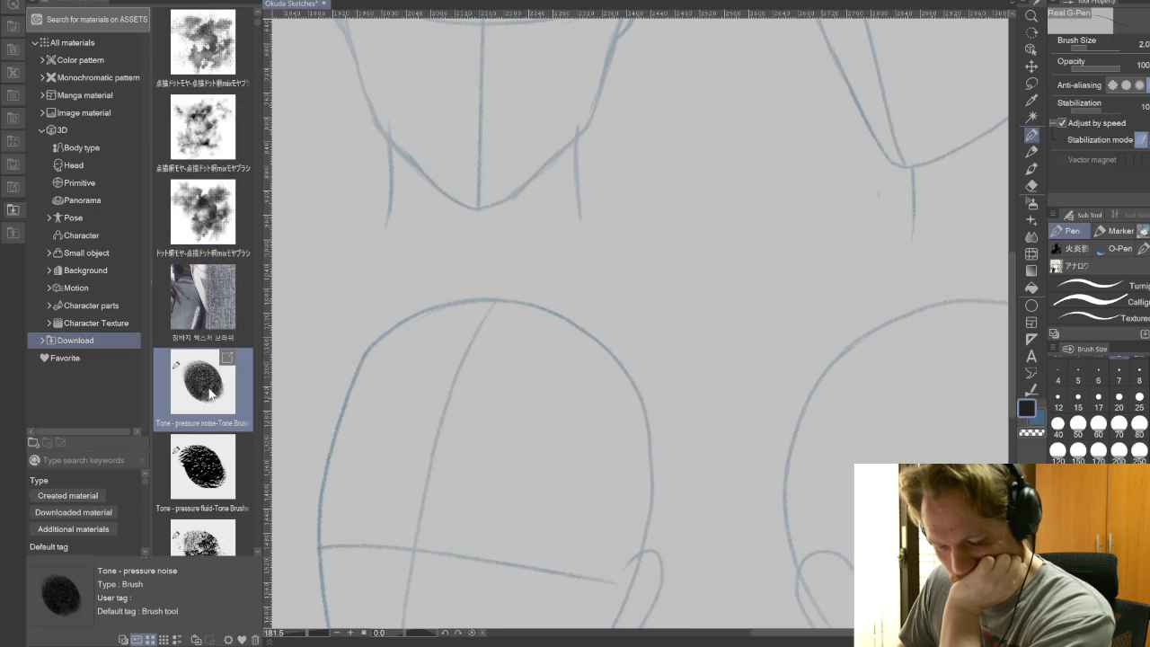
Scroll through the remaining downloaded material thumbnails
scroll(212, 391, "down", 1)
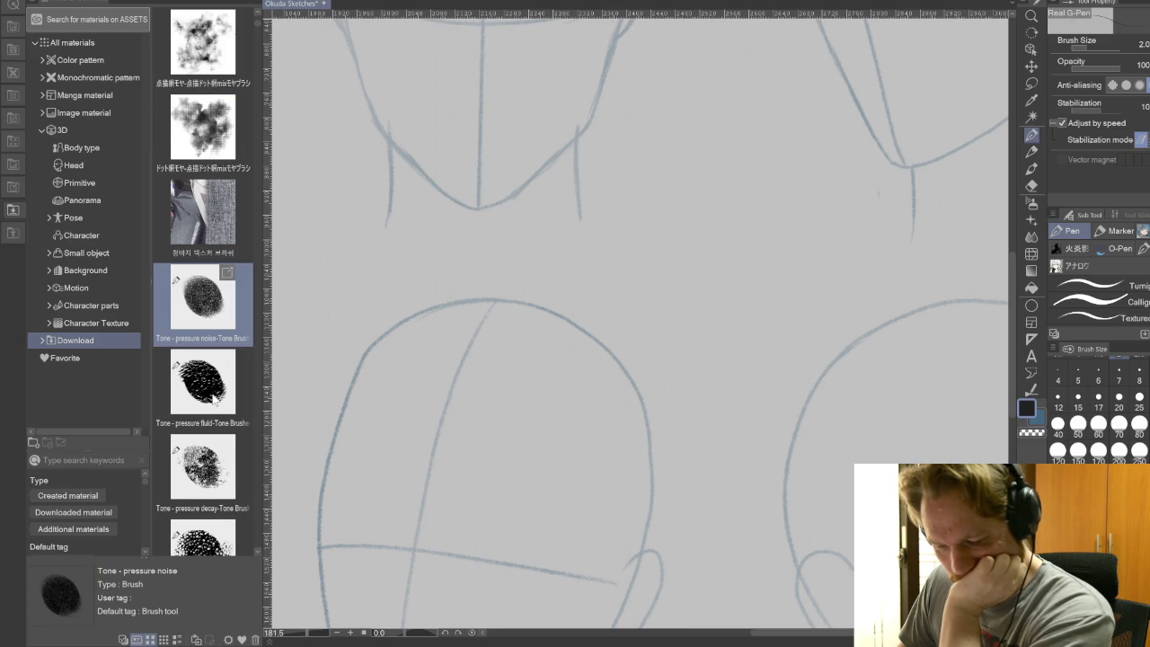
scroll(212, 395, "down", 2)
scroll(212, 395, "down", 1)
scroll(212, 396, "down", 1)
scroll(214, 399, "down", 1)
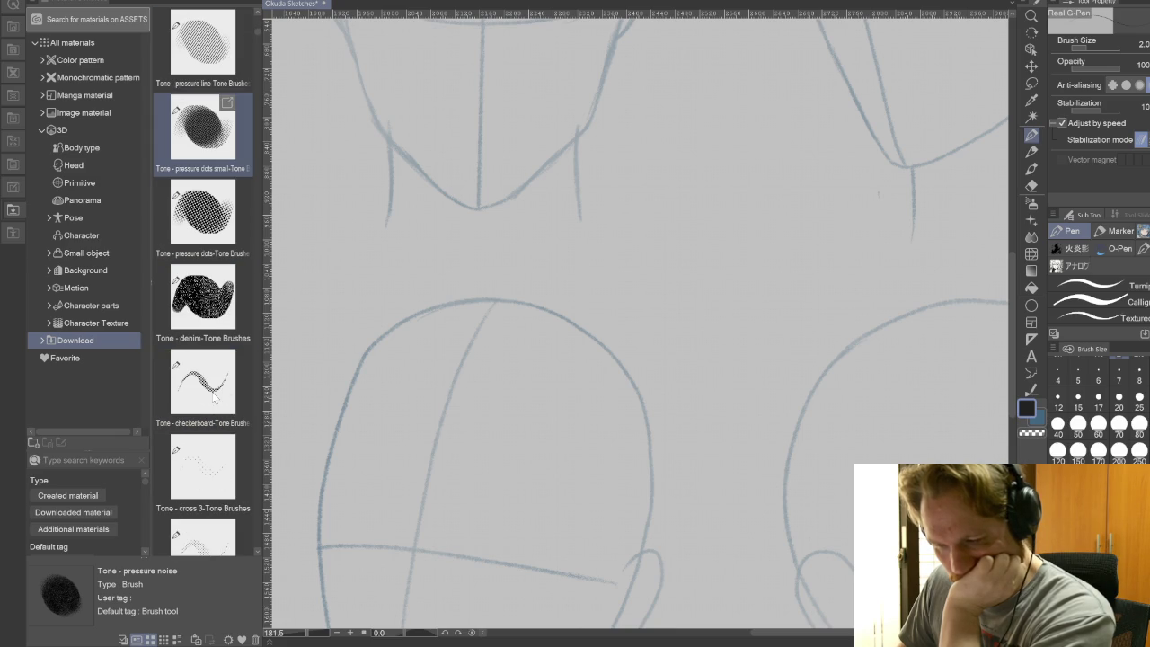
scroll(209, 395, "down", 2)
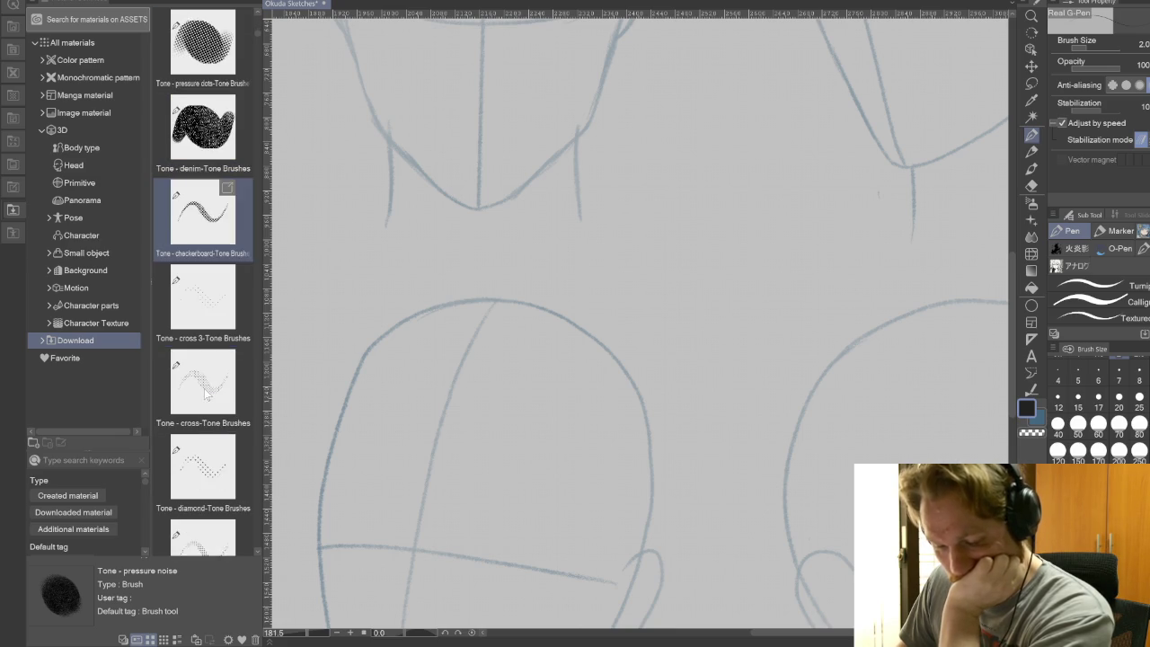
scroll(206, 392, "down", 2)
scroll(199, 387, "down", 3)
scroll(201, 384, "down", 3)
scroll(201, 384, "down", 3)
scroll(201, 383, "down", 3)
scroll(201, 383, "down", 3)
scroll(203, 381, "down", 2)
scroll(203, 381, "down", 1)
scroll(203, 382, "down", 2)
scroll(203, 381, "down", 2)
scroll(202, 377, "down", 2)
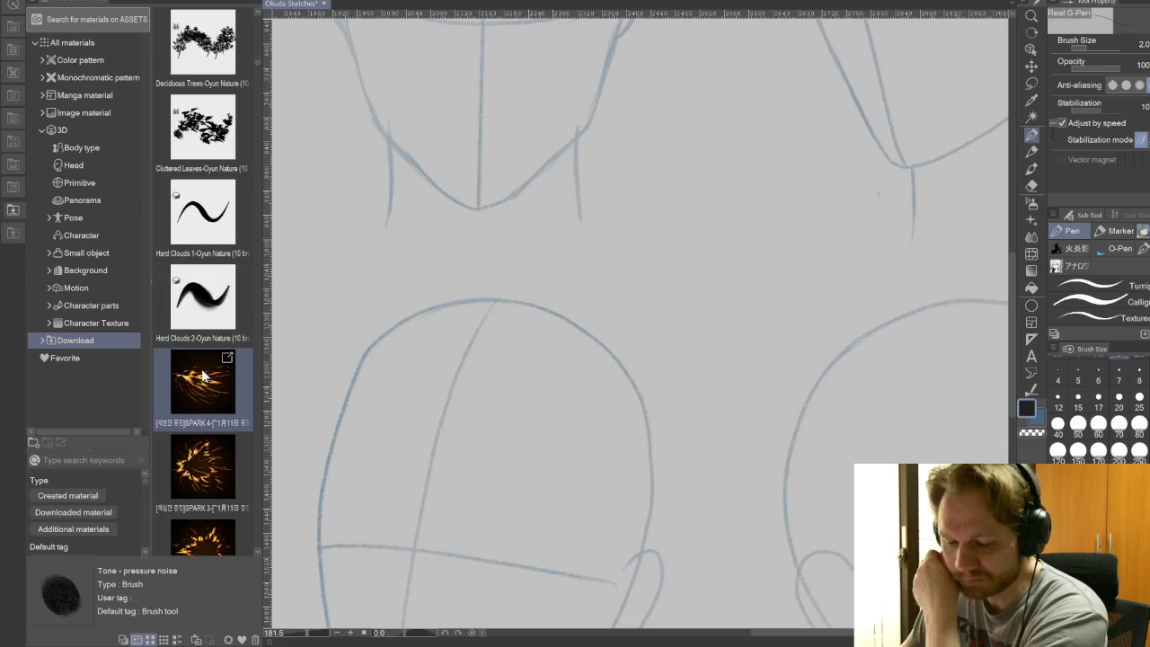
scroll(202, 377, "down", 1)
scroll(202, 377, "down", 2)
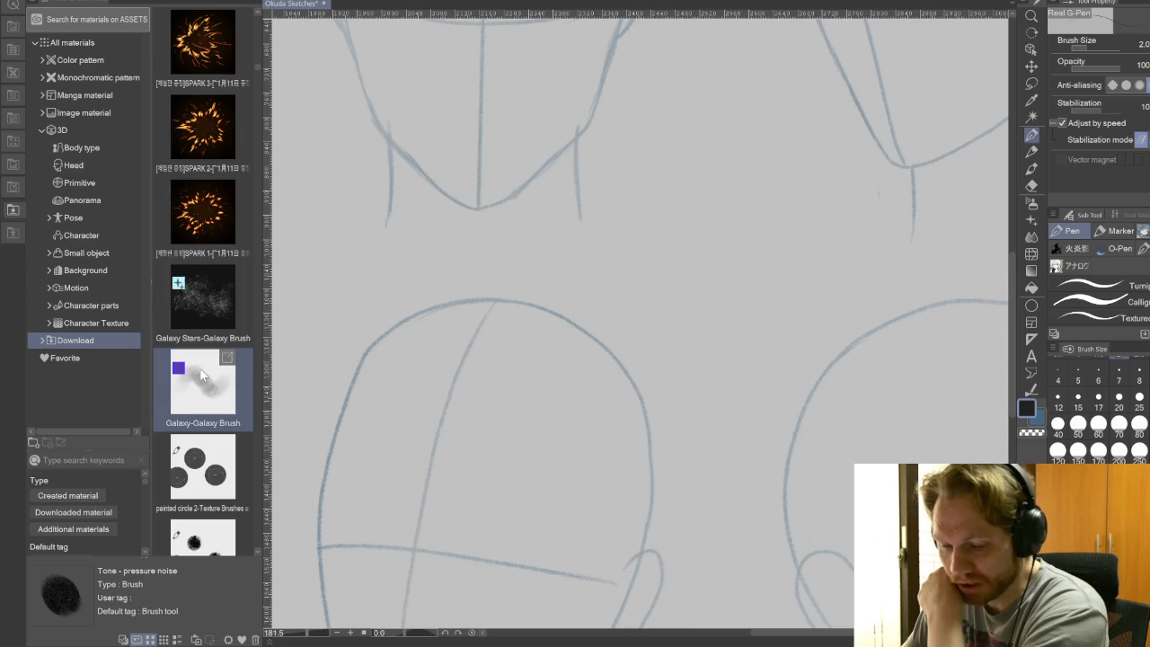
scroll(202, 377, "down", 1)
scroll(201, 377, "down", 2)
scroll(202, 379, "down", 4)
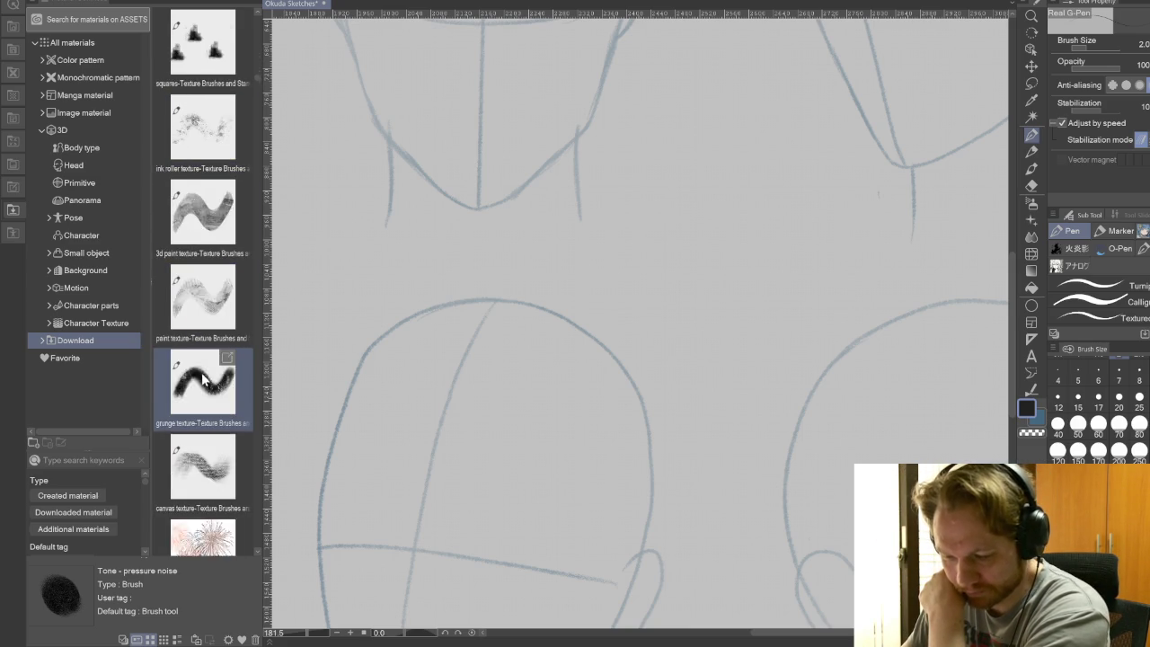
scroll(203, 382, "down", 2)
scroll(203, 382, "down", 1)
scroll(204, 379, "down", 2)
scroll(204, 377, "down", 2)
scroll(205, 377, "down", 2)
scroll(205, 377, "down", 2)
scroll(205, 377, "down", 2)
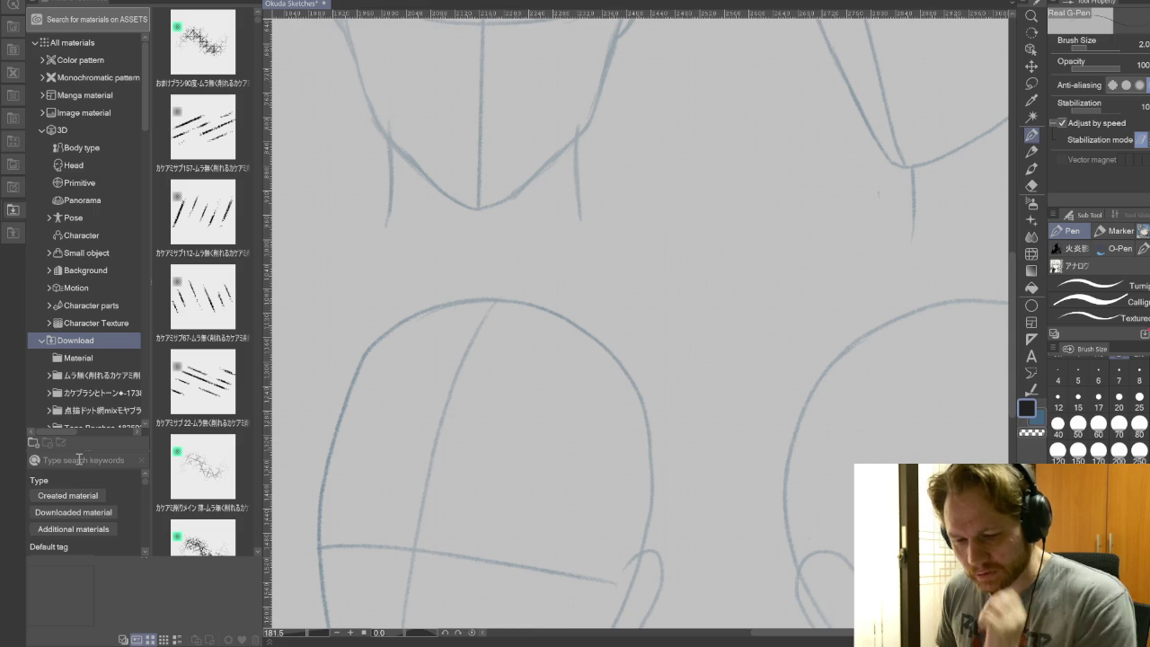
Browse the hatch brush and tone folder and the Tone Brushes set
left_click(108, 375)
left_click(102, 392)
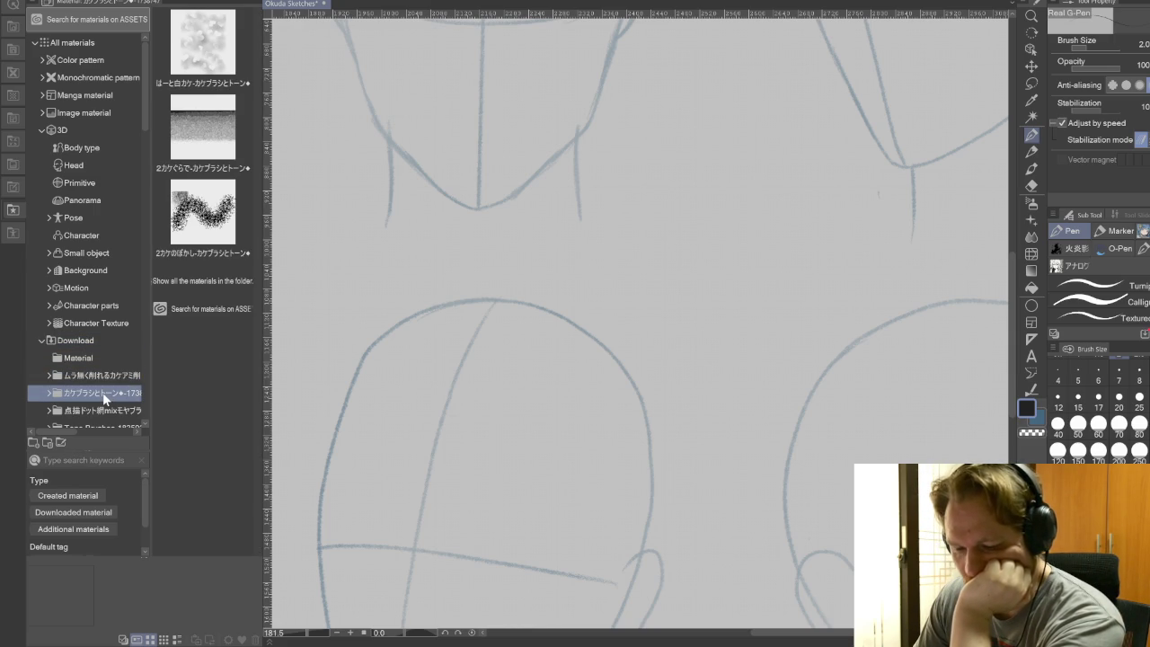
scroll(105, 398, "down", 2)
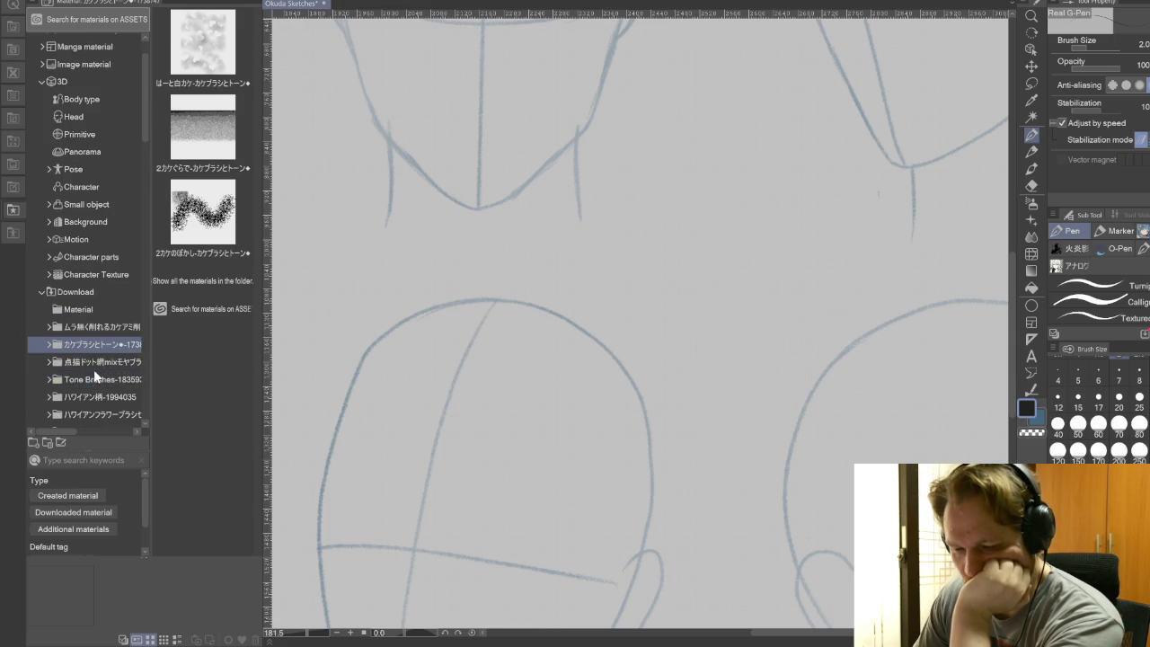
left_click(97, 379)
left_click(184, 387)
scroll(179, 388, "down", 2)
scroll(178, 389, "down", 1)
Look through the Hawaiian flower brush, Hawaiian set and Blue and White Sandals folders
left_click(99, 397)
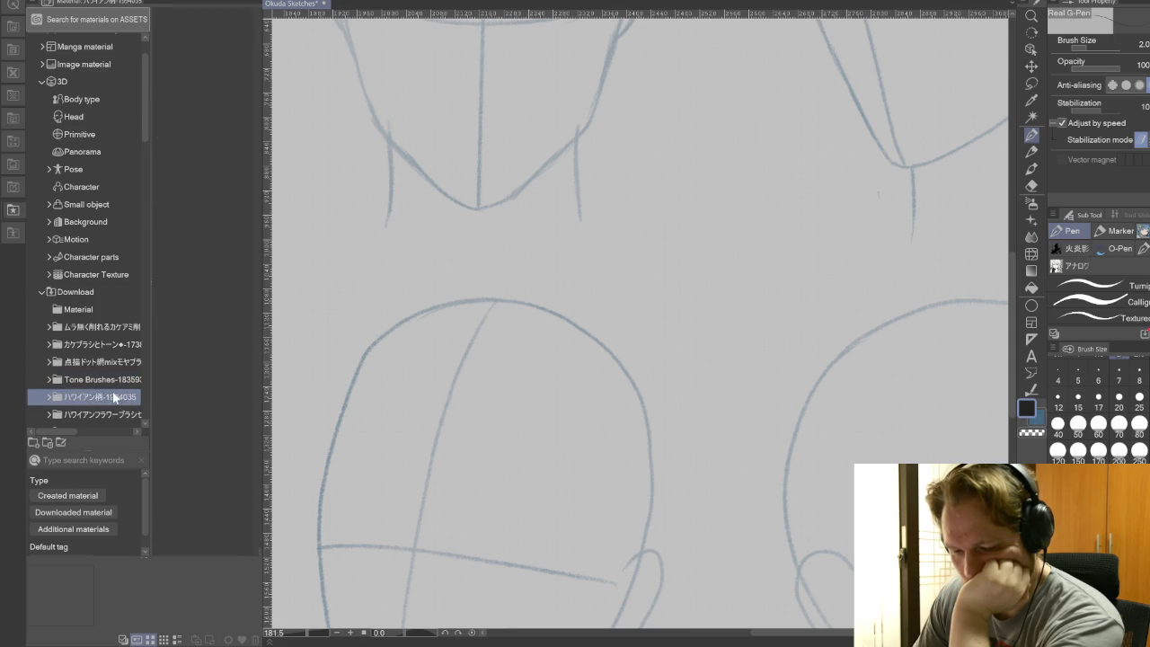
left_click(111, 415)
scroll(99, 395, "down", 2)
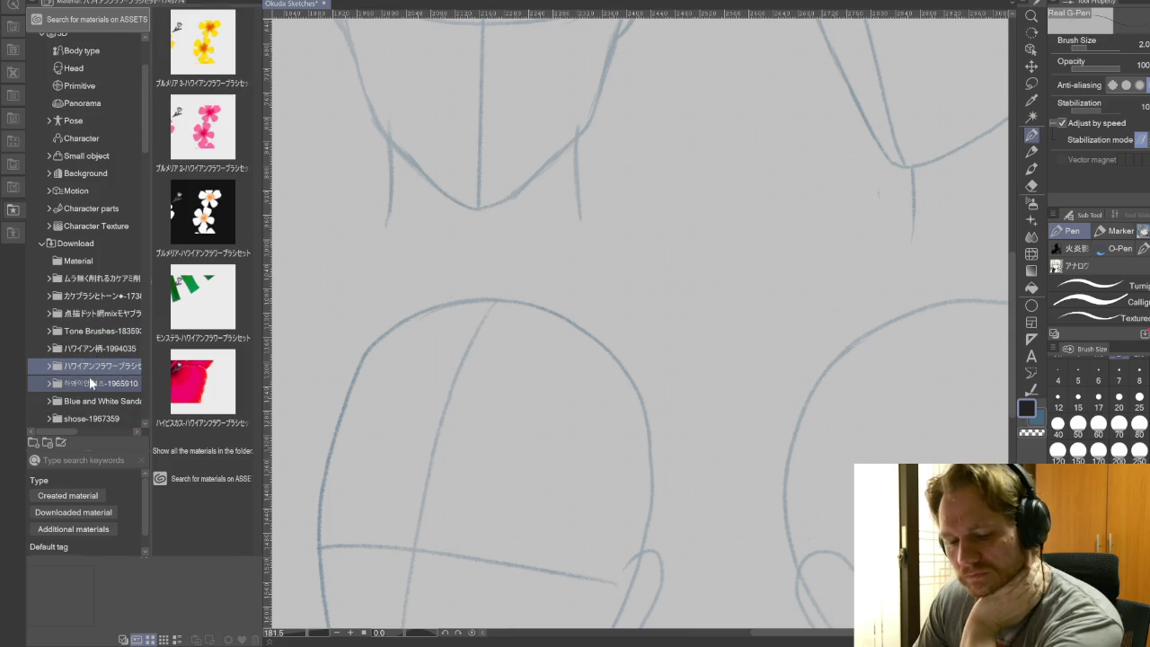
scroll(89, 376, "down", 2)
left_click(113, 340)
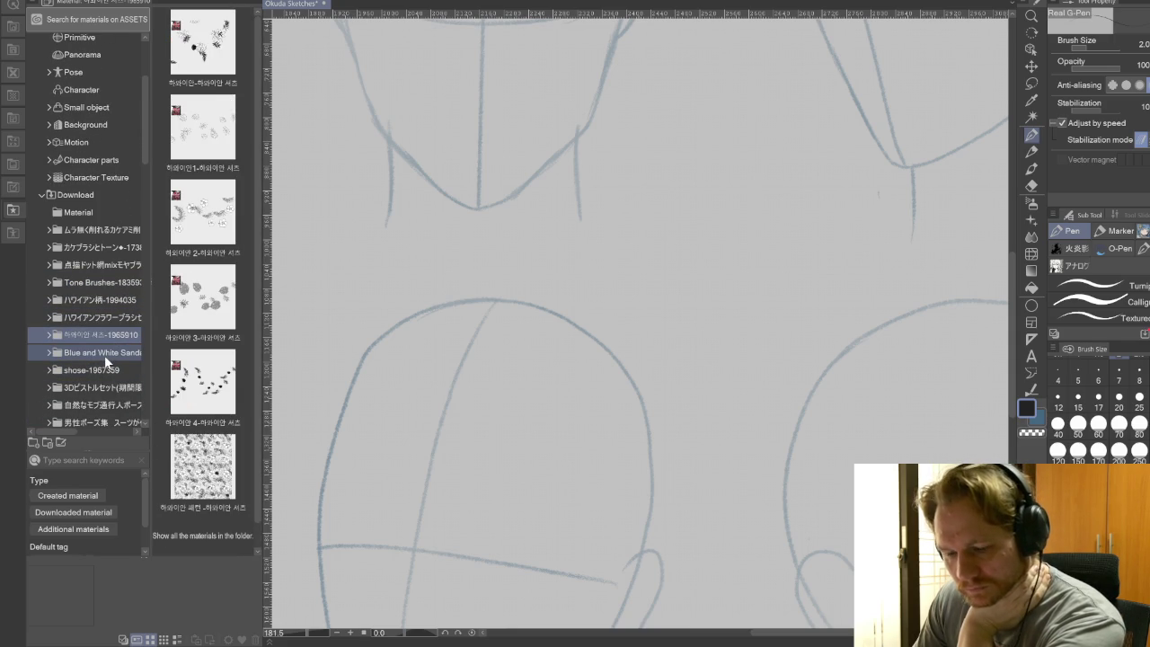
left_click(104, 355)
Step down through the remaining downloaded folders
key("Down")
key("Down")
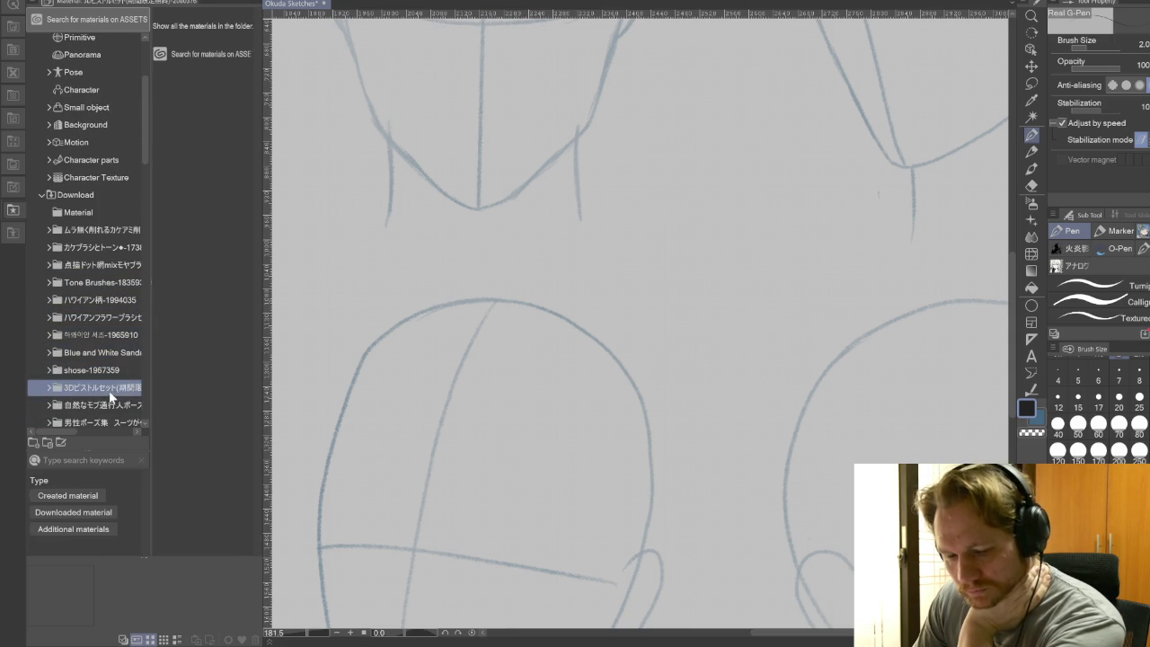
key("Down")
scroll(96, 376, "down", 3)
key("Down")
key("Down")
key("Down")
key("Down")
scroll(94, 377, "down", 3)
scroll(96, 376, "down", 3)
scroll(97, 375, "down", 3)
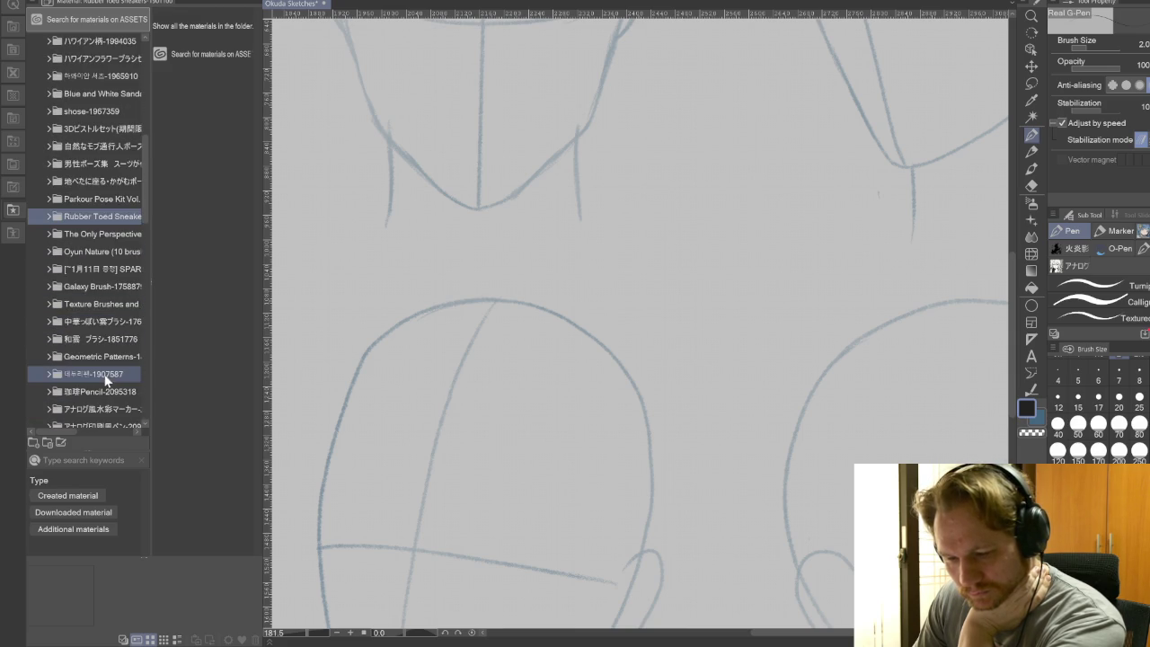
scroll(97, 373, "down", 3)
Browse the Geometric Patterns, Texture Brushes and Oyun Nature brush folders
left_click(103, 291)
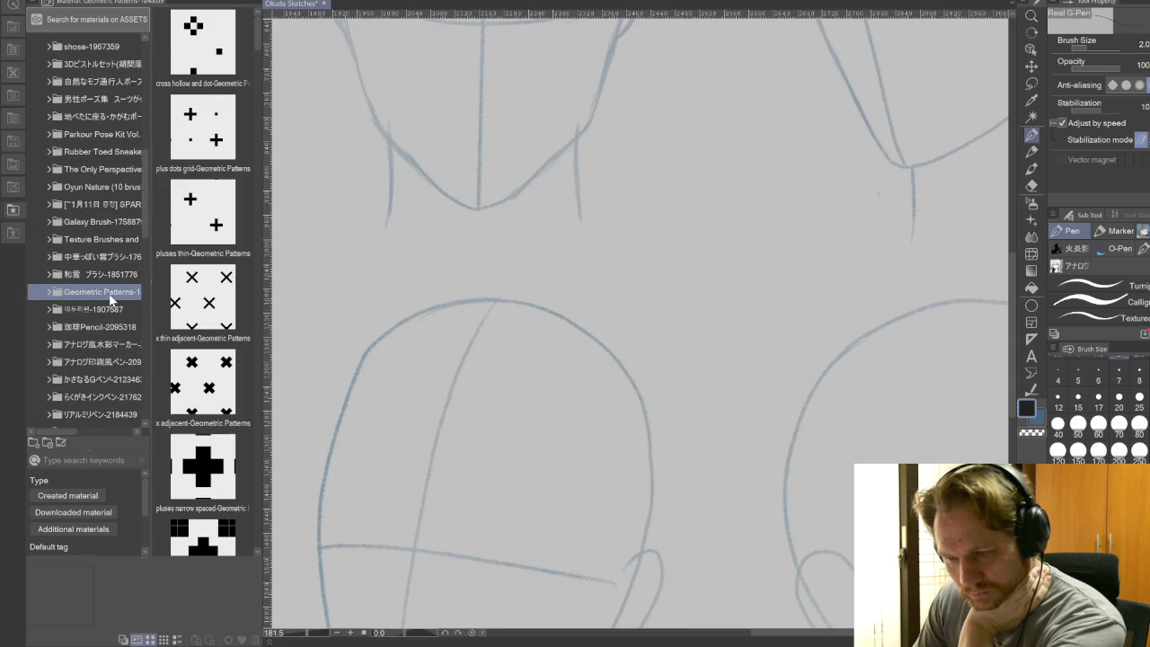
left_click(114, 276)
left_click(112, 258)
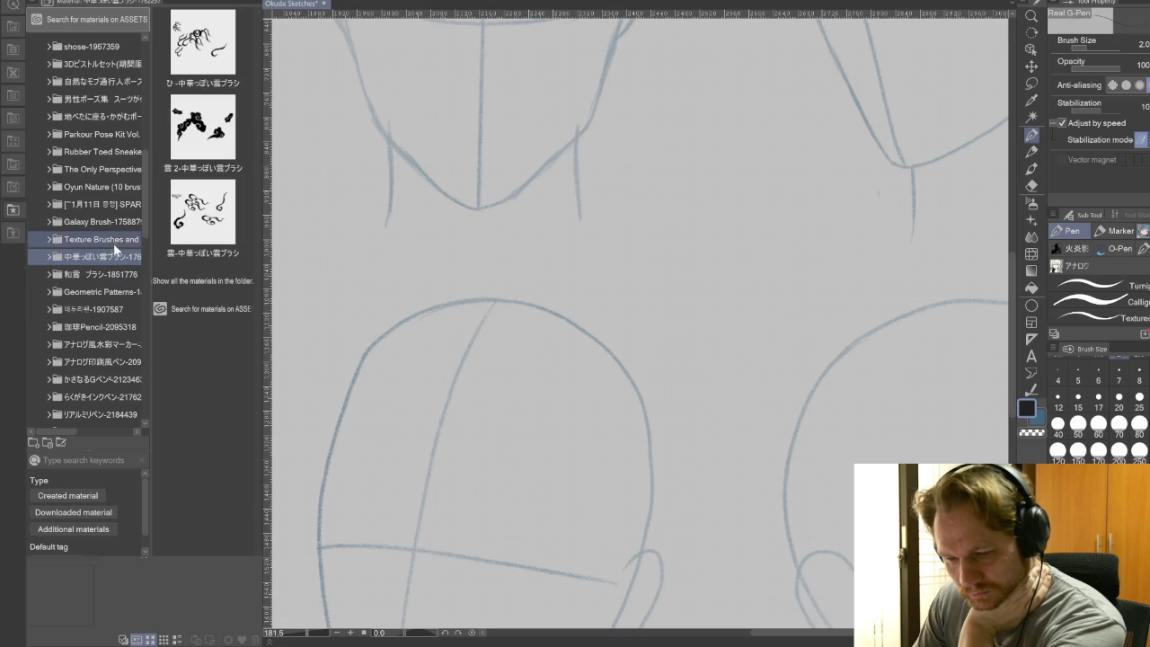
left_click(113, 246)
left_click(116, 222)
left_click(114, 205)
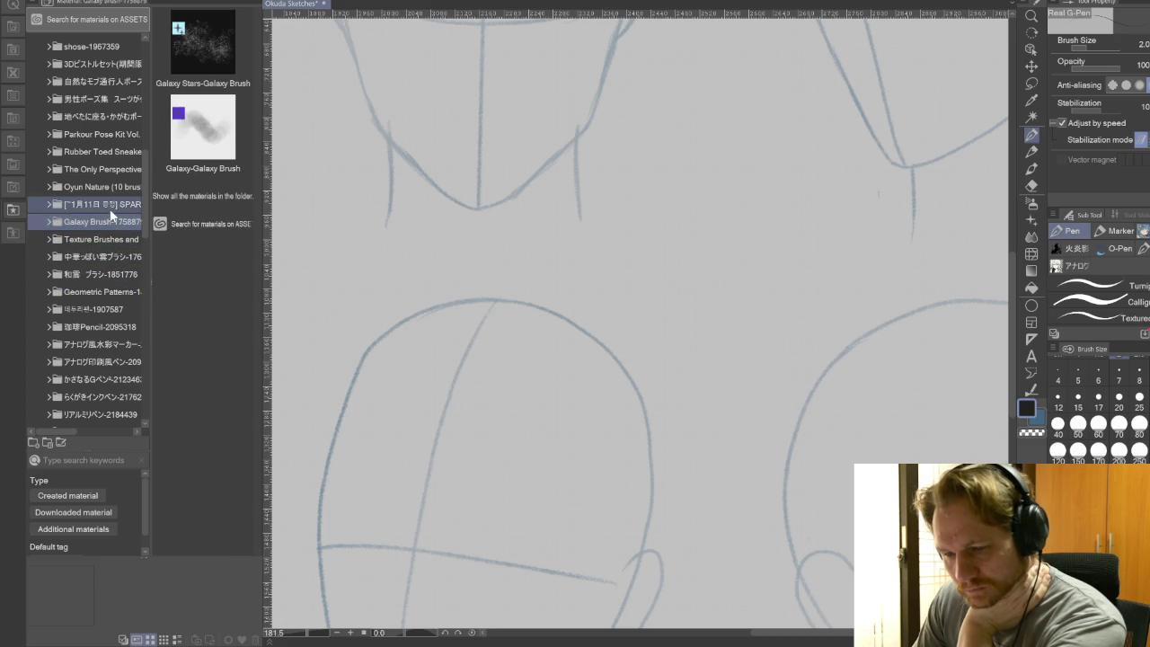
left_click(111, 188)
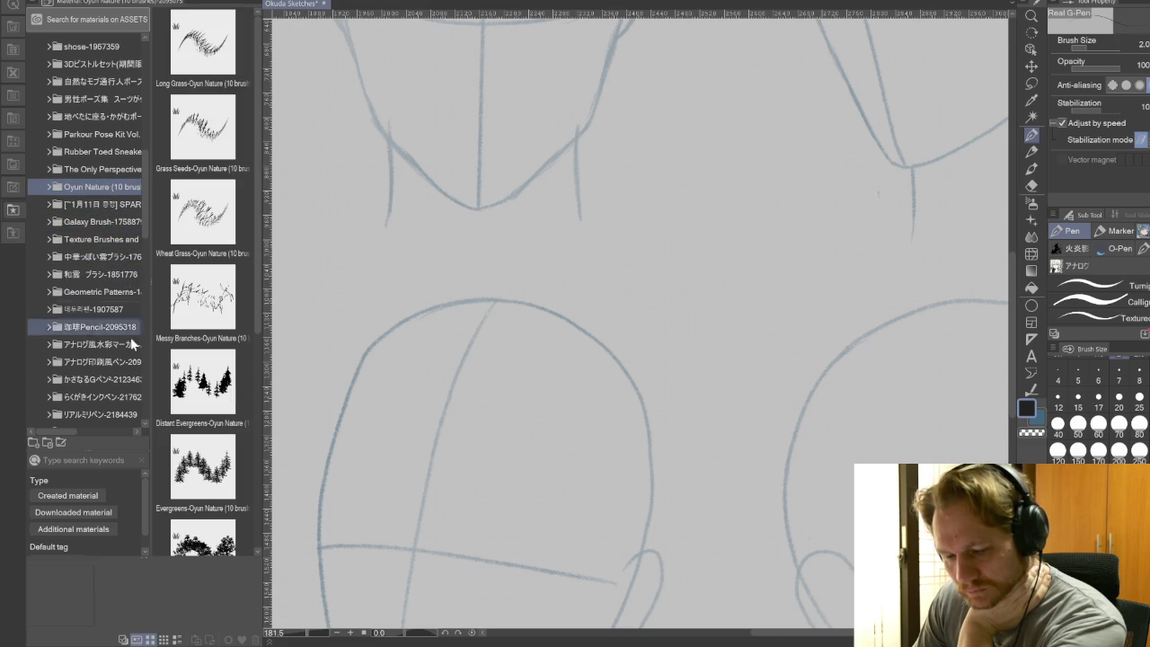
scroll(115, 398, "down", 3)
scroll(120, 398, "down", 2)
Check the 3D zipper materials folder, then select the Decoration tool's hatching brush group
left_click(121, 396)
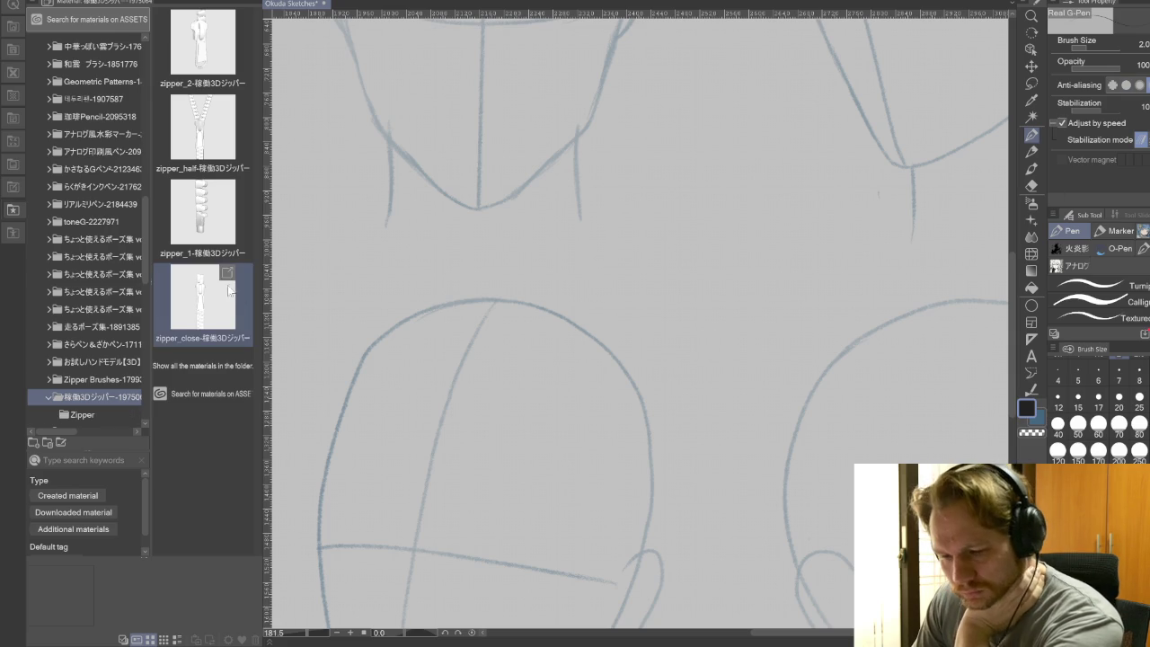
left_click(45, 396)
scroll(94, 360, "down", 2)
scroll(95, 360, "down", 1)
scroll(97, 362, "down", 2)
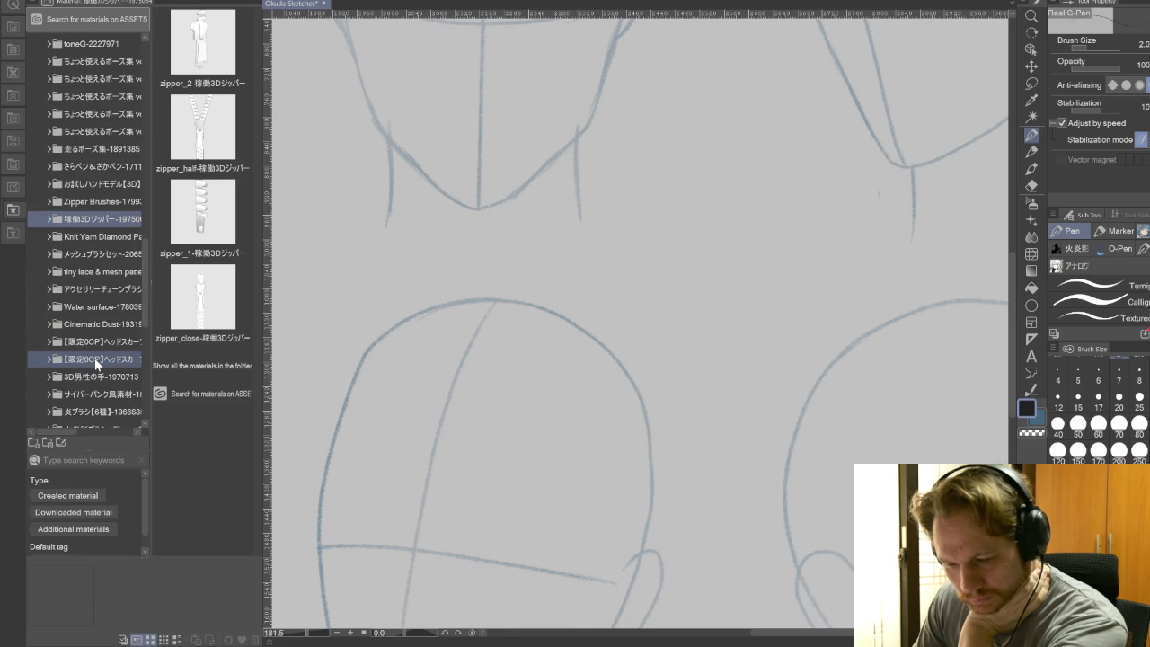
left_click(1033, 220)
left_click(1078, 249)
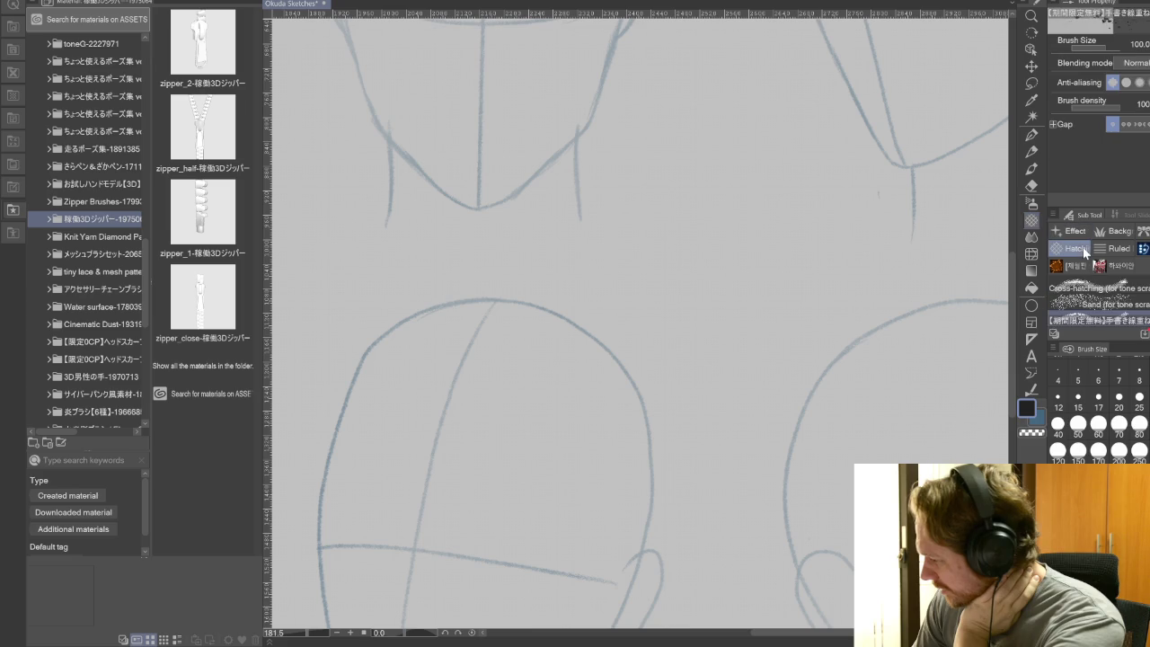
Try hatching strokes on the canvas, undo them, and select the Cross-hatching brush
left_click_drag(966, 377, 849, 409)
mouse_move(925, 391)
left_mouse_down()
mouse_move(620, 490)
mouse_move(826, 431)
mouse_move(898, 450)
left_mouse_up()
key("ctrl+z")
left_click(1087, 287)
key("Delete")
Paint several test cross-hatch patches beside the head sketch, deleting each one
left_click_drag(746, 404, 907, 279)
left_click_drag(809, 378, 907, 314)
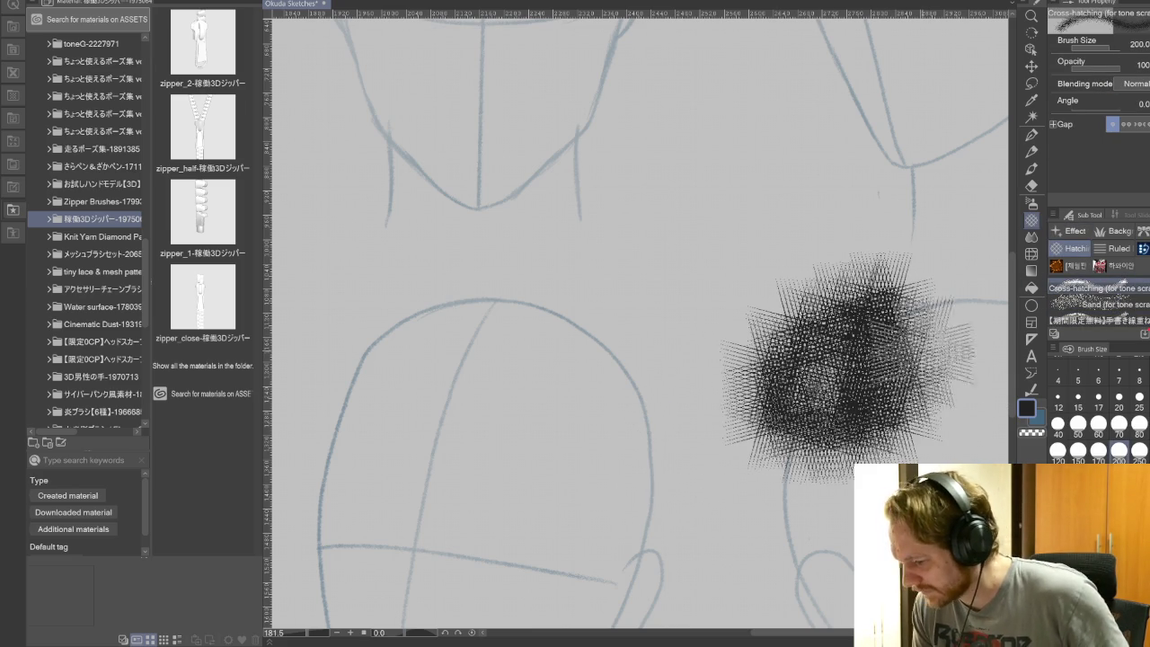
key("Delete")
mouse_move(791, 315)
left_mouse_down()
mouse_move(808, 494)
mouse_move(863, 467)
left_mouse_up()
left_click_drag(845, 341, 930, 367)
key("Delete")
left_click_drag(786, 356, 683, 417)
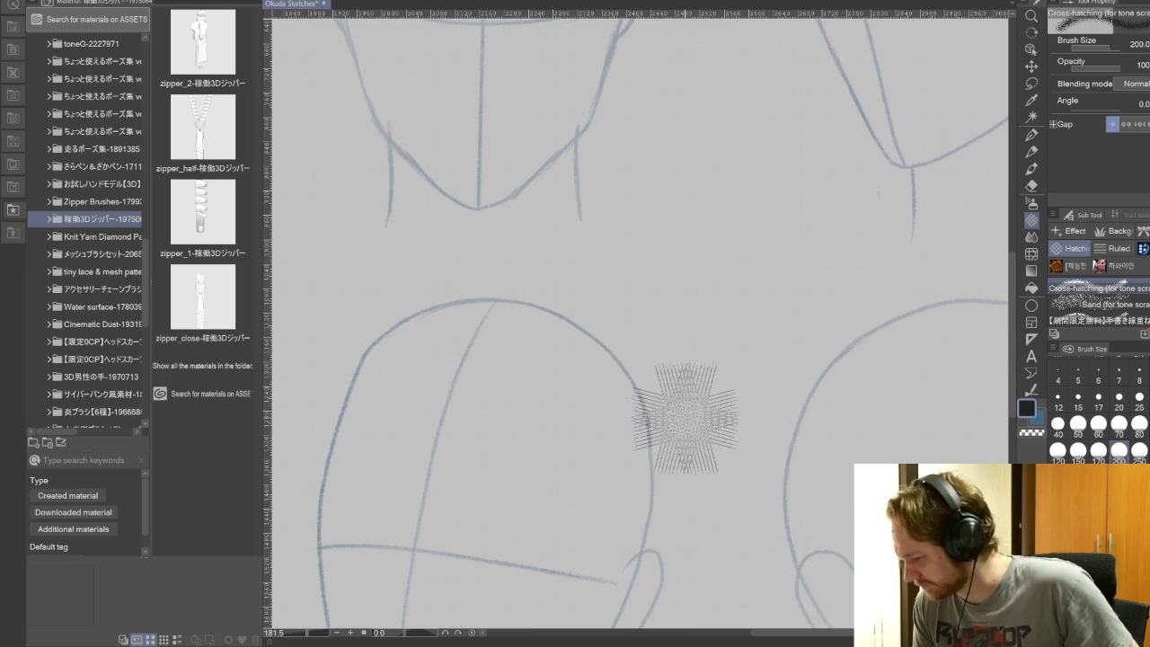
key("Delete")
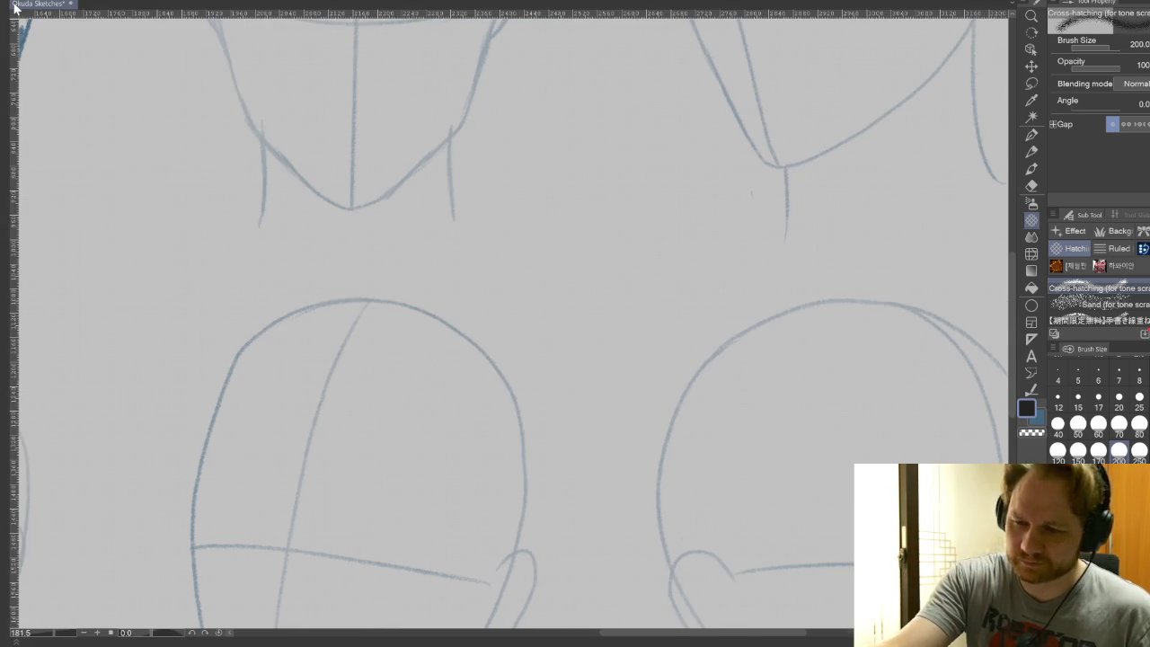
Zoom out and pan to bring the finished Hawaiian-shirt character into view
left_click_drag(402, 258, 726, 510)
scroll(726, 509, "down", 5)
left_click_drag(656, 530, 804, 539)
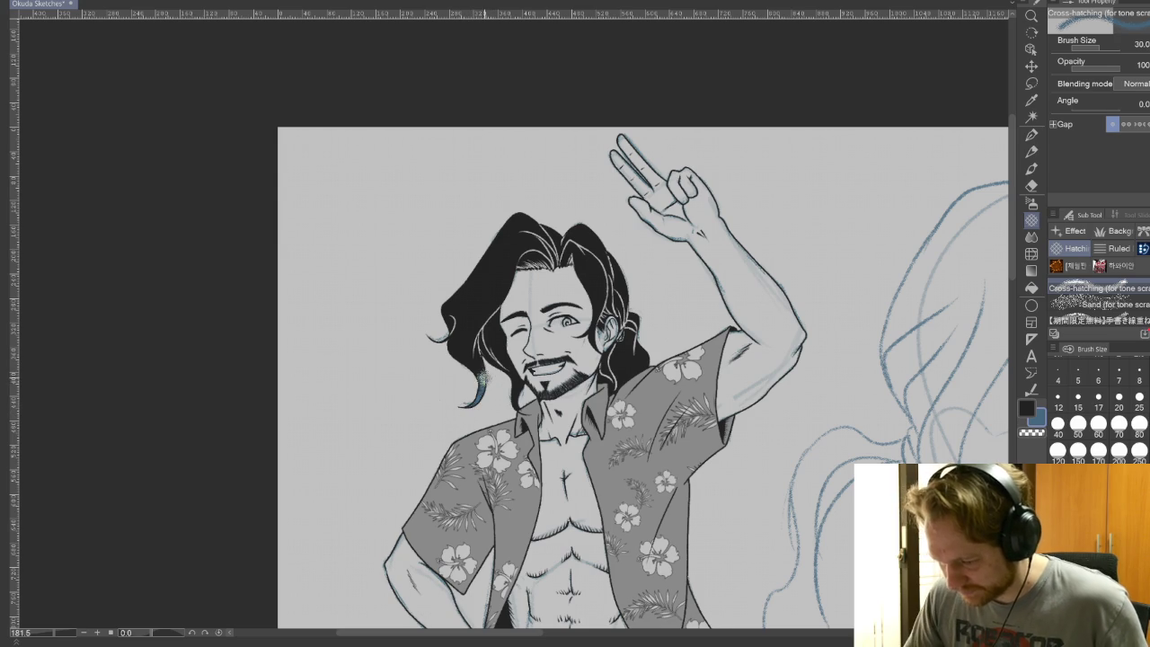
Zoom in on the hair, dab a test hatch tone, undo it, and enlarge the brush
scroll(483, 378, "up", 2)
scroll(476, 371, "up", 2)
scroll(467, 364, "up", 2)
scroll(458, 355, "up", 1)
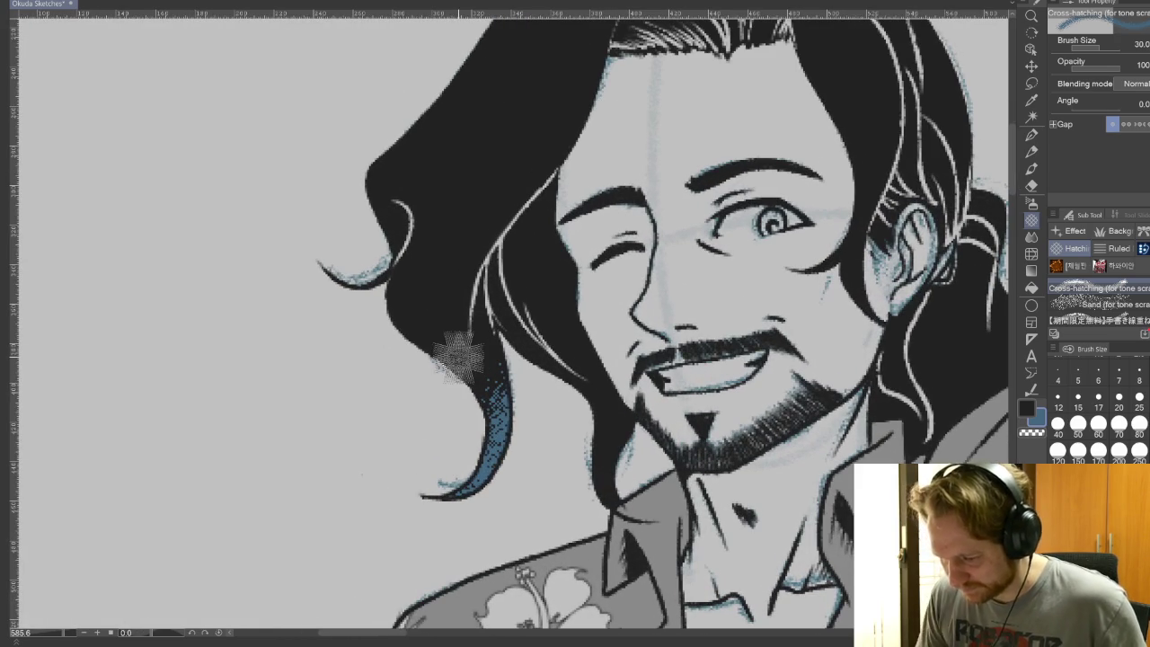
left_click(462, 215)
key("ctrl+z")
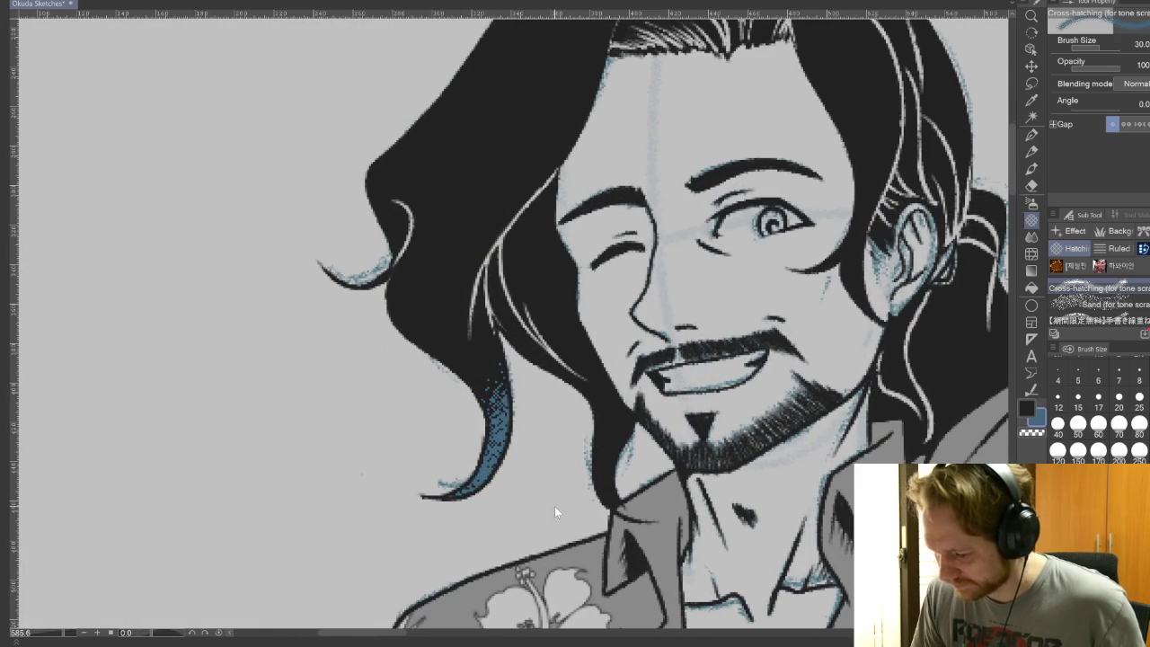
key("ctrl+z")
key("bracketright")
key("bracketright")
key("bracketright")
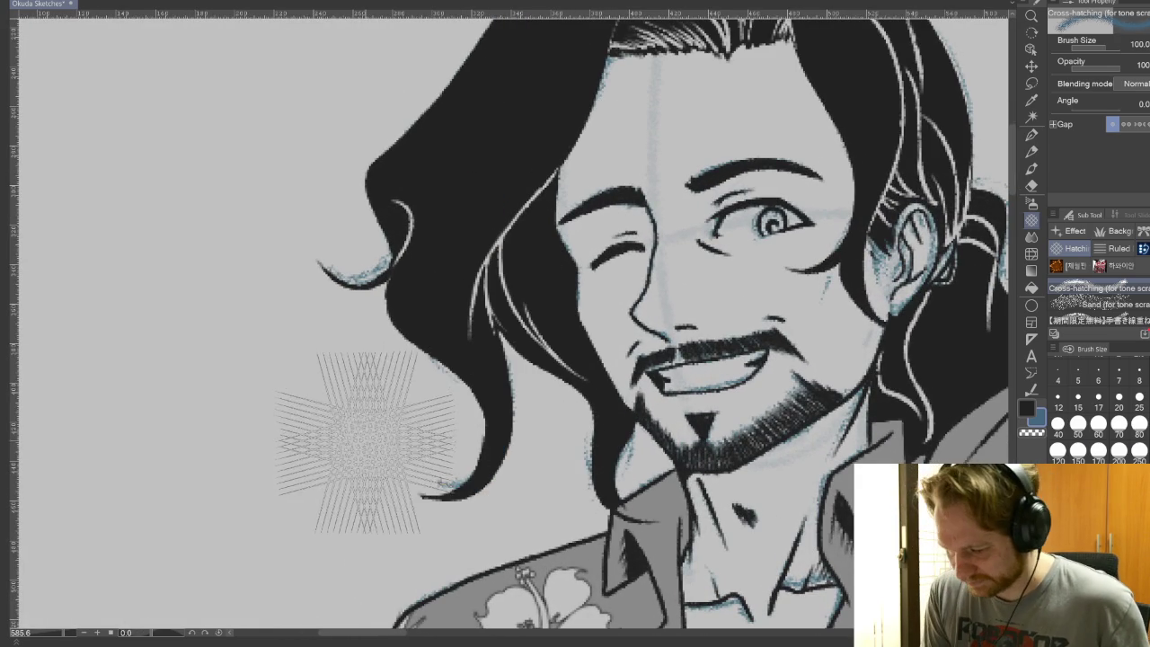
Test cross-hatch tone at size 300 and Sand speckles on the hair, undoing each
left_click_drag(377, 411, 454, 428)
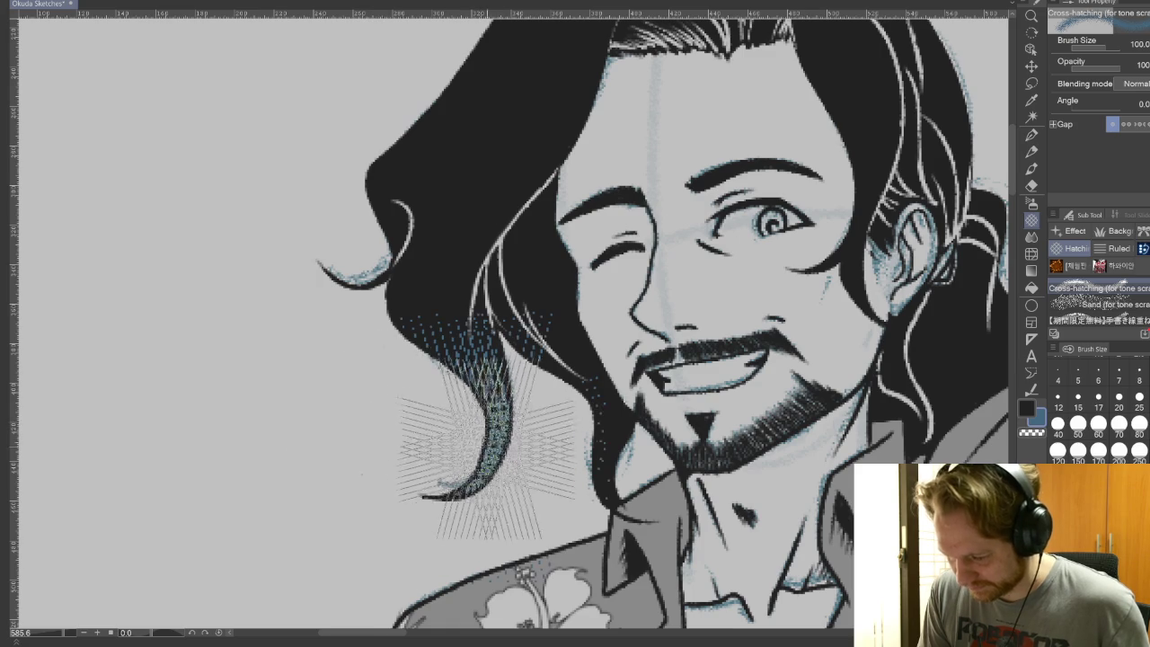
left_click_drag(463, 188, 503, 296)
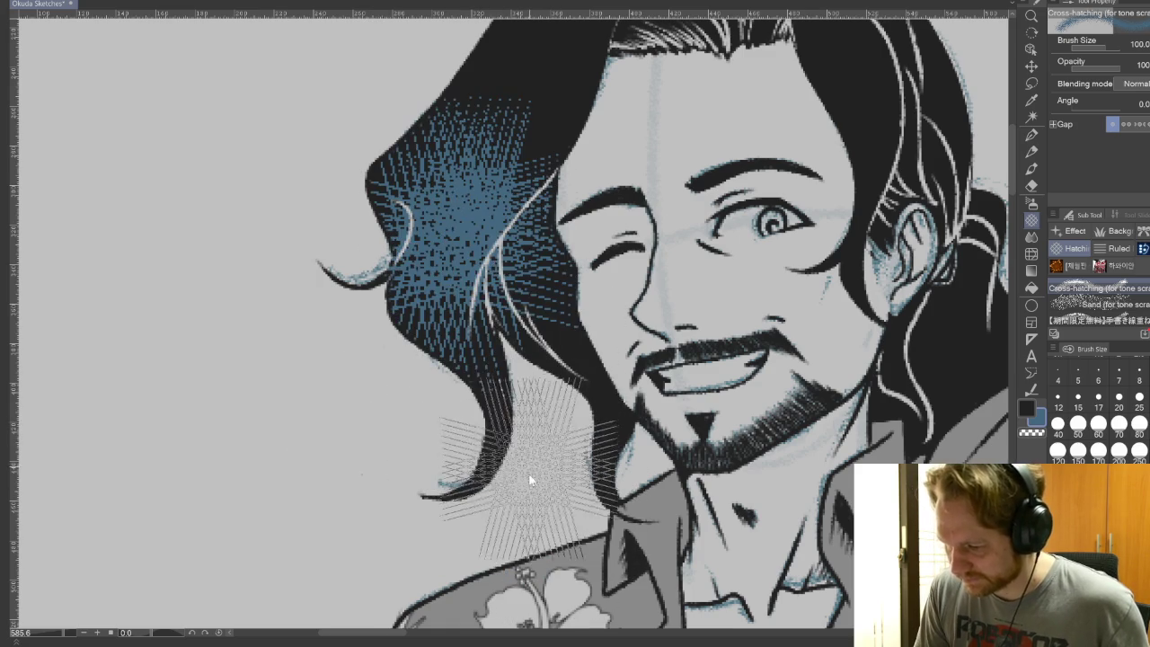
key("ctrl+z")
key("bracketright")
key("bracketright")
key("bracketright")
left_click(426, 319)
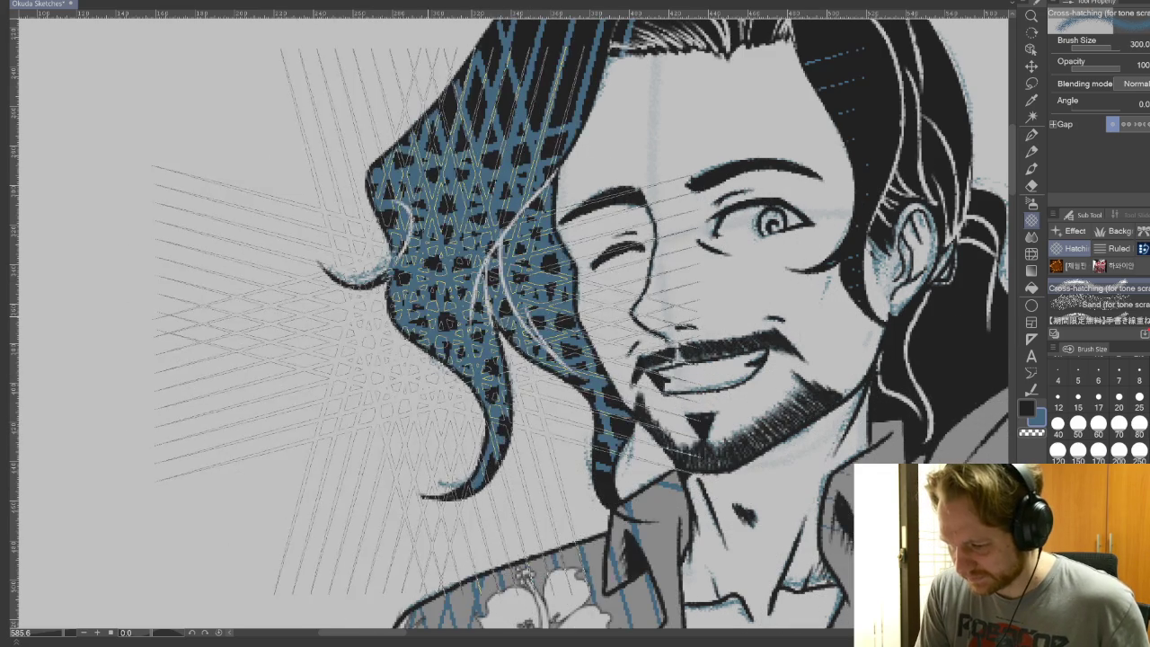
key("ctrl+z")
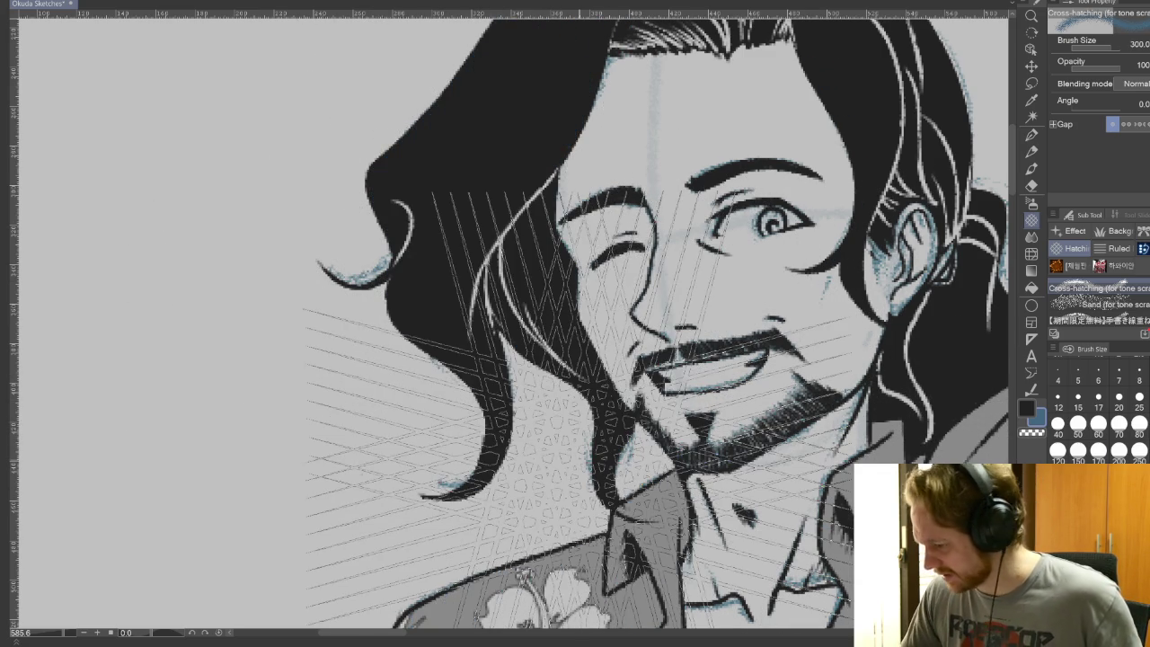
left_click(1114, 304)
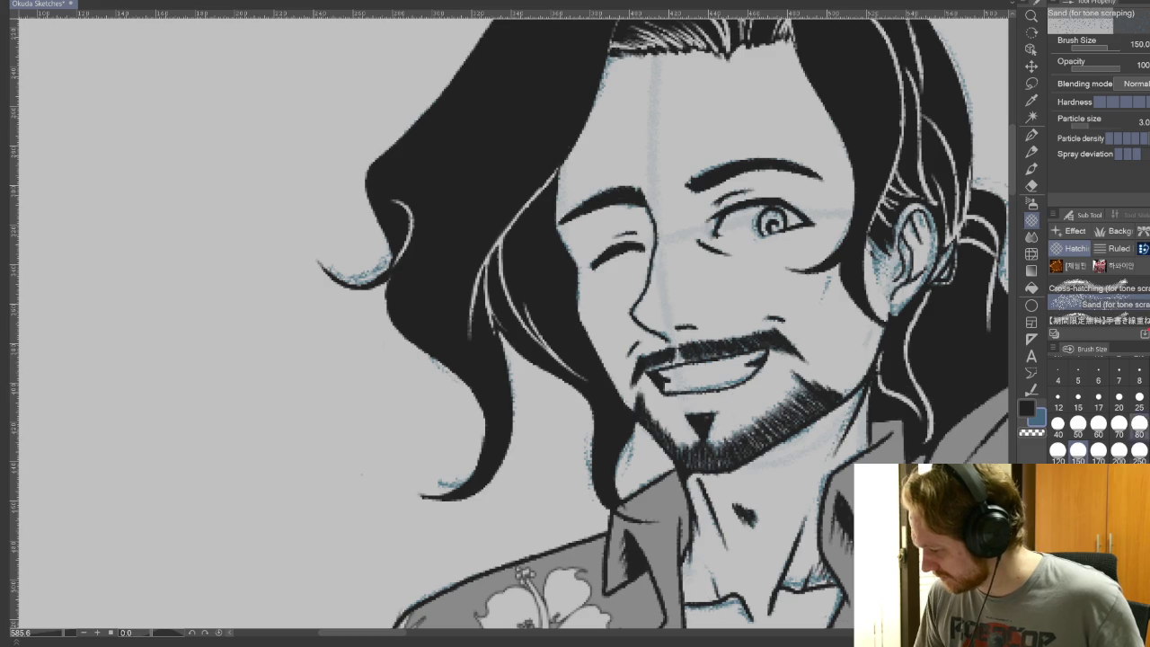
left_click_drag(458, 332, 524, 510)
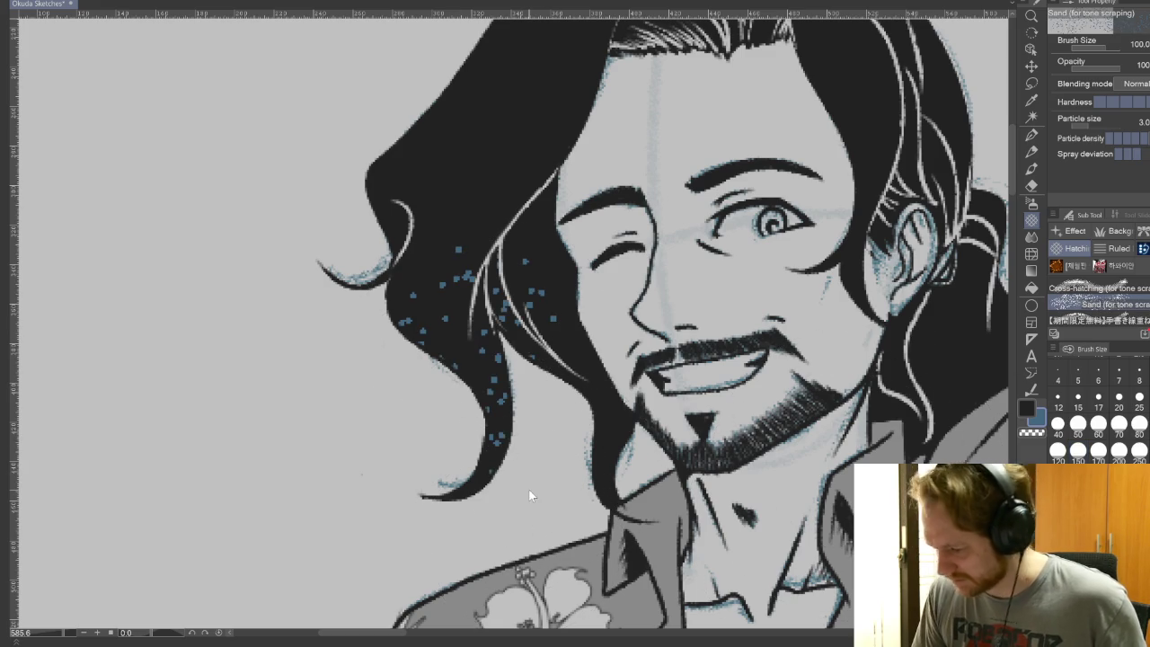
key("ctrl+z")
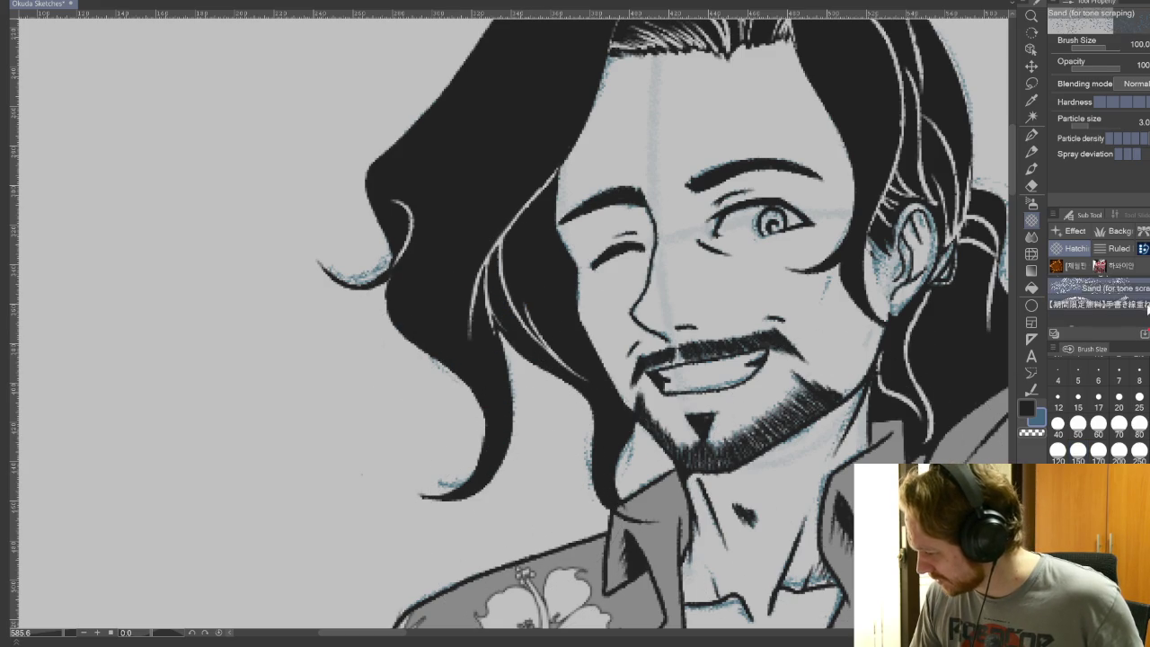
Build up dense diagonal hatching on the left hair with the hand-drawn line brush, then undo
left_click(1123, 304)
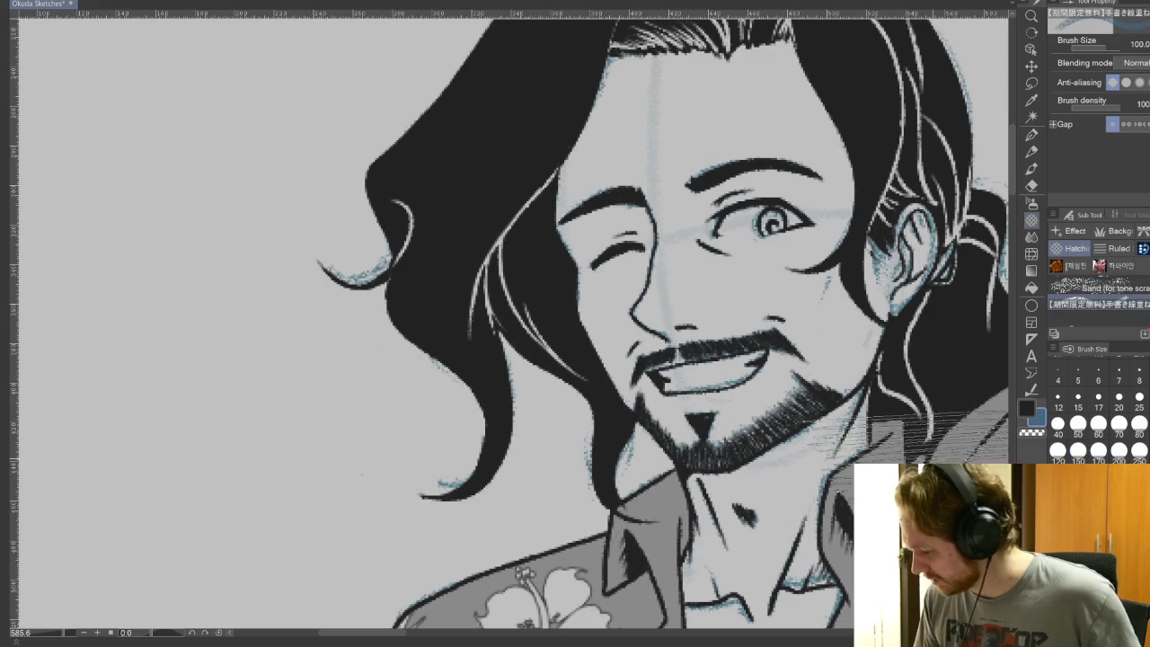
left_click_drag(404, 261, 503, 368)
left_click_drag(377, 224, 521, 413)
left_click_drag(413, 179, 539, 485)
left_click_drag(432, 270, 503, 468)
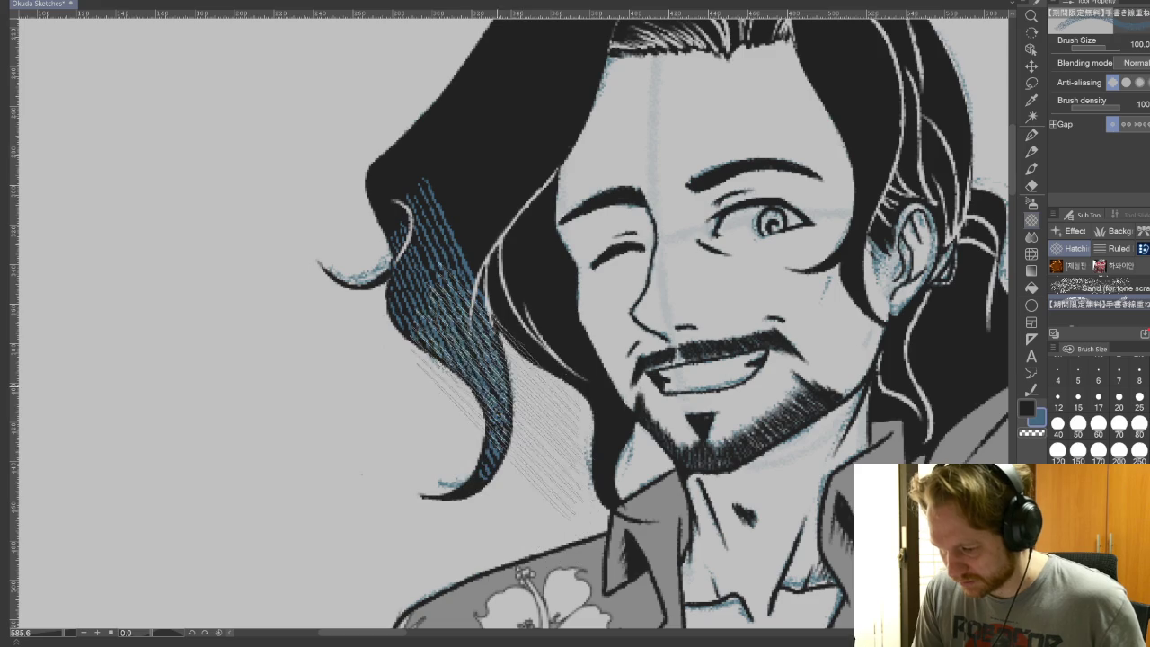
left_click_drag(404, 287, 557, 143)
mouse_move(413, 360)
left_mouse_down()
mouse_move(575, 108)
mouse_move(481, 234)
left_mouse_up()
key("ctrl+z")
Draw thin diagonal hatch lines across the left hair locks
left_click_drag(539, 153, 423, 333)
left_click_drag(414, 180, 485, 404)
left_click_drag(431, 242, 557, 512)
mouse_move(539, 171)
left_mouse_down()
mouse_move(377, 405)
mouse_move(557, 144)
left_mouse_up()
key("ctrl+z")
left_click_drag(503, 207, 602, 449)
Zoom out and pan to show the right-hand sketch and legs
scroll(595, 386, "down", 2)
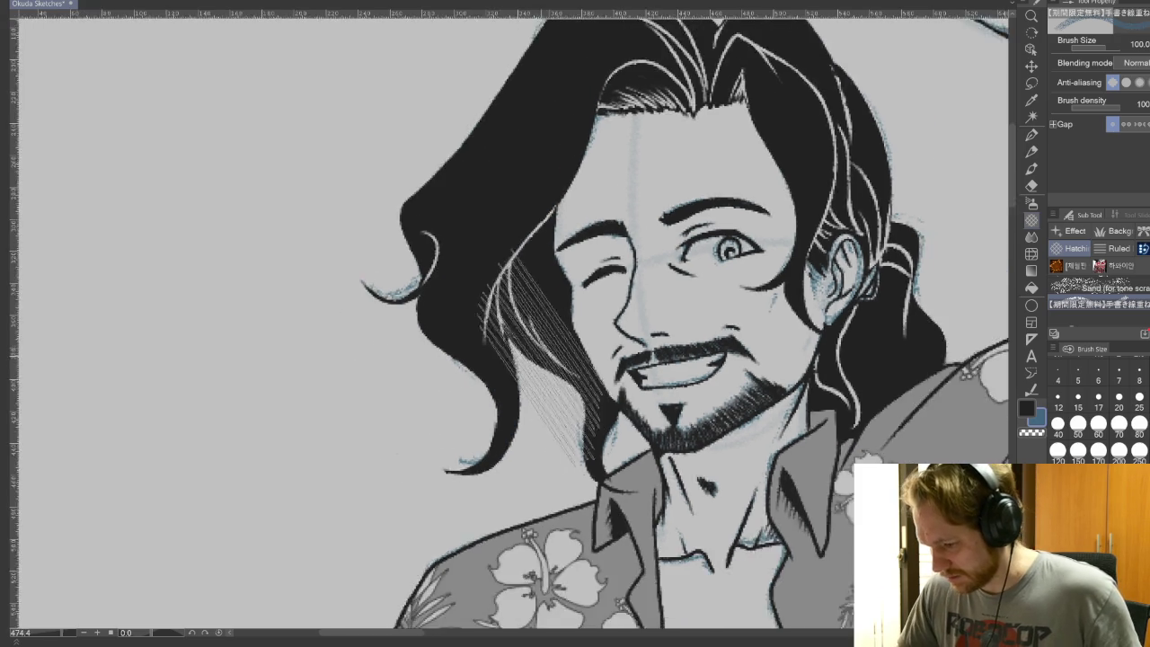
scroll(595, 387, "down", 2)
scroll(594, 386, "down", 2)
scroll(595, 386, "down", 2)
left_click_drag(595, 386, 260, 301)
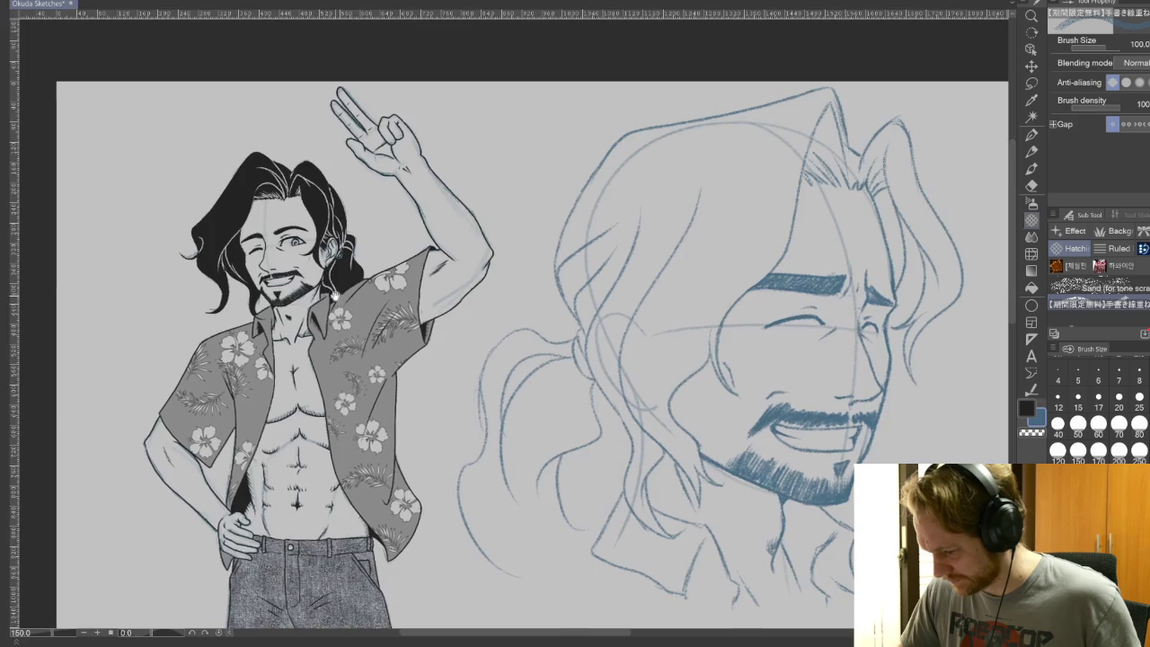
Draw a large looping test stroke and spray Sand speckles over its upper loop
left_click_drag(809, 539, 763, 360)
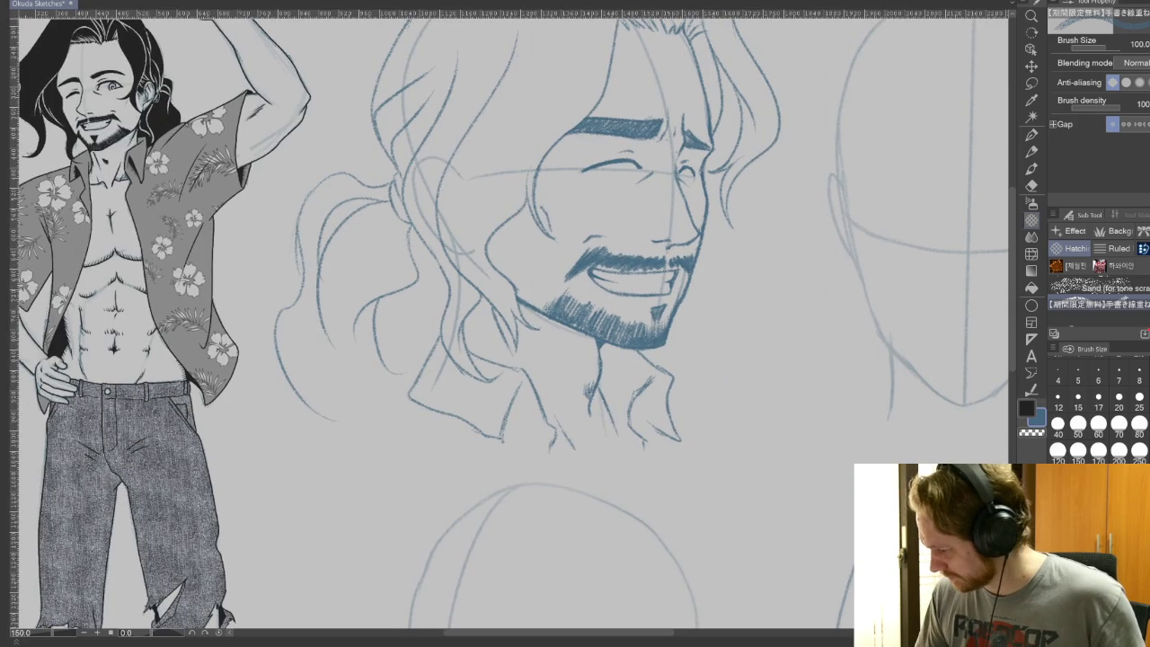
left_click_drag(824, 432, 741, 474)
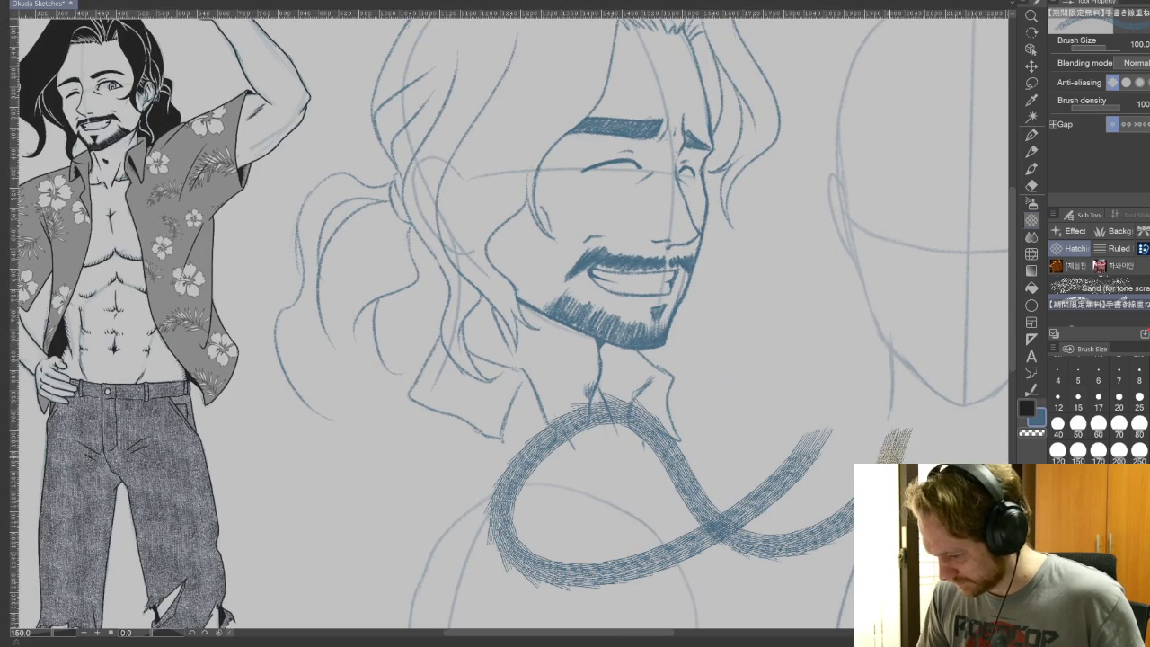
left_click(1118, 290)
mouse_move(917, 288)
left_mouse_down()
mouse_move(755, 332)
mouse_move(831, 548)
mouse_move(898, 269)
left_mouse_up()
Test the Cross-hatching and Rough crosshatch brushes with patches on the blank canvas
scroll(1096, 301, "down", 3)
left_click(1096, 320)
mouse_move(934, 198)
left_mouse_down()
mouse_move(890, 234)
mouse_move(808, 377)
mouse_move(791, 449)
left_mouse_up()
scroll(1114, 304, "up", 1)
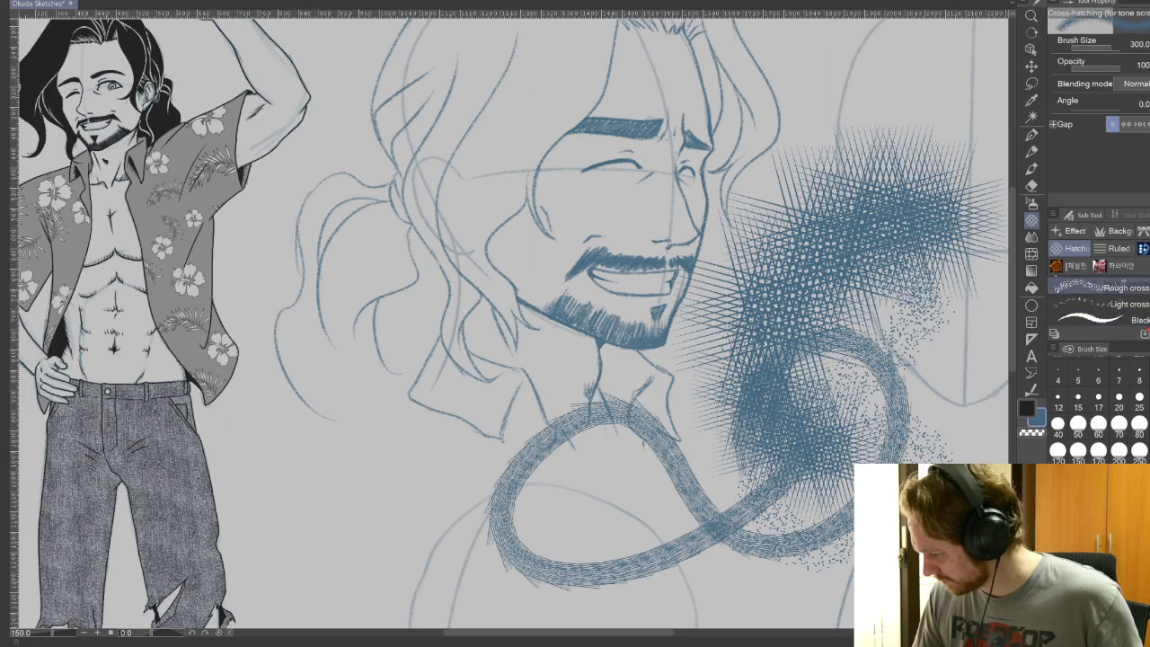
left_click(1123, 304)
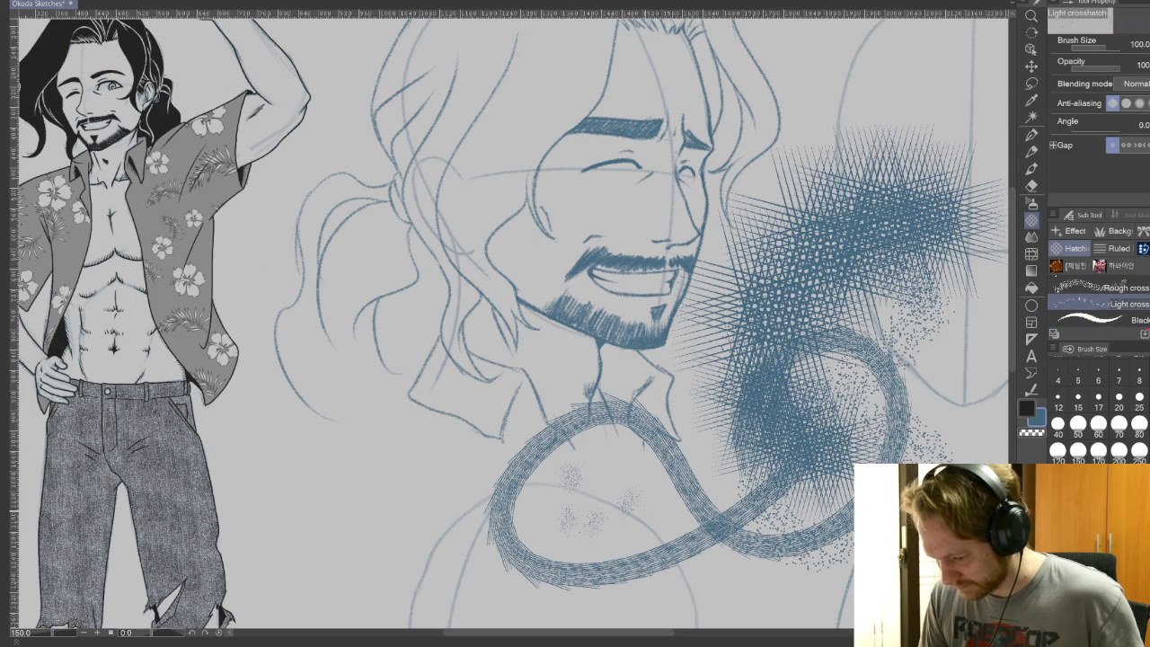
left_click(1105, 287)
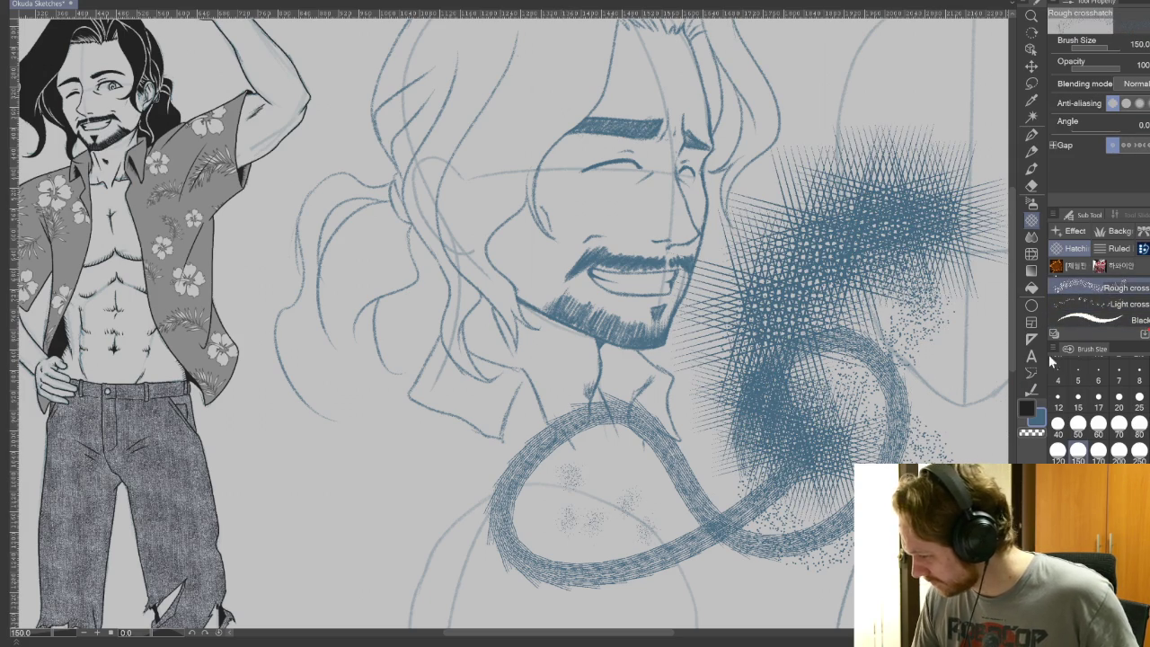
left_click_drag(440, 507, 404, 562)
left_click_drag(386, 489, 309, 589)
left_click_drag(494, 570, 539, 615)
Undo the hatch tests, paint a darker test hatch patch, then delete it
key("ctrl+z")
key("ctrl+z")
key("ctrl+z")
key("ctrl+z")
key("ctrl+z")
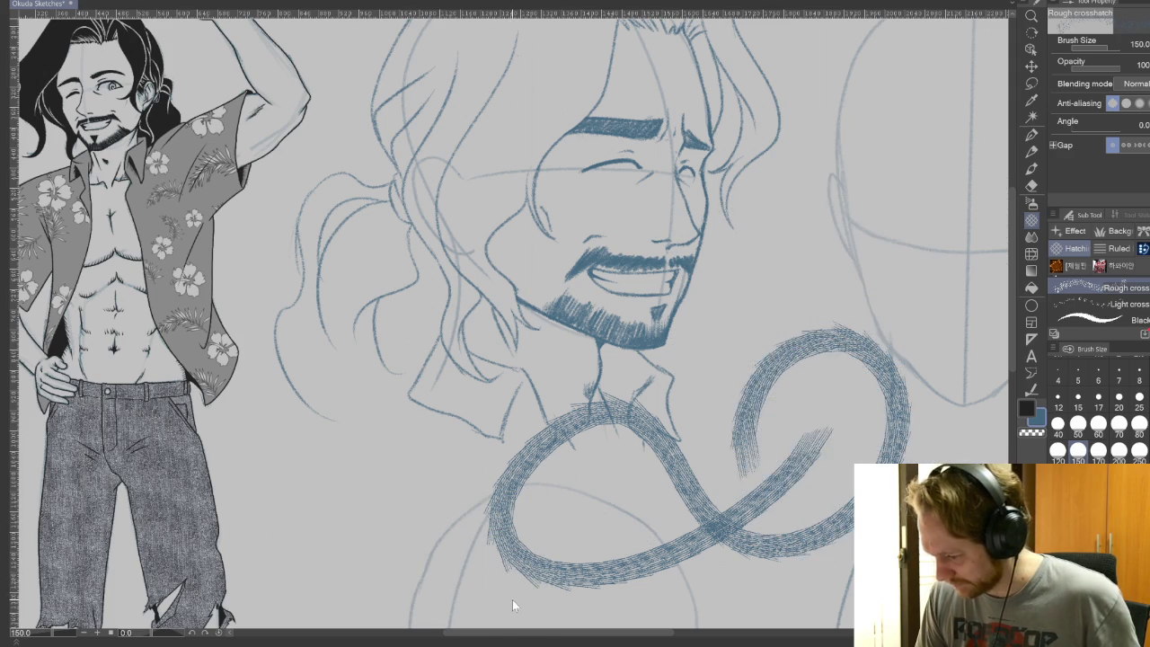
key("ctrl+z")
key("ctrl+z")
mouse_move(885, 427)
left_mouse_down()
mouse_move(628, 503)
mouse_move(943, 440)
mouse_move(831, 489)
left_mouse_up()
key("ctrl+z")
left_click_drag(885, 427, 836, 490)
mouse_move(835, 422)
left_mouse_down()
mouse_move(831, 507)
mouse_move(813, 526)
left_mouse_up()
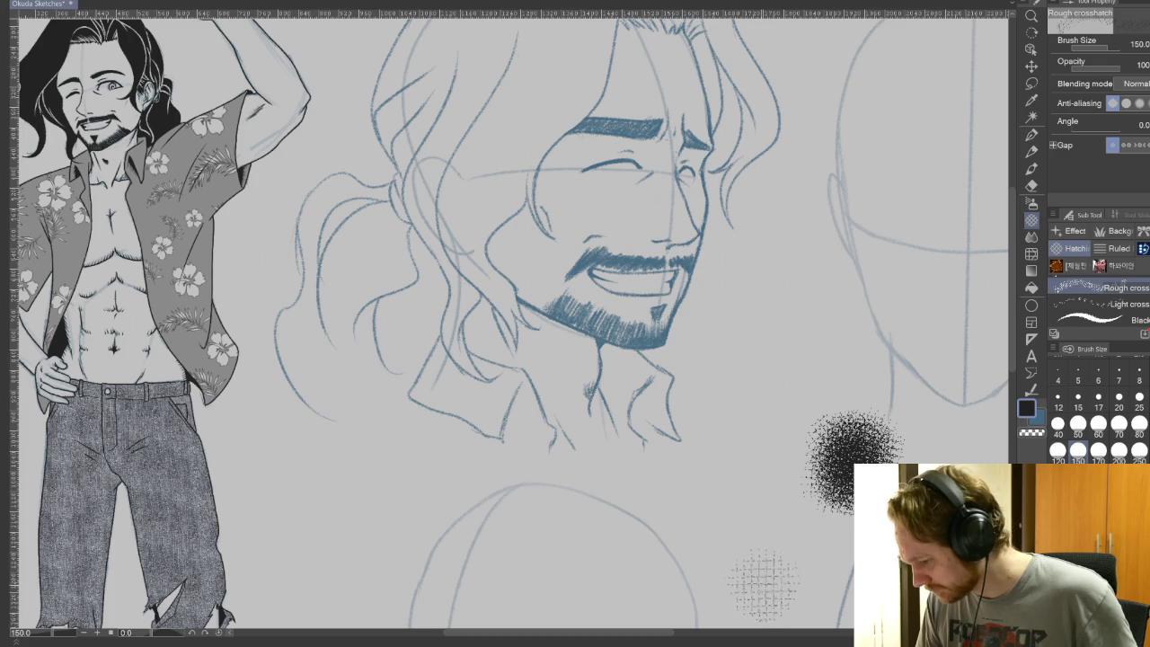
key("Delete")
Retry the Cross-hatching brush, leaving a small fuzzy cross-hatch patch
scroll(1096, 297, "up", 1)
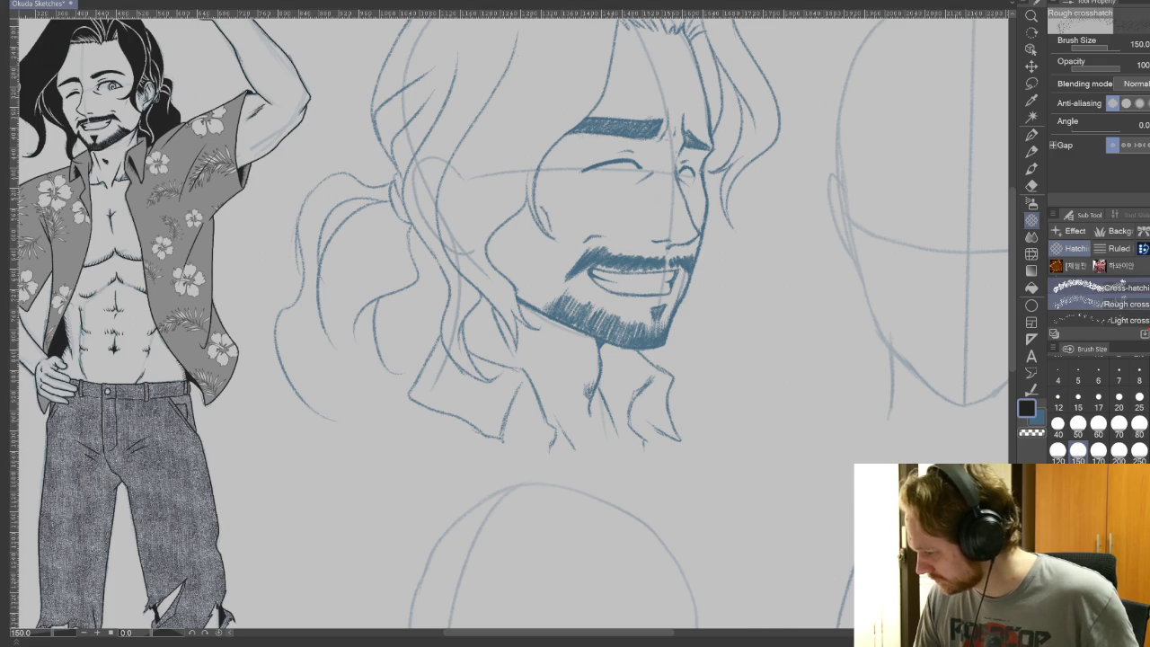
left_click(1100, 288)
left_click_drag(830, 457, 831, 503)
key("Delete")
key("Delete")
left_click_drag(827, 463, 836, 499)
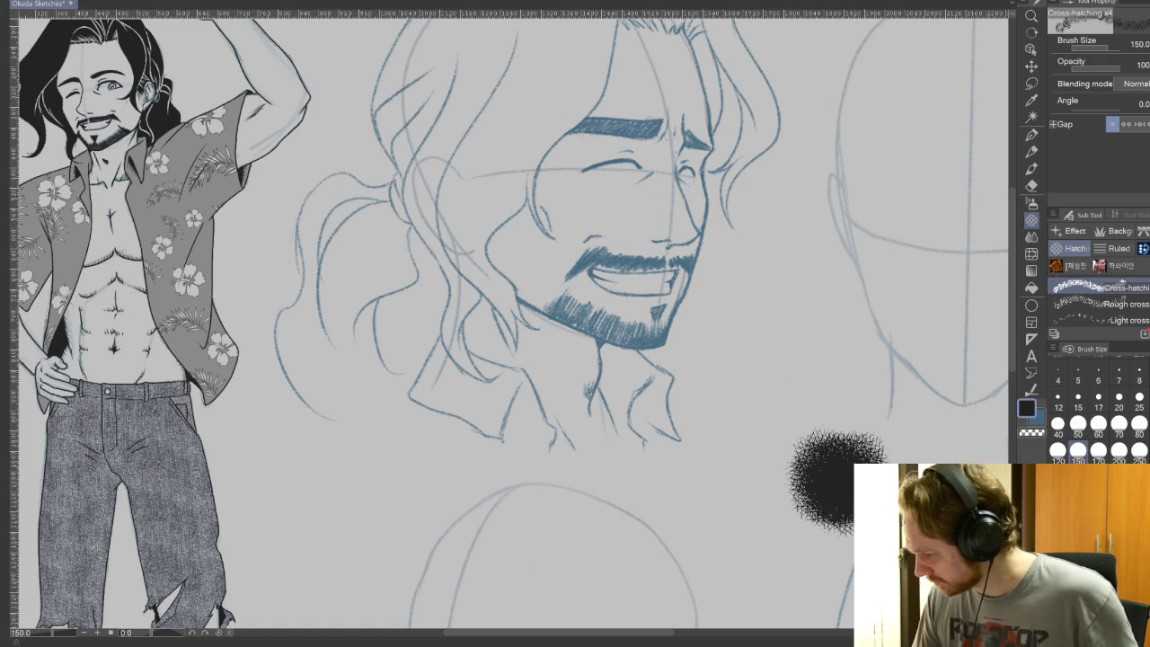
Test the Cross-hatching x1 brush with small patches and long strokes, undoing each
scroll(1100, 306, "up", 3)
left_click(1101, 304)
left_click_drag(833, 373, 841, 385)
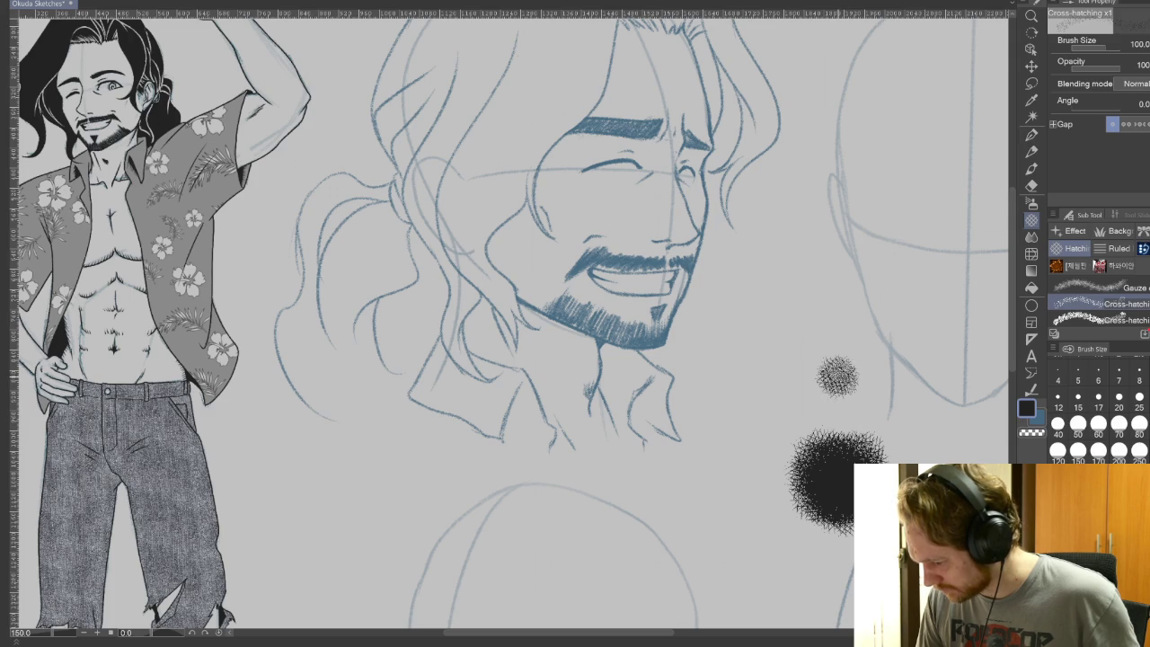
key("ctrl+z")
key("ctrl+z")
key("ctrl+z")
key("ctrl+z")
key("ctrl+z")
mouse_move(665, 539)
left_mouse_down()
mouse_move(836, 485)
mouse_move(862, 422)
left_mouse_up()
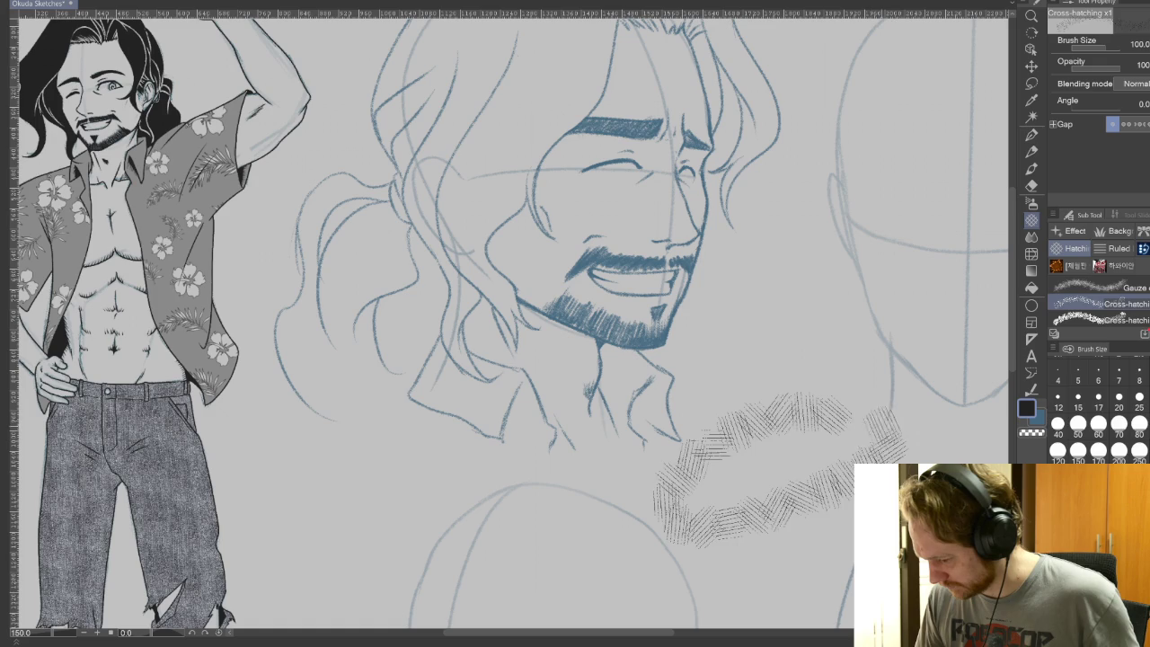
key("ctrl+z")
left_click_drag(851, 463, 885, 445)
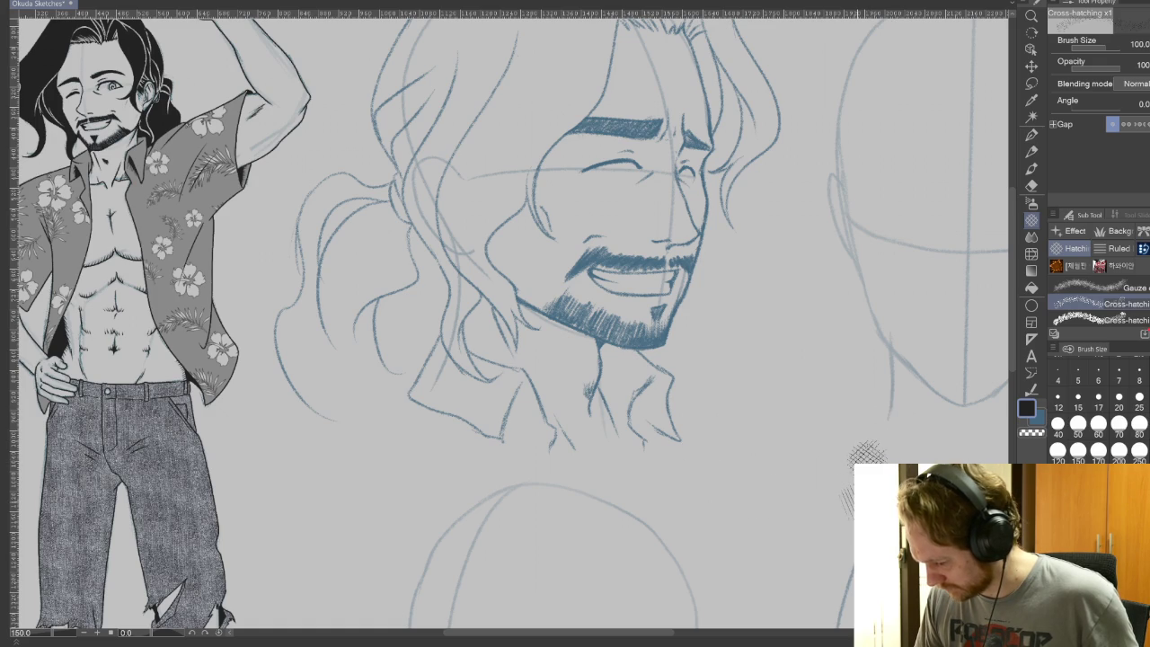
left_click_drag(797, 480, 944, 445)
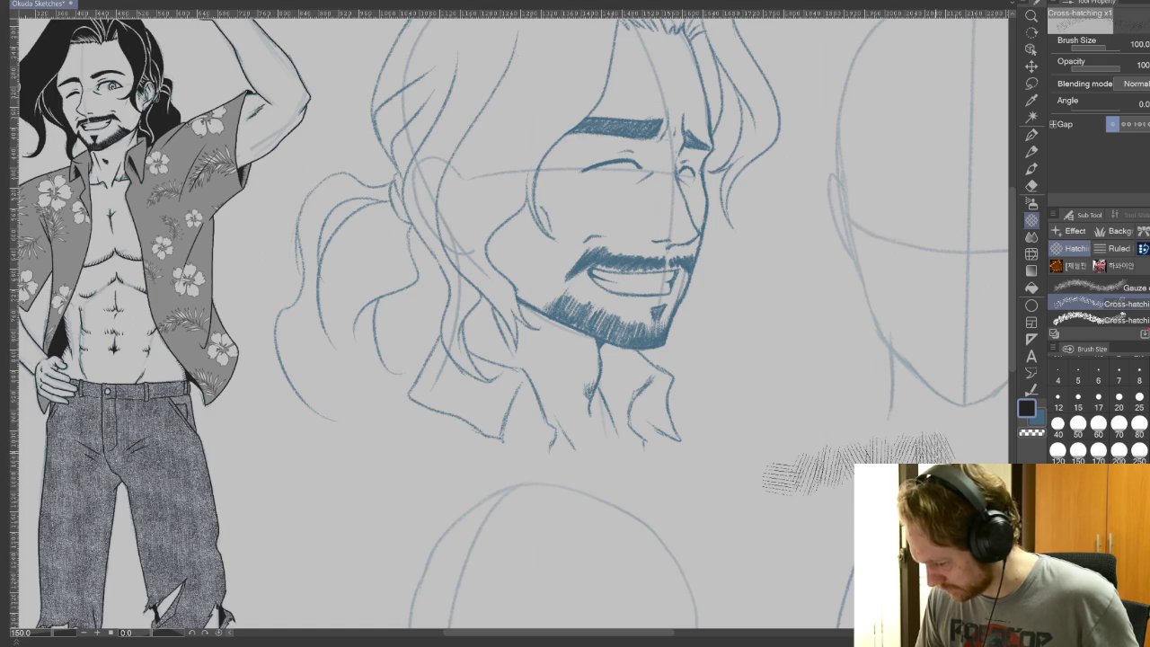
key("ctrl+z")
left_click(814, 488)
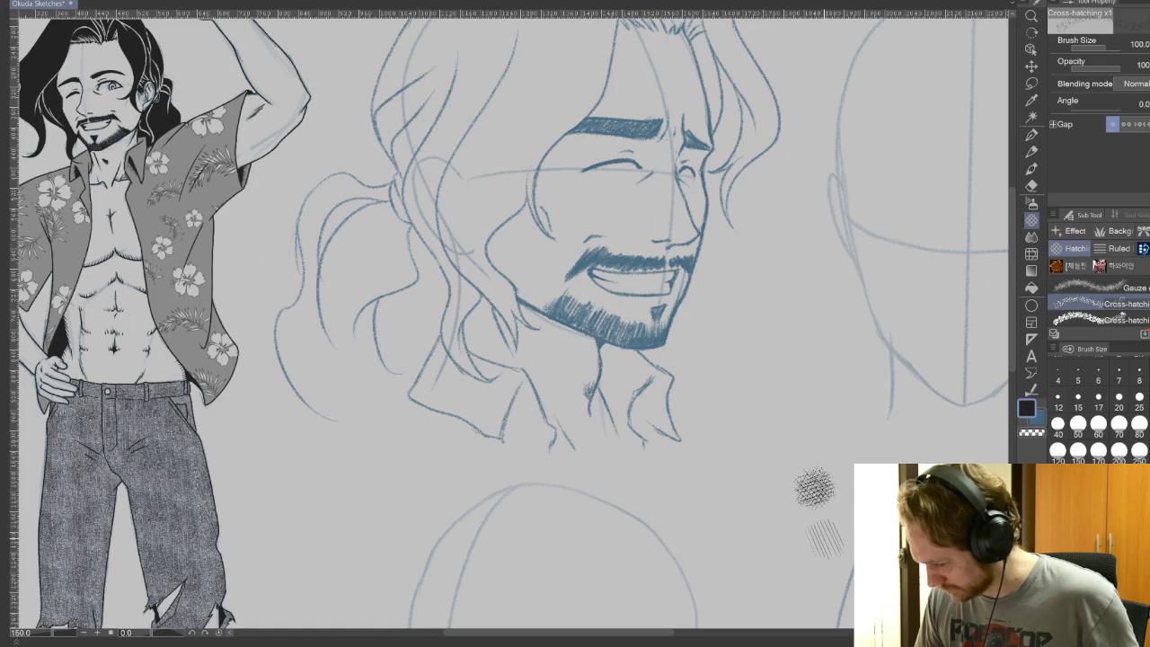
key("ctrl+z")
key("ctrl+z")
Paint a dark Gauze cloud test patch at size 150 beside the lower head
left_click(1110, 288)
left_click_drag(885, 395, 854, 440)
key("ctrl+z")
mouse_move(790, 467)
left_mouse_down()
mouse_move(835, 503)
mouse_move(908, 445)
left_mouse_up()
key("ctrl+z")
mouse_move(808, 477)
left_mouse_down()
mouse_move(817, 512)
mouse_move(827, 494)
mouse_move(818, 521)
left_mouse_up()
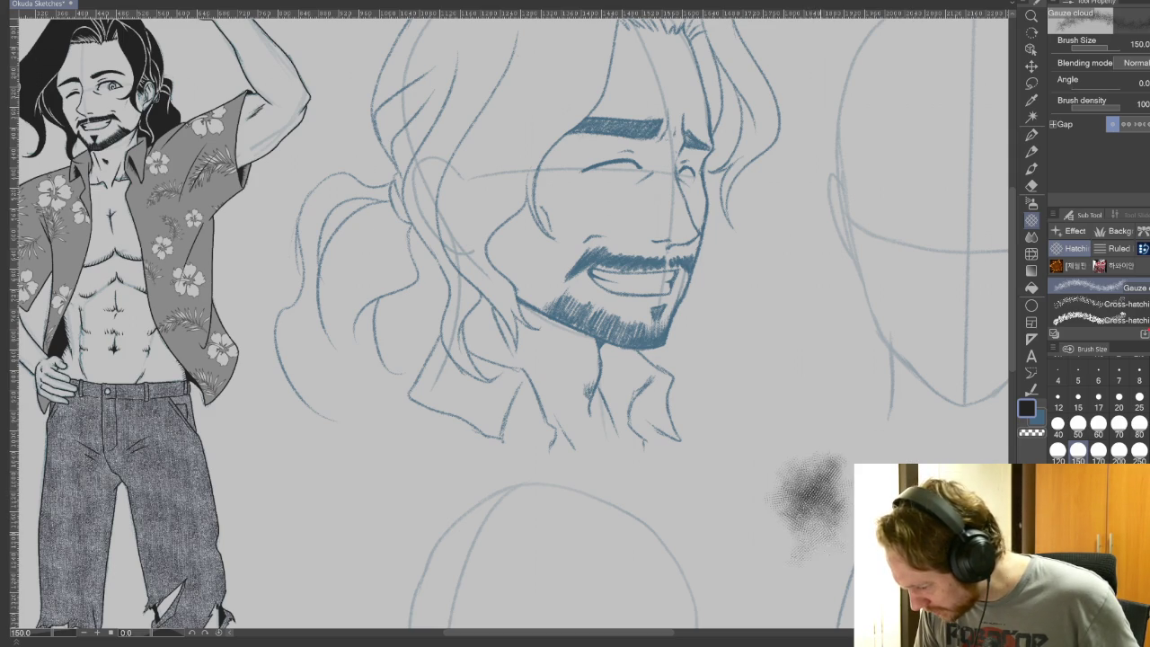
Undo the gauze cloud dabs and try a lighter cross-shaped patch, then undo it
key("ctrl+z")
key("ctrl+z")
key("ctrl+z")
key("ctrl+z")
left_click_drag(764, 508, 799, 544)
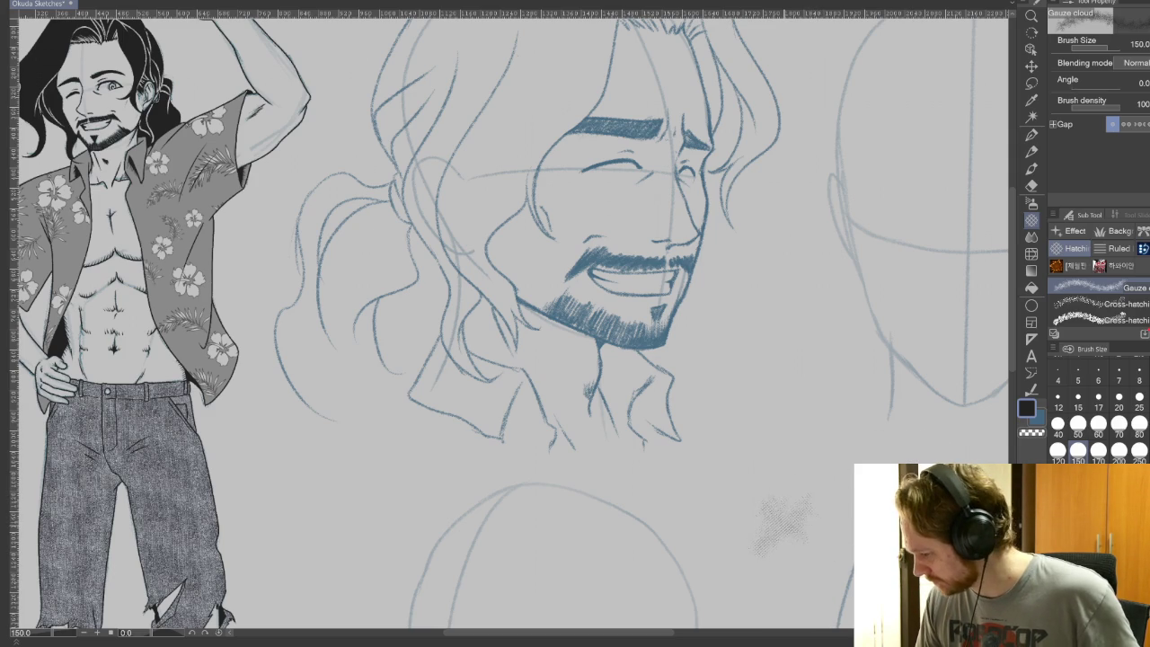
key("ctrl+z")
Test the plain Gauze brush with a stroke and a stamp, then return to Gauze cloud
scroll(1101, 305, "up", 1)
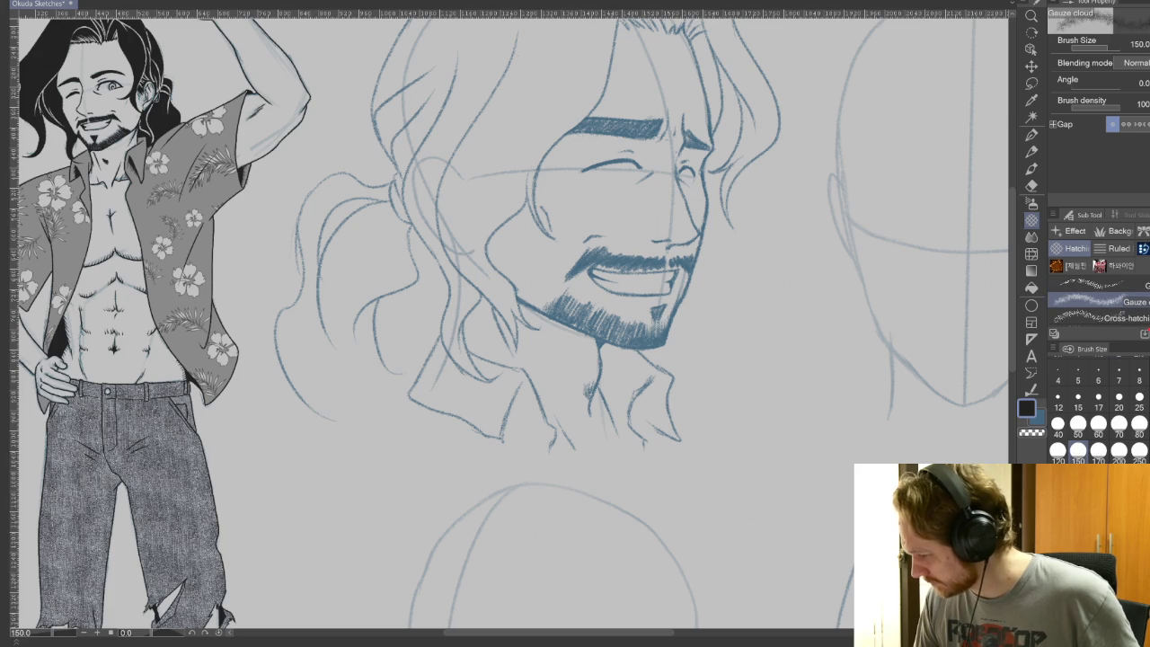
left_click(1091, 283)
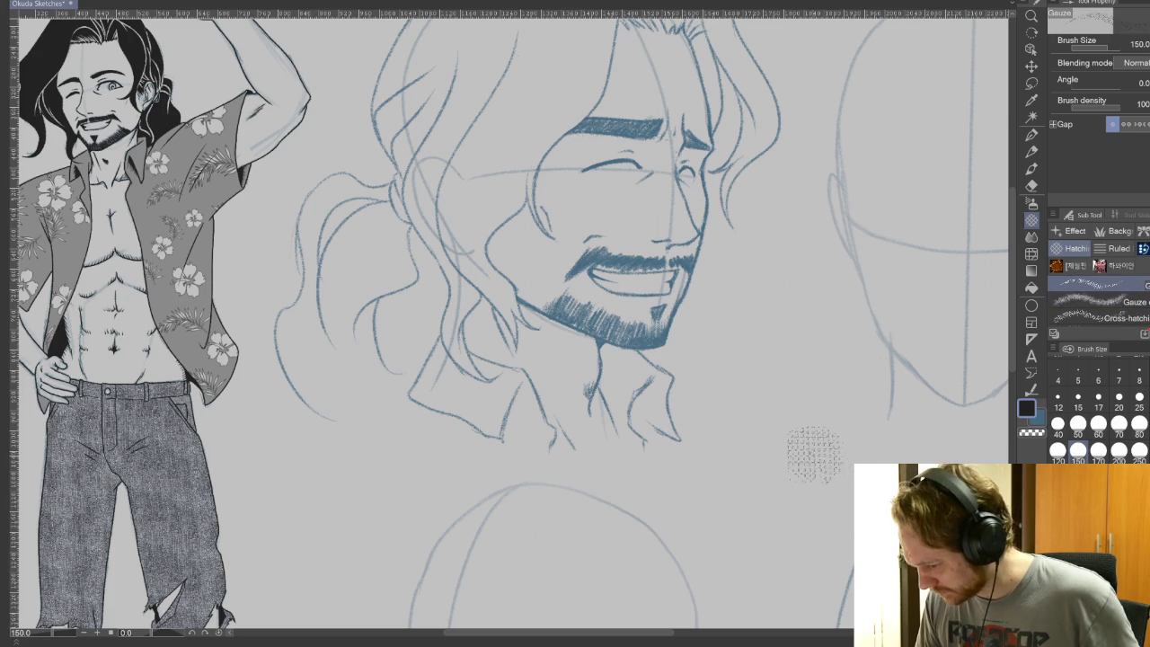
left_click_drag(813, 455, 811, 460)
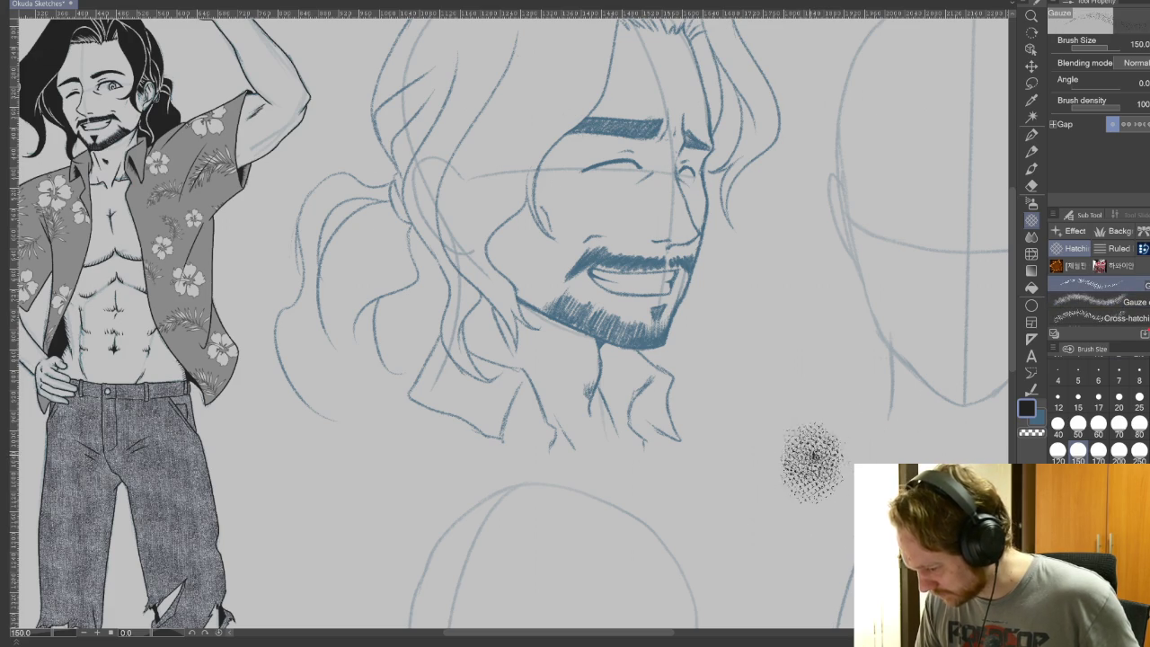
key("ctrl+z")
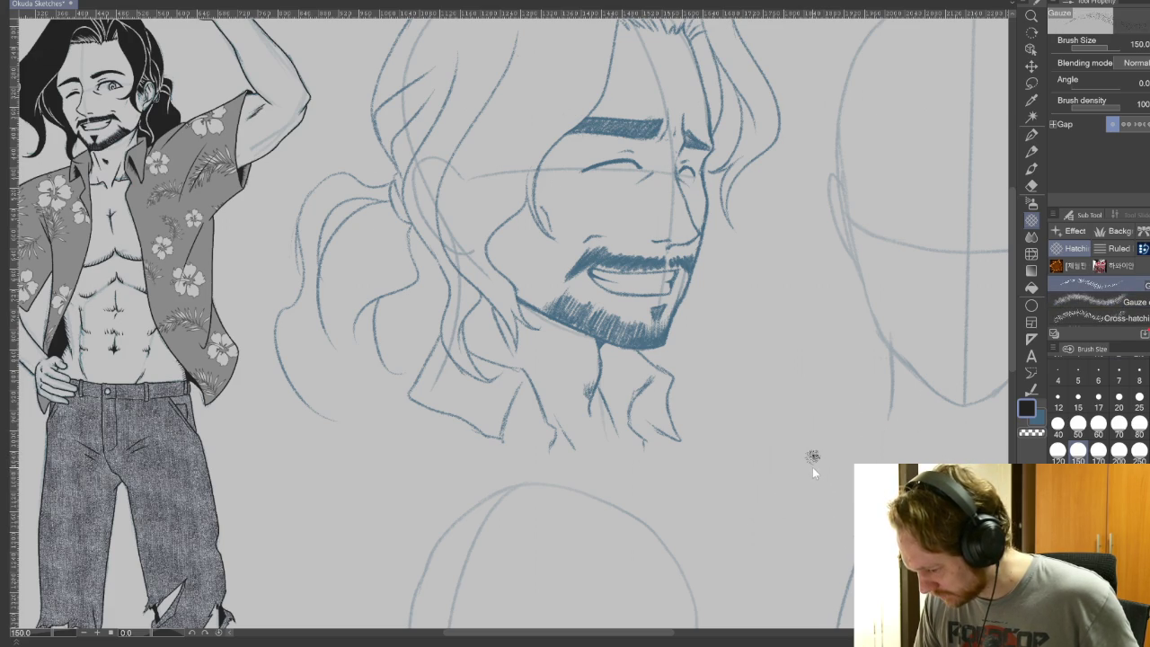
left_click(813, 458)
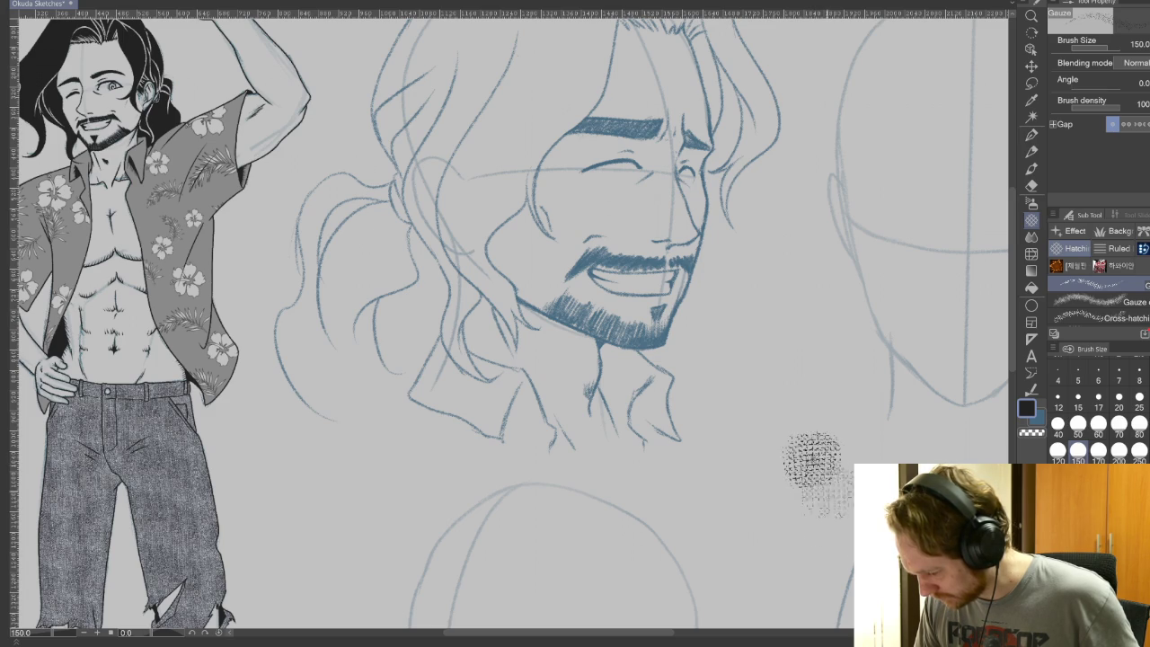
key("ctrl+z")
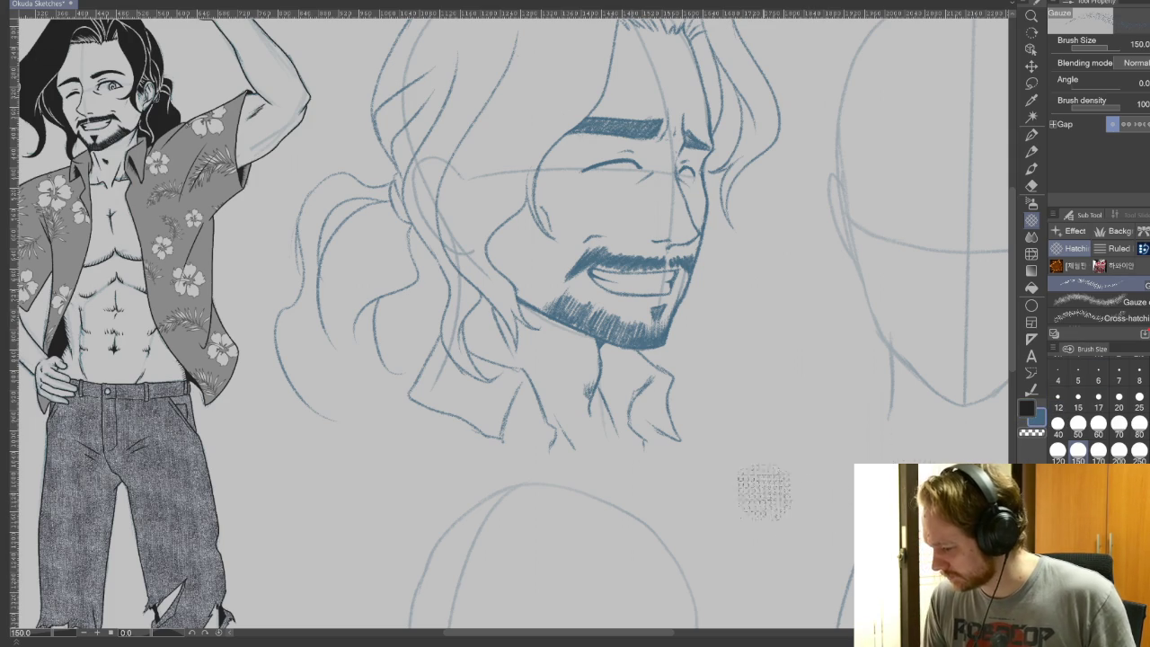
left_click_drag(551, 501, 776, 524)
left_click(1096, 302)
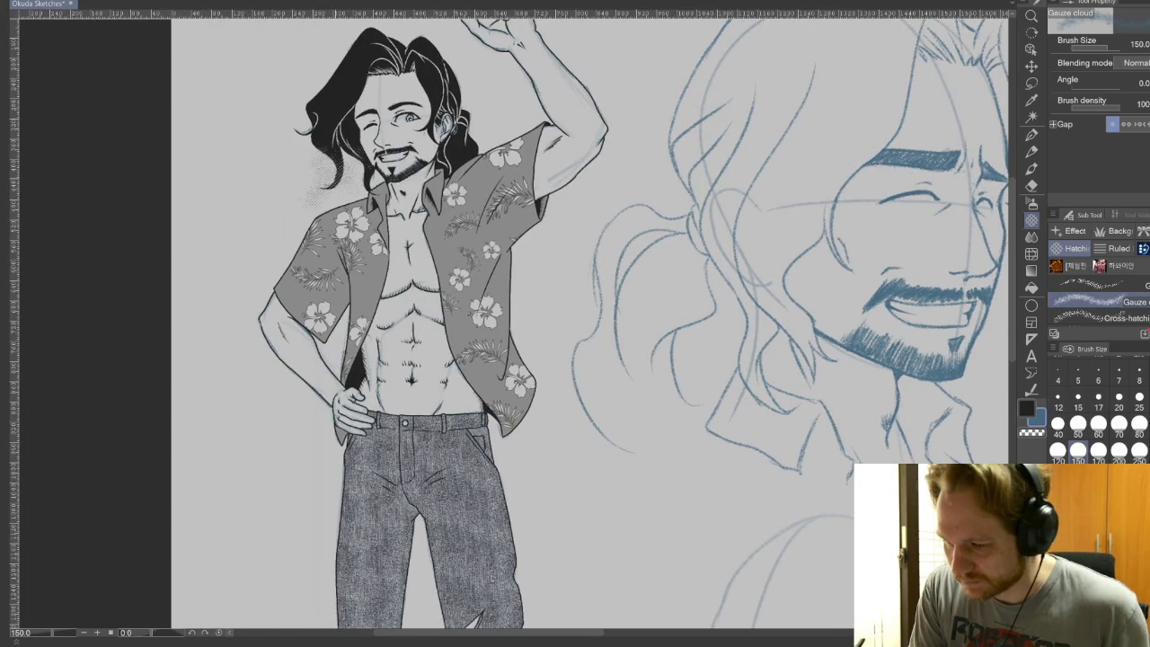
Zoom to 322% on the character's face and hair, undoing the gauze-cloud hair trial
left_click_drag(355, 144, 310, 207)
left_click_drag(580, 407, 695, 509)
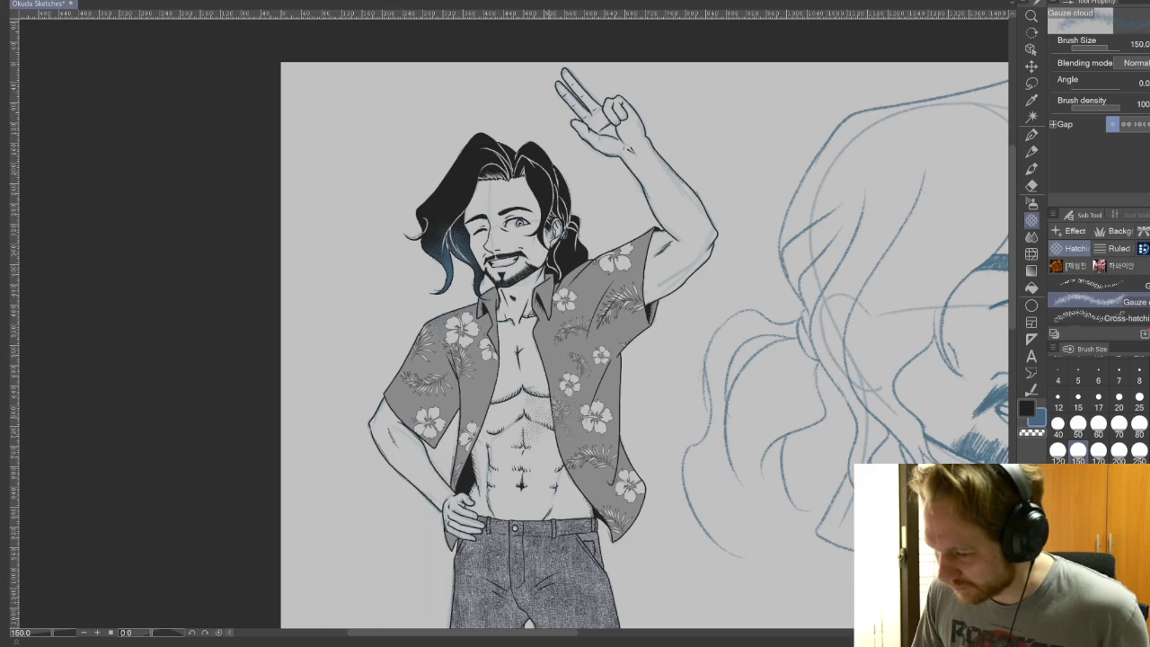
scroll(431, 269, "up", 3)
scroll(431, 270, "up", 3)
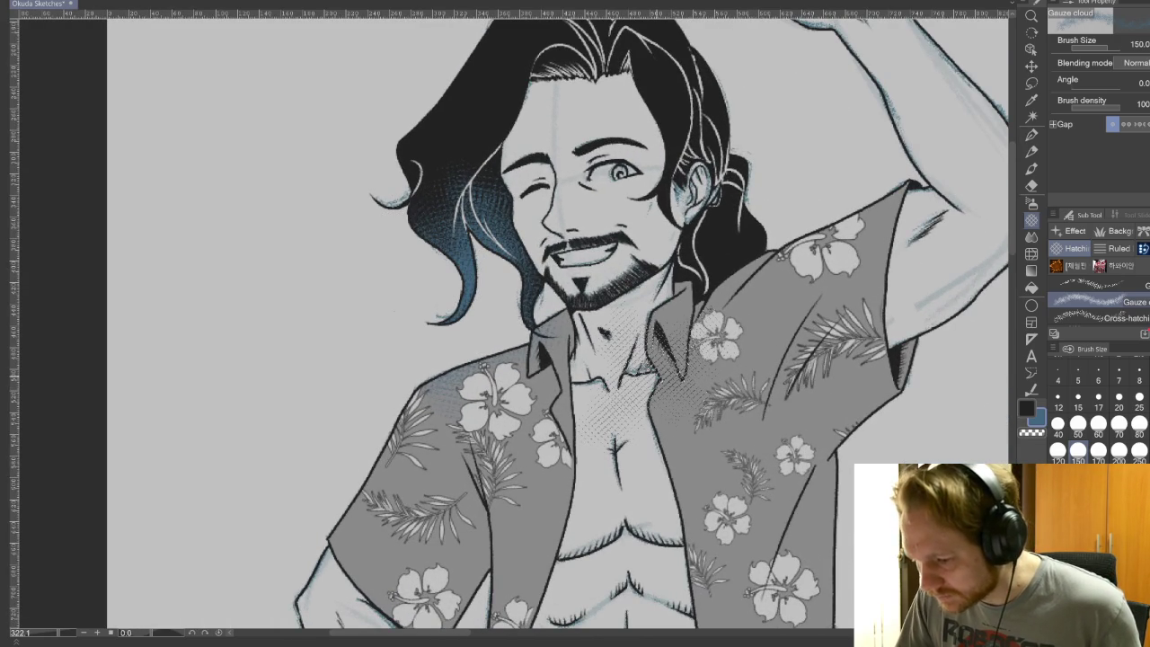
key("ctrl+z")
key("ctrl+z")
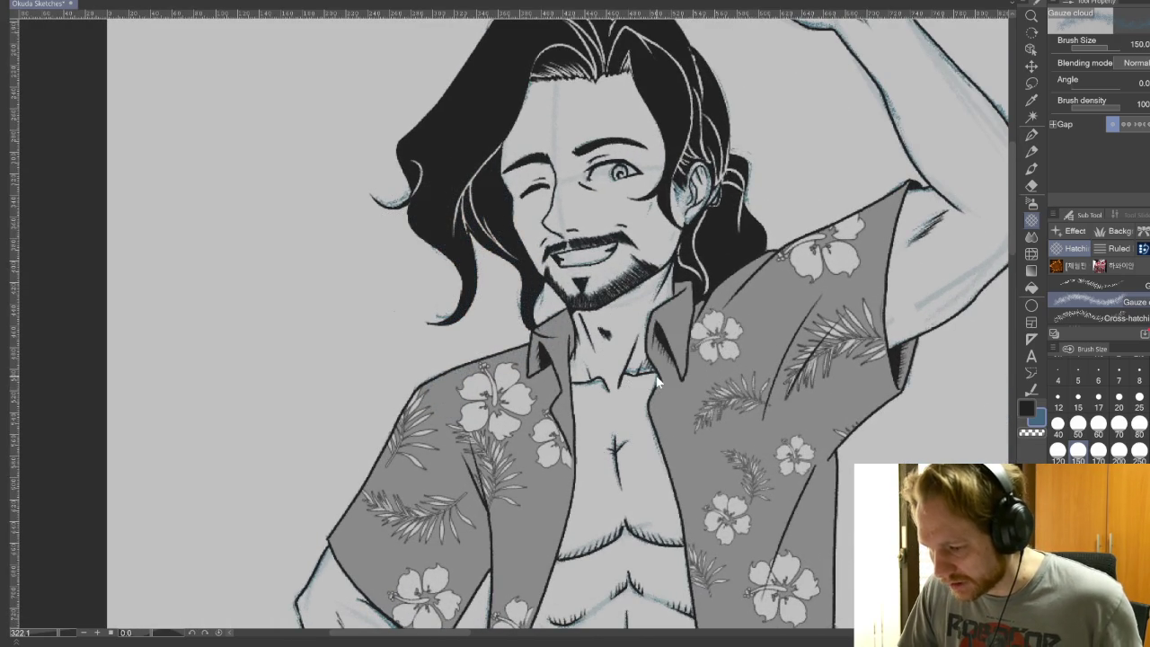
Switch the drawing colour to white and test gauze patches beside the shirt
left_click_drag(899, 409, 975, 453)
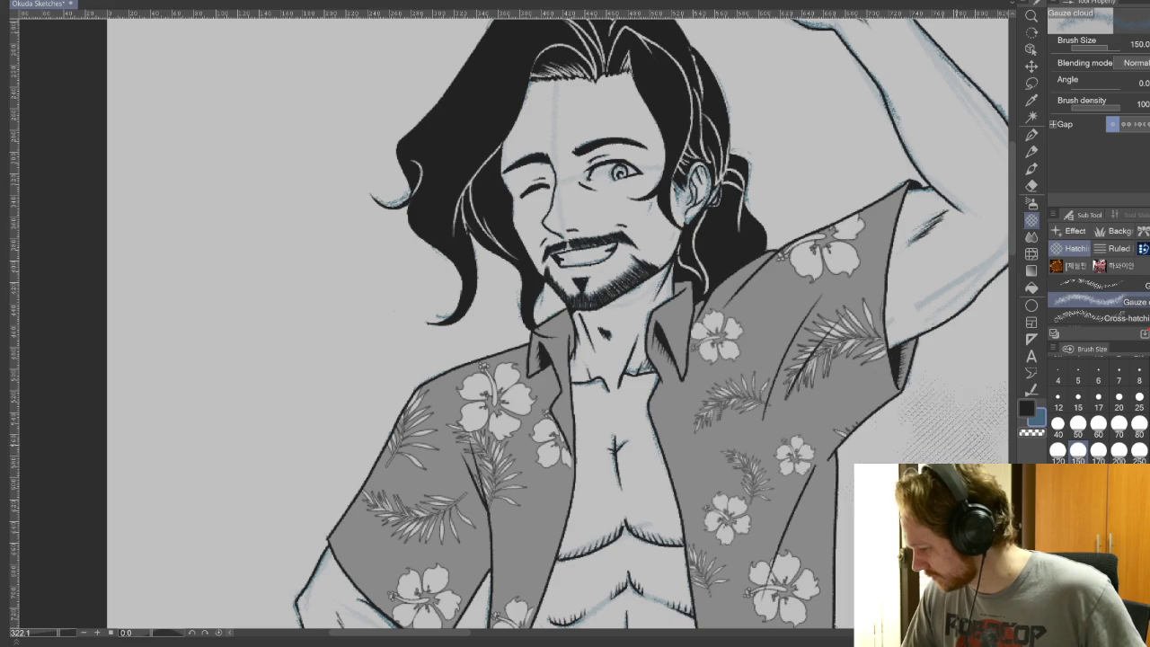
left_click_drag(907, 404, 988, 453)
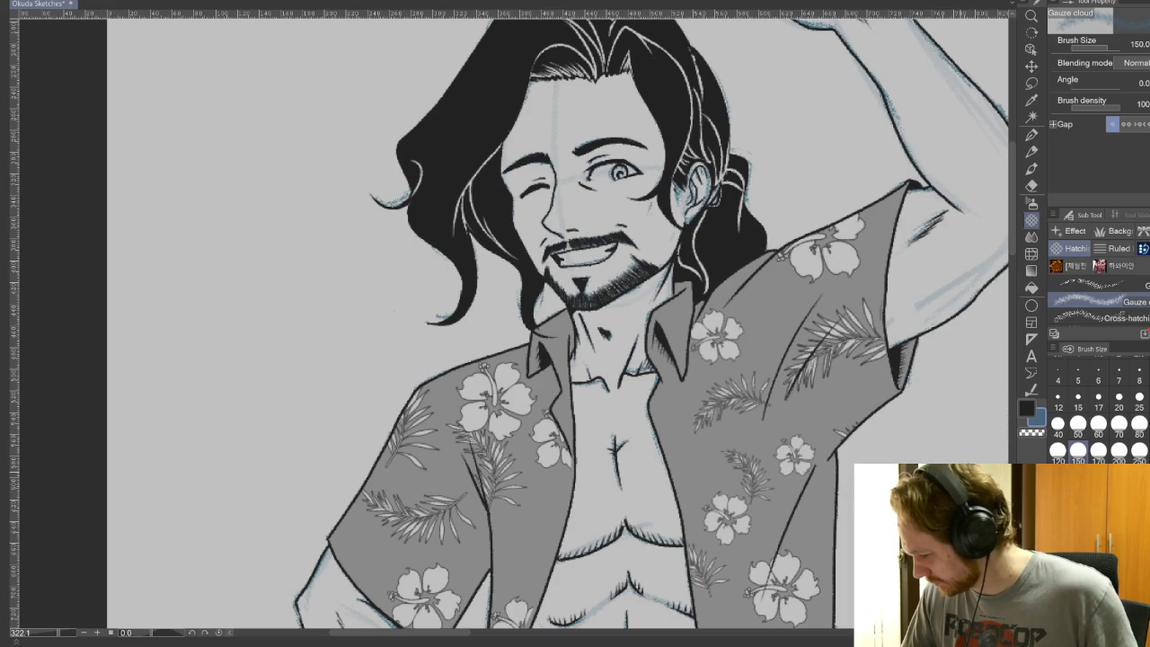
left_click(1027, 406)
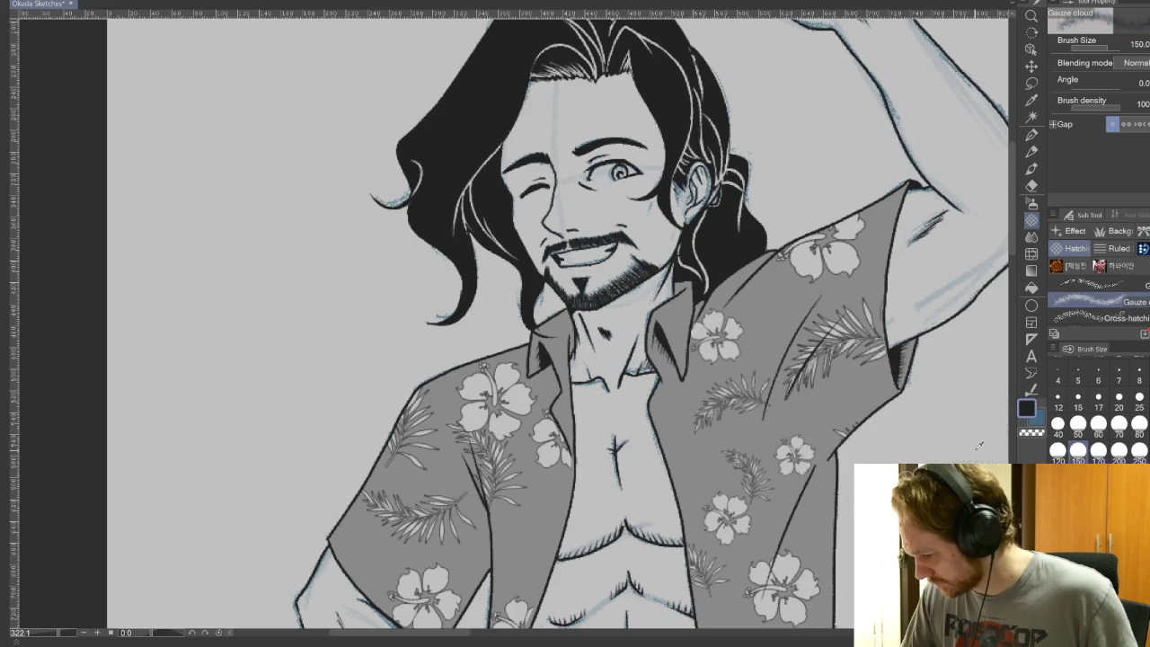
mouse_move(961, 409)
left_mouse_down()
mouse_move(943, 453)
mouse_move(970, 454)
left_mouse_up()
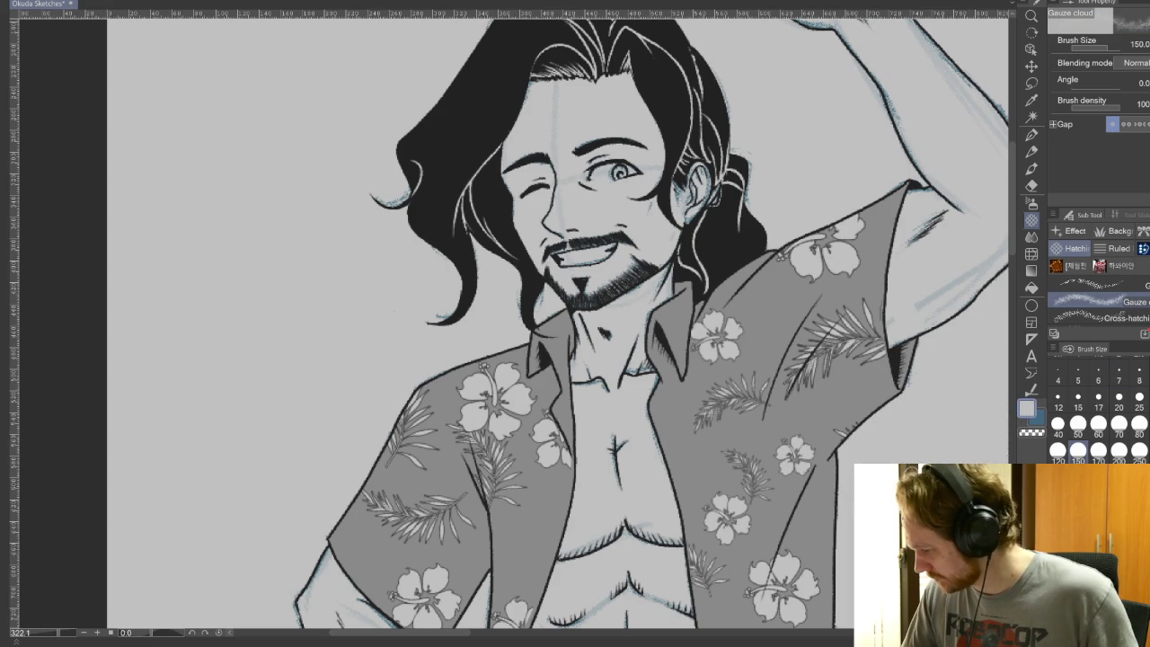
Auto-select the black hair and paint Gauze cloud tone over its left side
left_click(1028, 120)
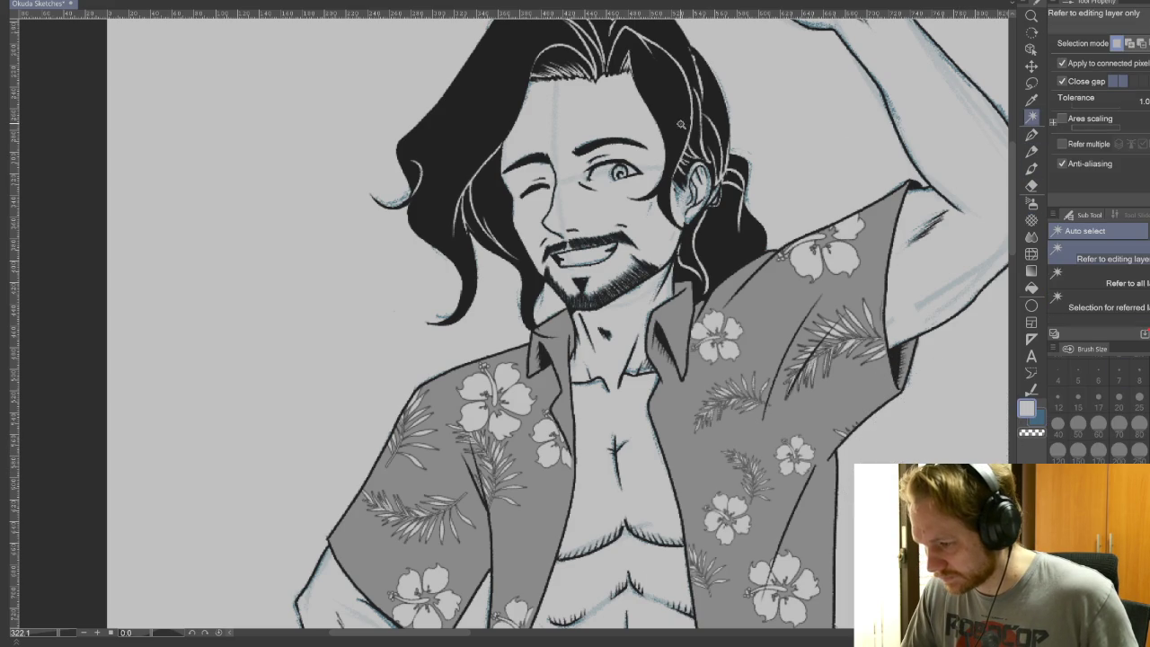
left_click(681, 124)
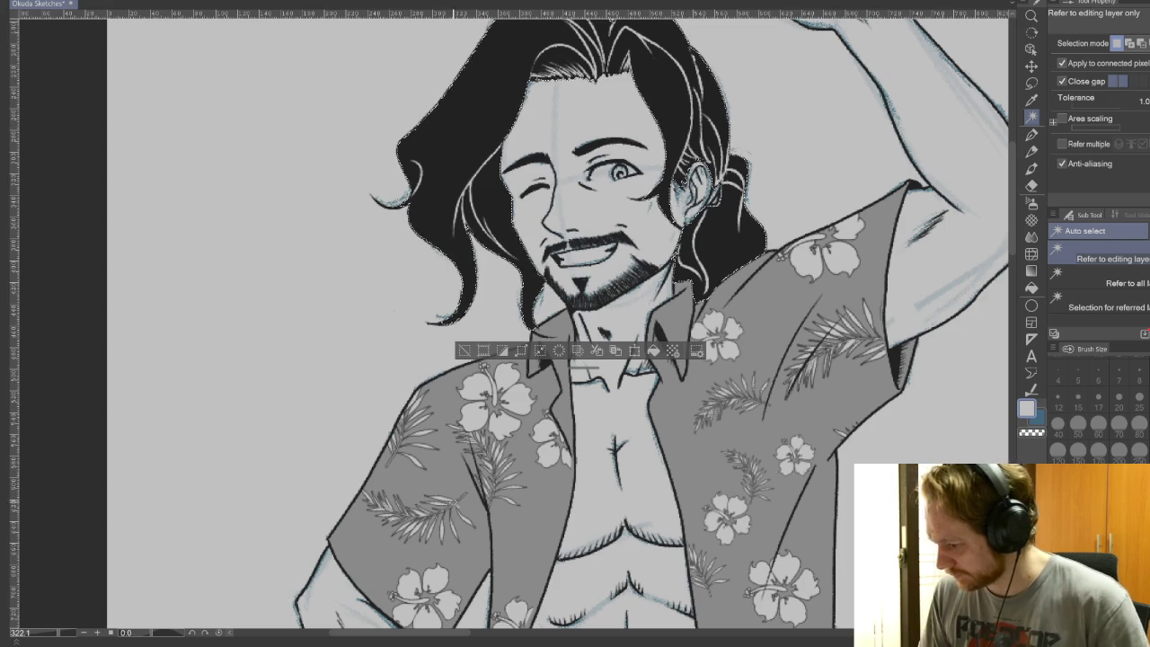
left_click(1031, 219)
left_click_drag(512, 243, 413, 355)
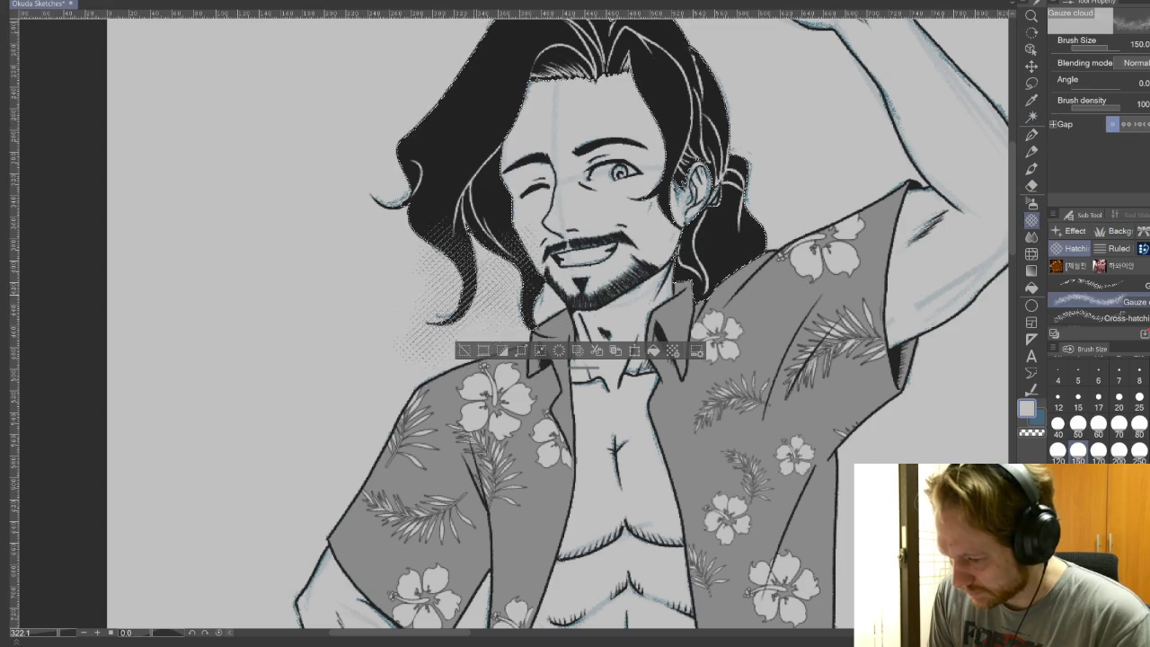
left_click_drag(485, 184, 422, 261)
key("ctrl+z")
Test gauze tone on the shirt front and lower-left hair, undoing stray texture
mouse_move(490, 462)
left_mouse_down()
mouse_move(566, 539)
mouse_move(557, 548)
left_mouse_up()
left_click_drag(467, 431, 575, 521)
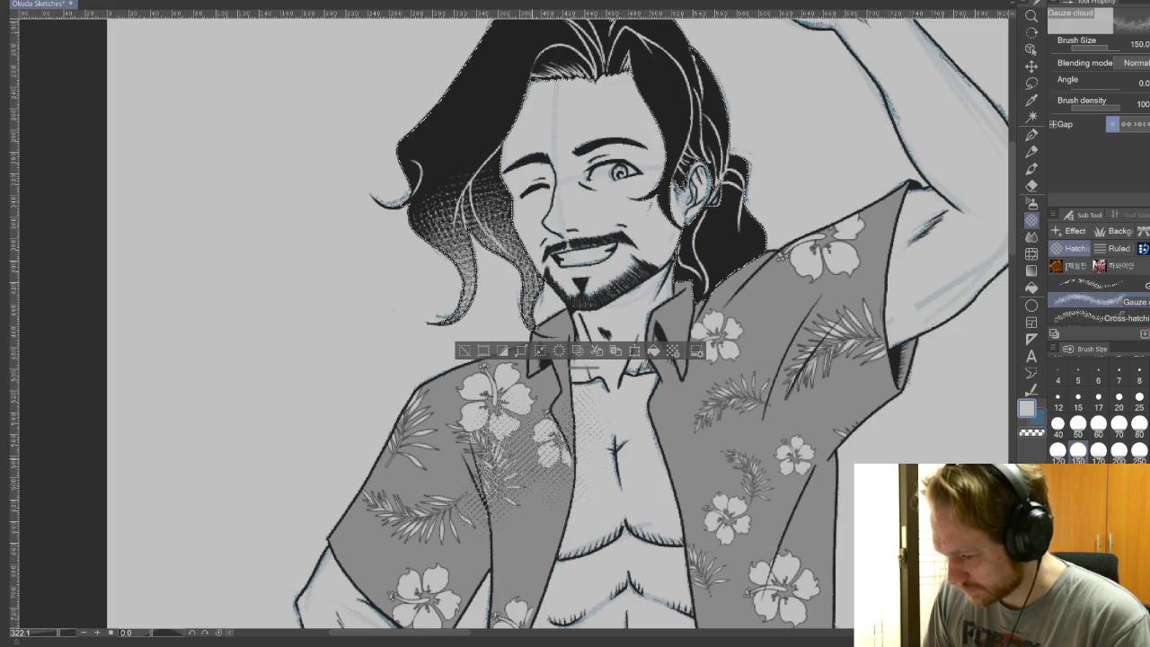
mouse_move(422, 270)
left_mouse_down()
mouse_move(517, 369)
mouse_move(476, 350)
left_mouse_up()
left_click_drag(423, 243, 503, 351)
key("ctrl+z")
left_click_drag(458, 422, 575, 548)
left_click_drag(467, 458, 503, 544)
key("ctrl+z")
left_click_drag(449, 269, 359, 377)
key("ctrl+z")
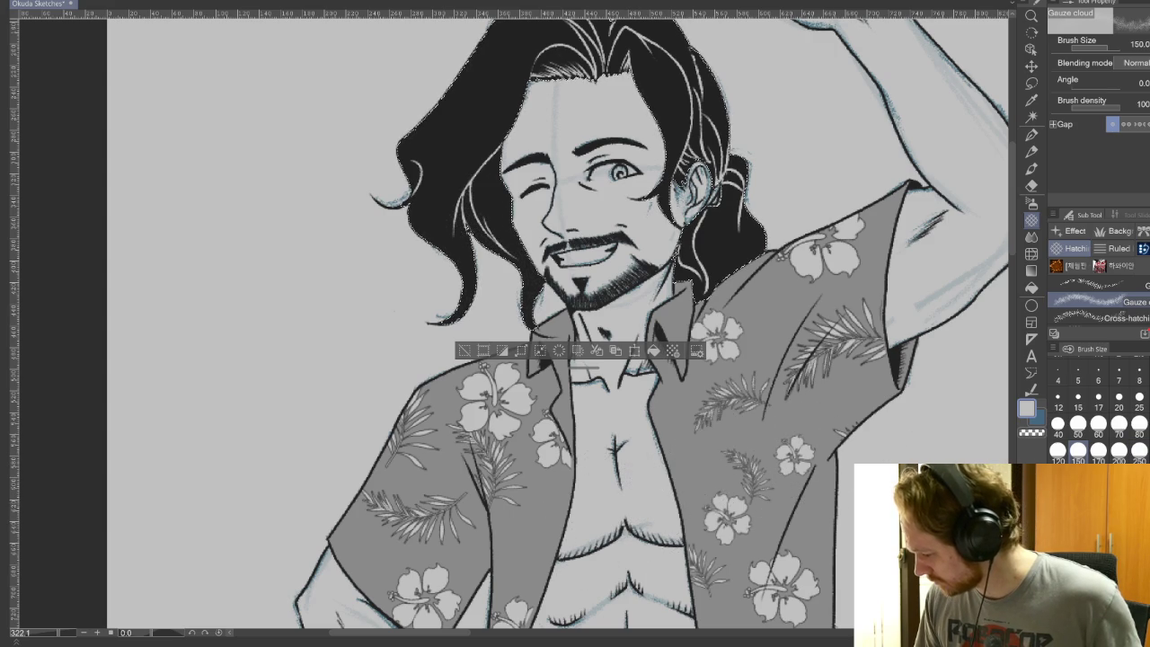
Paint smaller gauze dots along both sides of the hair, then undo them
mouse_move(503, 359)
left_mouse_down()
mouse_move(418, 265)
mouse_move(458, 309)
left_mouse_up()
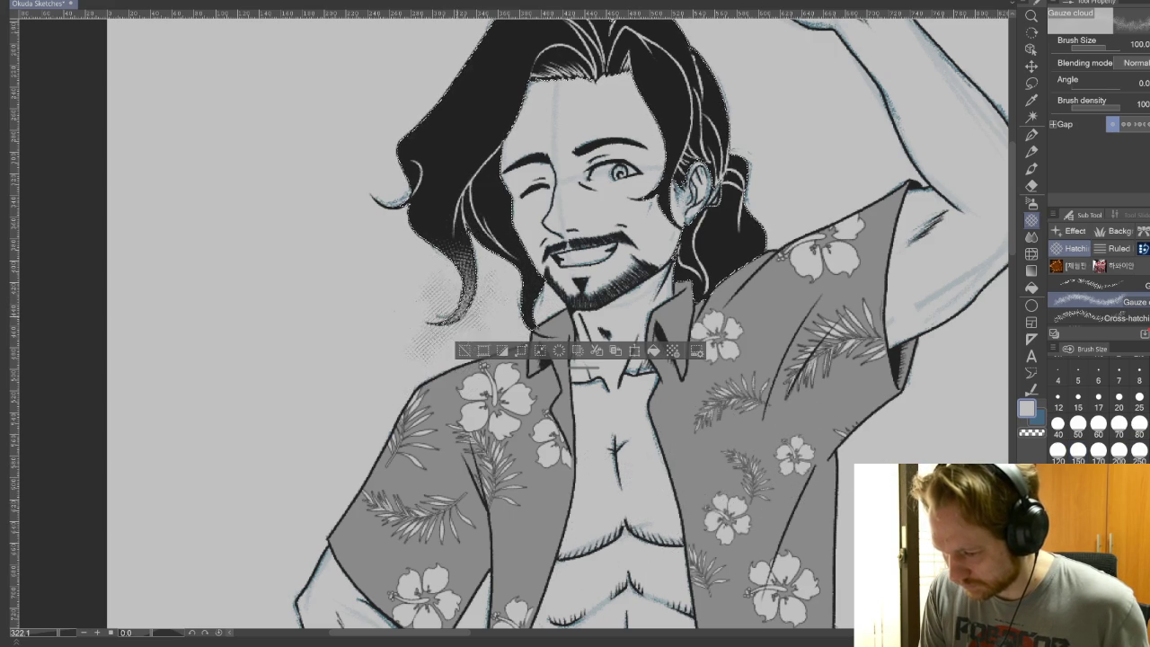
mouse_move(449, 359)
left_mouse_down()
mouse_move(422, 288)
mouse_move(413, 306)
mouse_move(467, 377)
left_mouse_up()
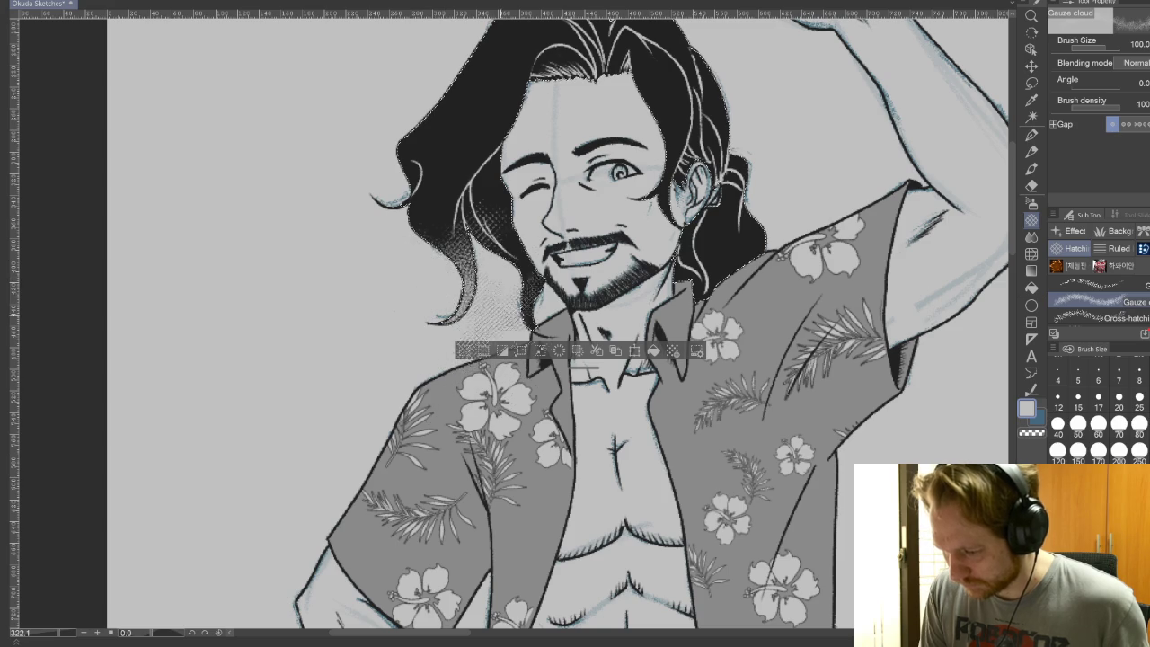
mouse_move(692, 234)
left_mouse_down()
mouse_move(718, 332)
mouse_move(800, 377)
left_mouse_up()
left_click_drag(754, 333, 818, 395)
left_click_drag(628, 269, 652, 373)
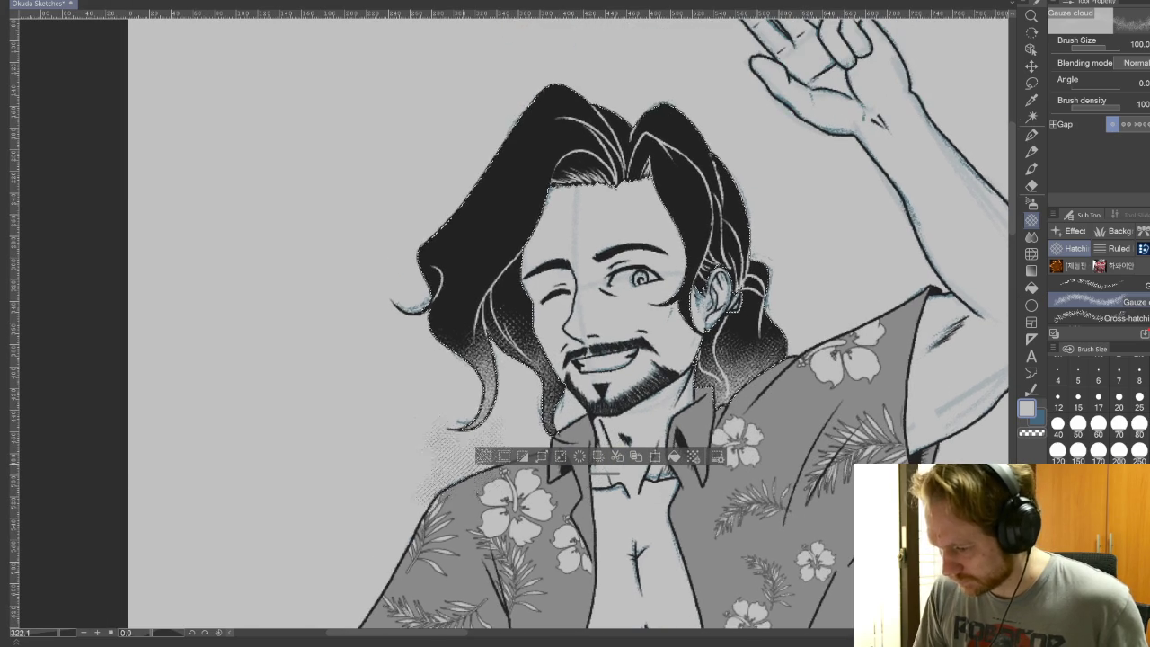
left_click_drag(378, 369, 431, 422)
key("ctrl+z")
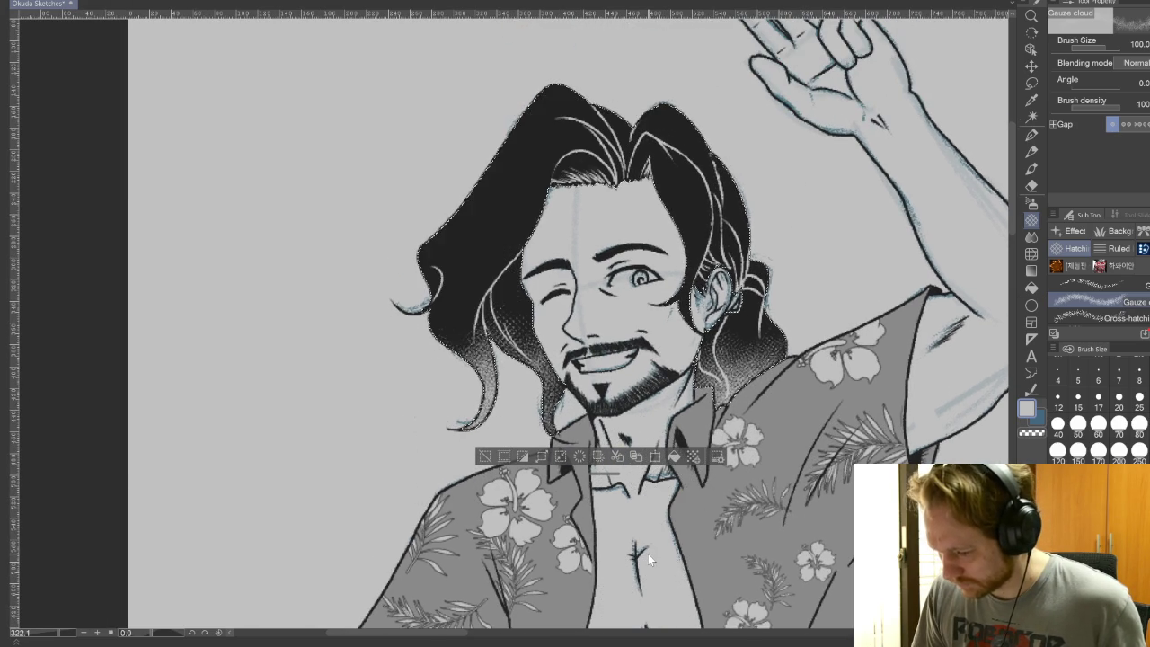
key("ctrl+z")
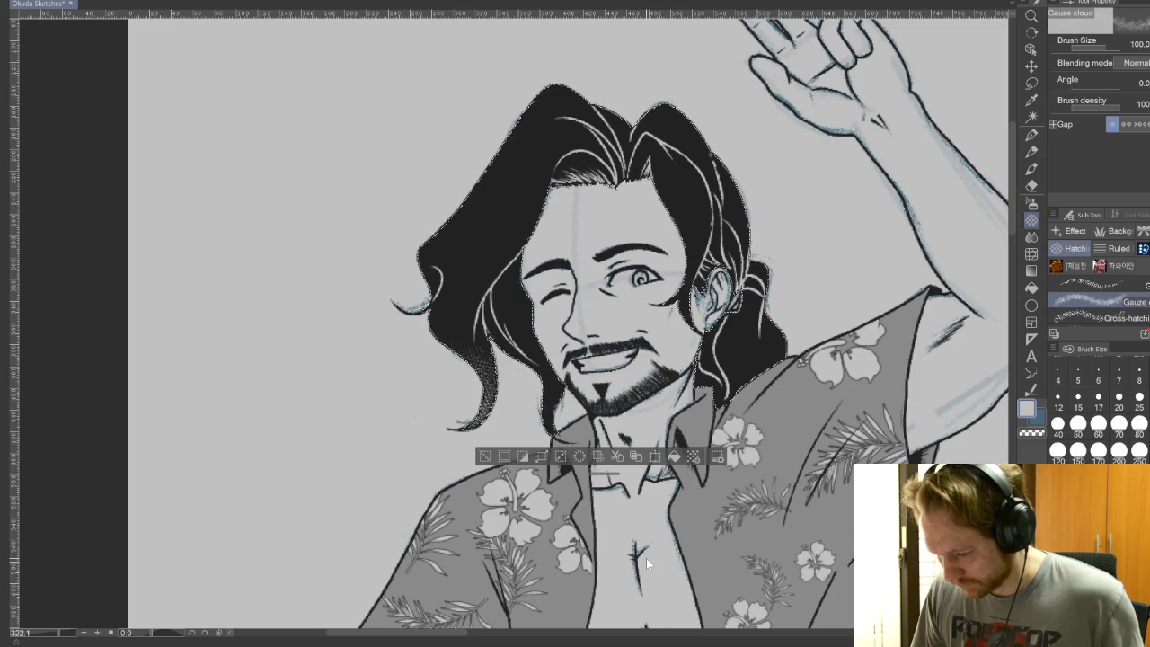
key("ctrl+z")
Compare gauze tone across the whole hair at size 150, leaving it undone
left_click(1078, 450)
left_click_drag(458, 306, 665, 143)
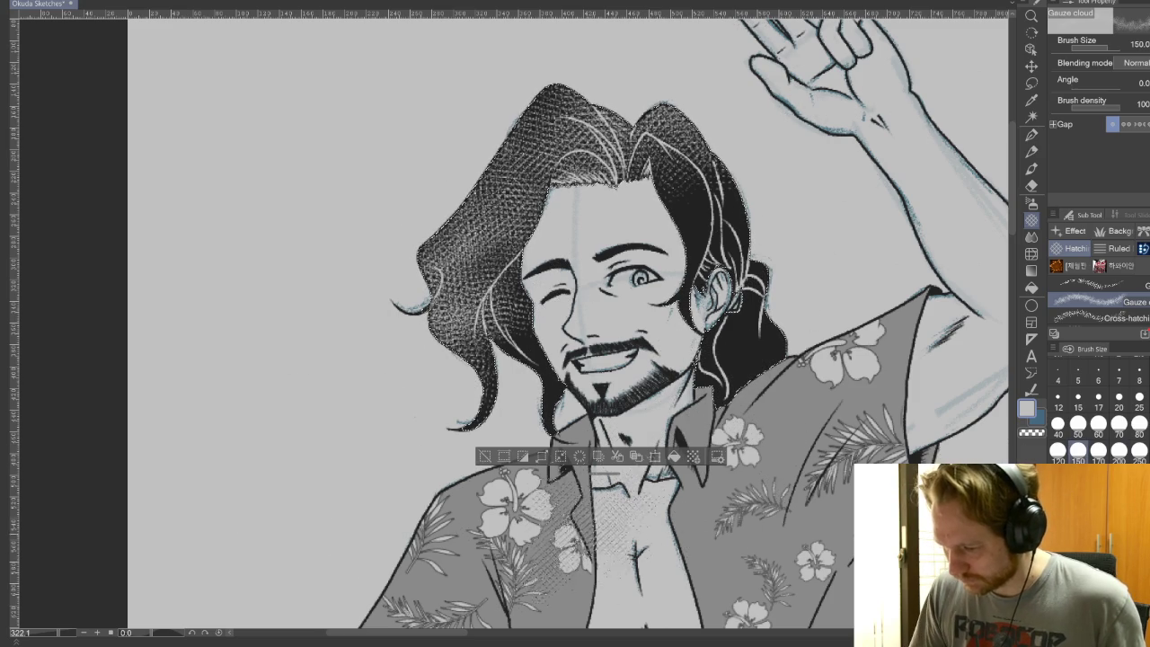
key("ctrl+z")
key("ctrl+y")
key("ctrl+z")
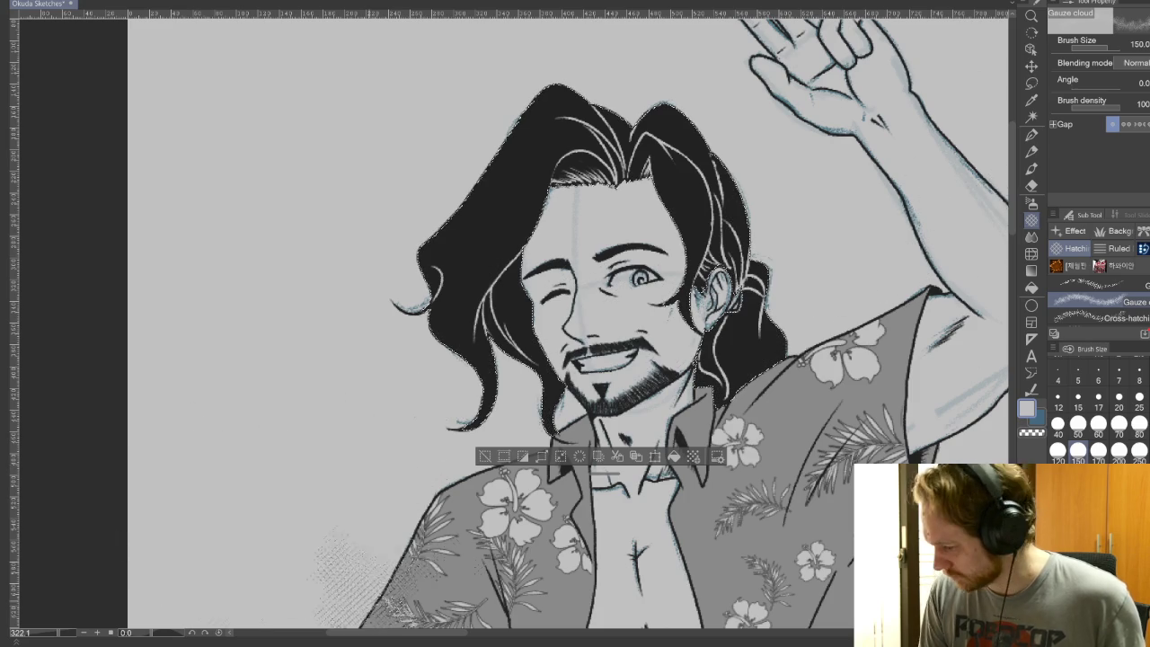
left_click(1096, 318)
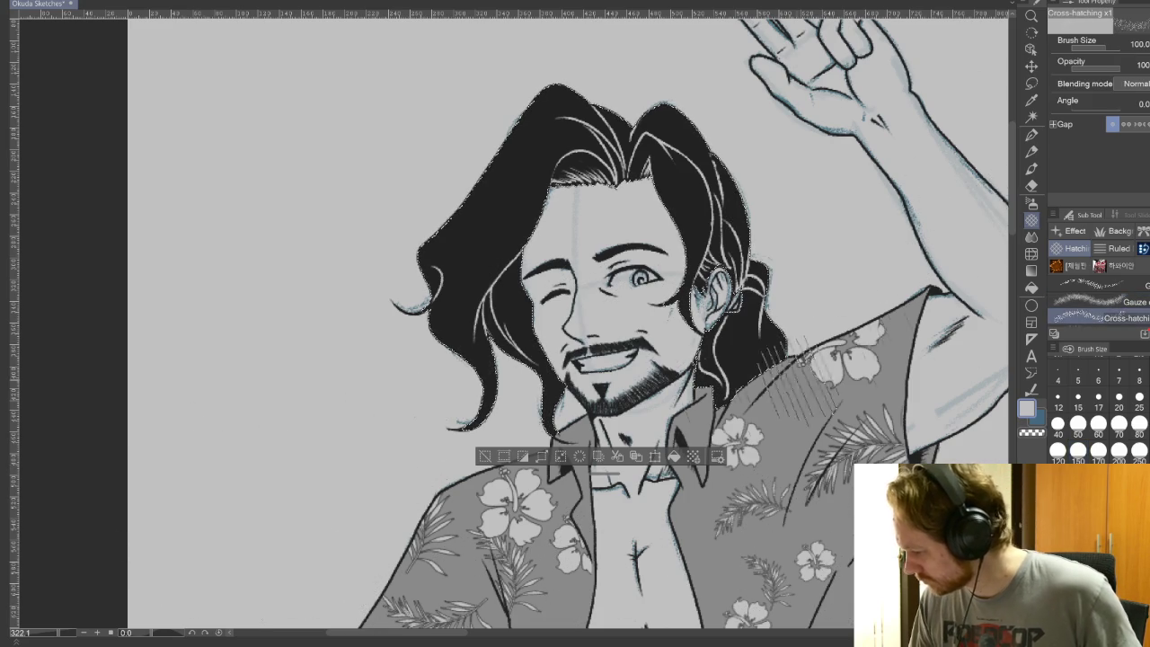